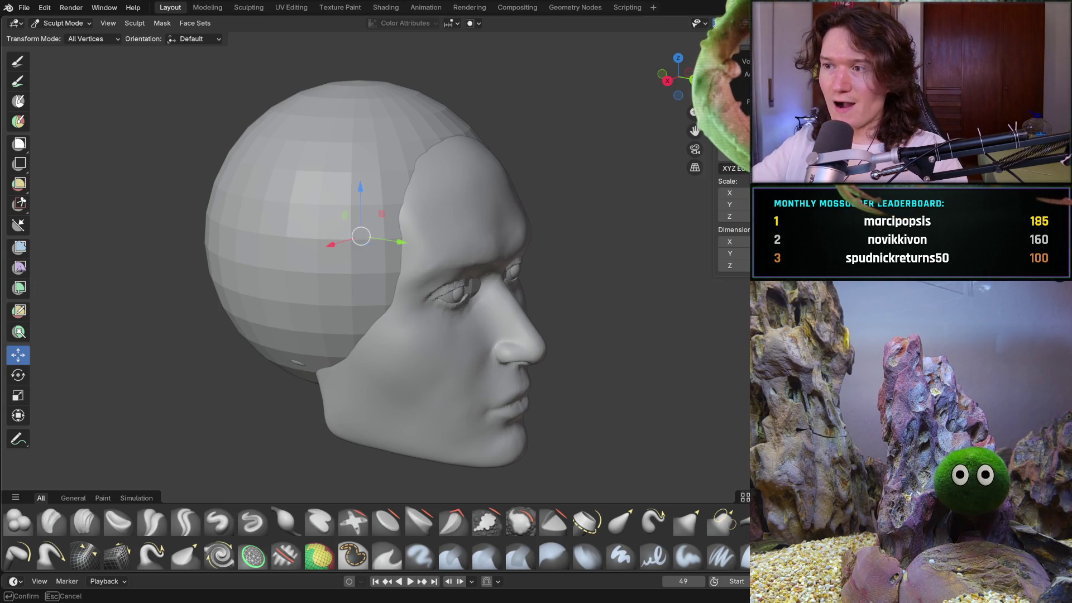
- Commit the hair sphere's position and use Grab to pull its edge along the hairline
key(Return)
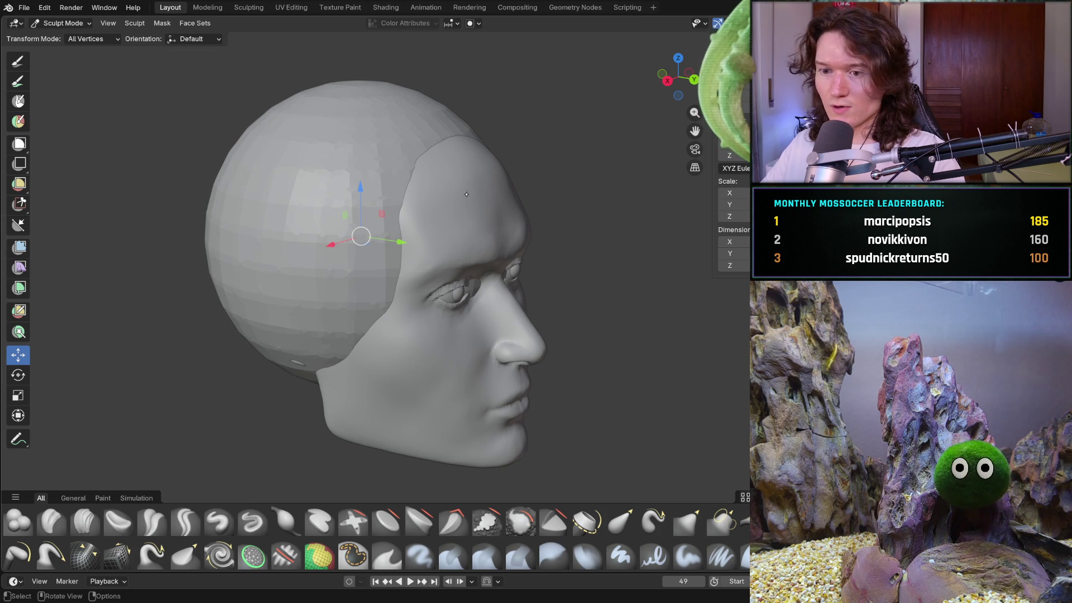
scroll(389, 262, up, 4)
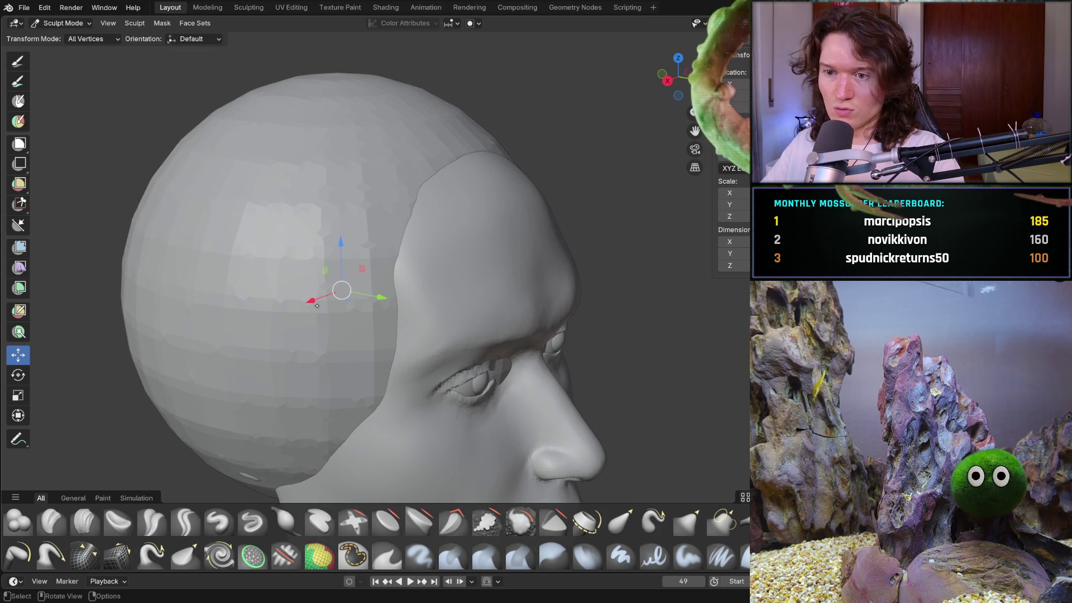
key(g)
drag(404, 161, 479, 180)
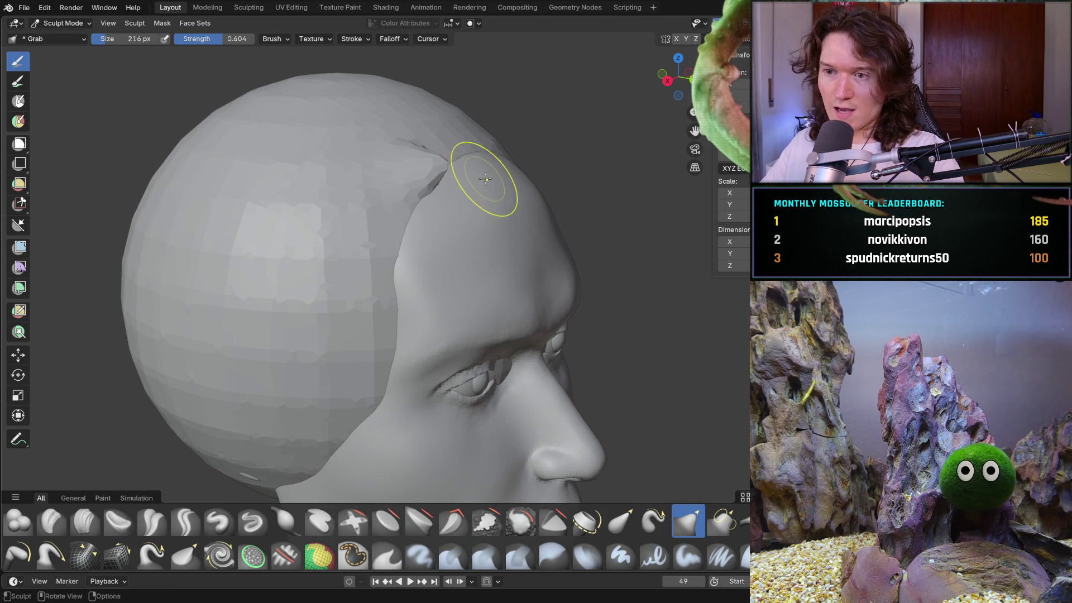
shift+middle_drag(600, 120, 600, 120)
- Resize the Grab brush to 216 px, pull the hair edge upward, then undo the flap and view the left profile
key(f)
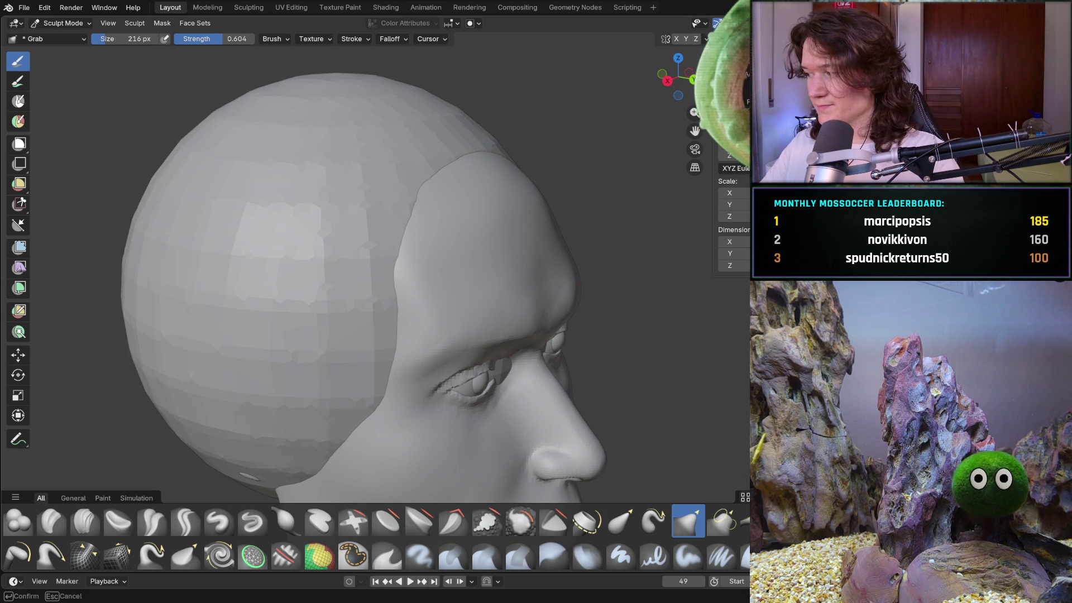
key(Escape)
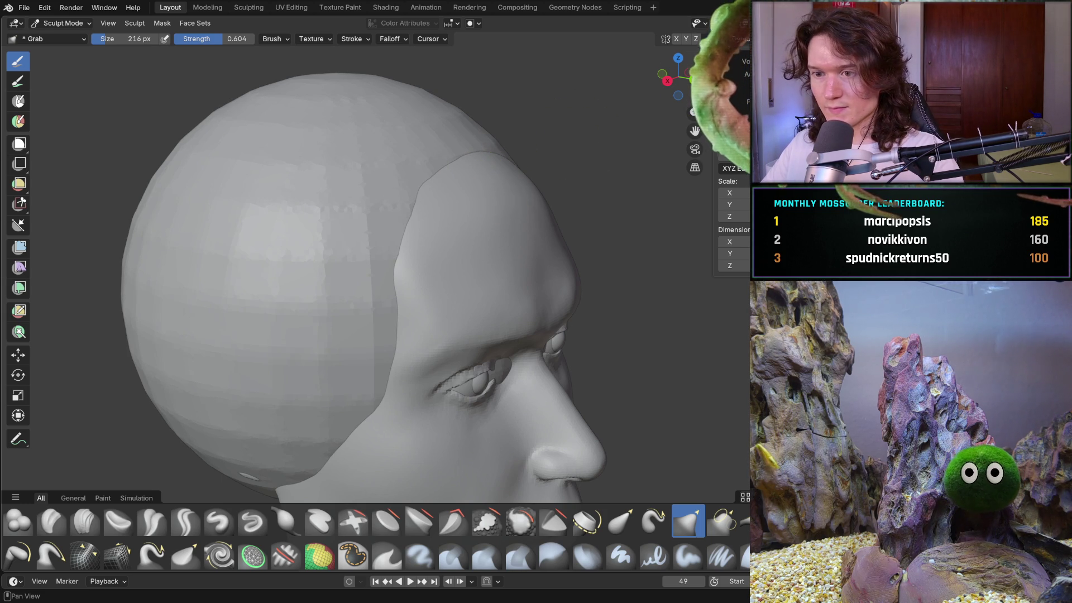
drag(440, 215, 454, 167)
mouse_move(526, 132)
middle_down()
mouse_move(502, 266)
mouse_move(467, 280)
middle_up()
key(ctrl+z)
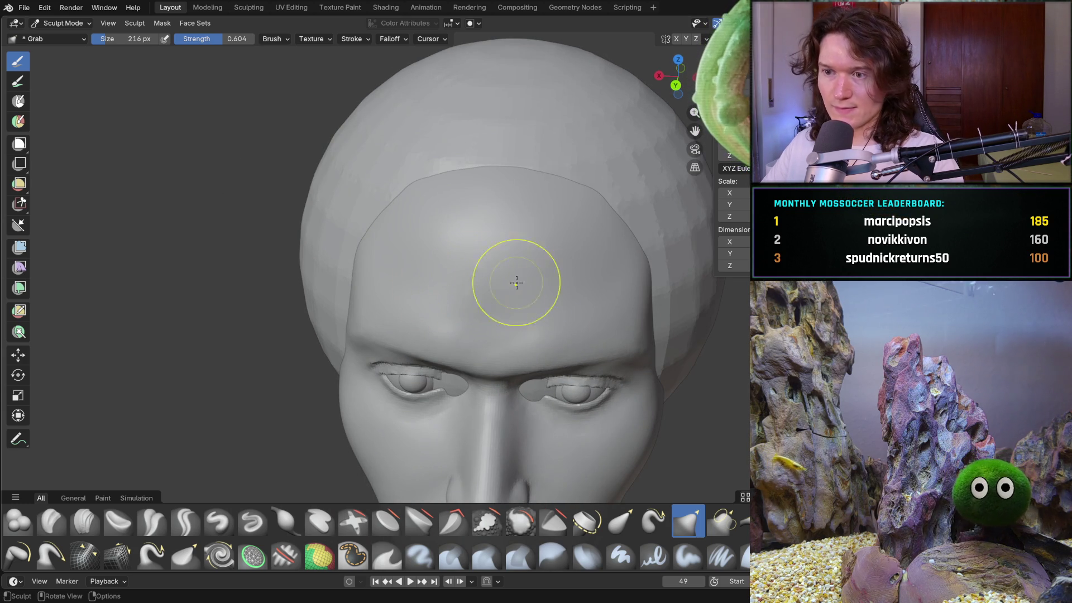
scroll(562, 312, down, 2)
middle_drag(523, 346, 464, 332)
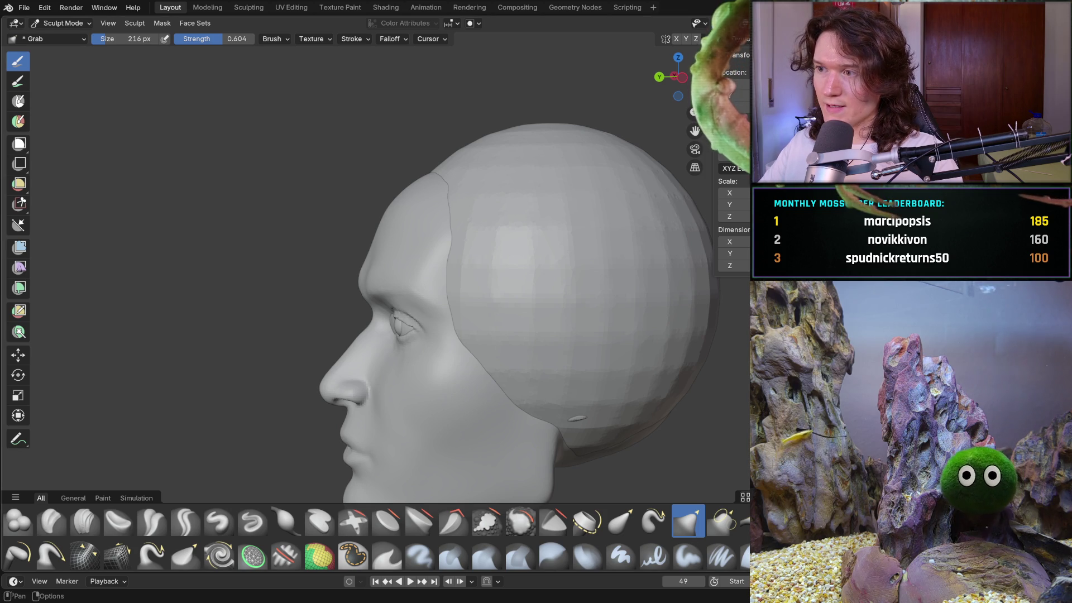
- In X-ray view, enlarge the Grab brush to 606 px and inspect the head from several angles
key(alt+z)
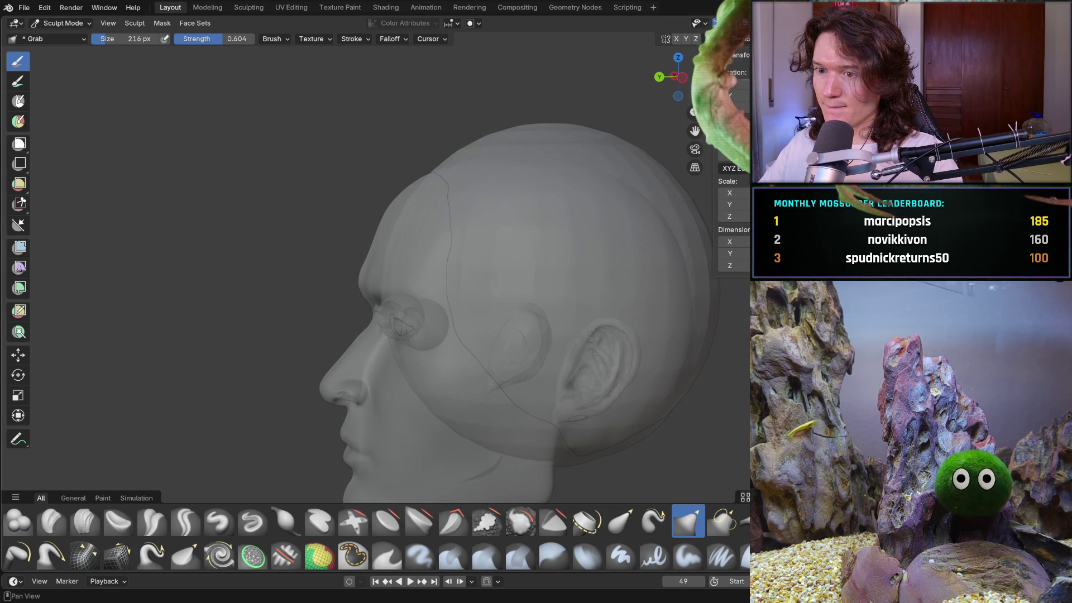
key(f)
click(423, 380)
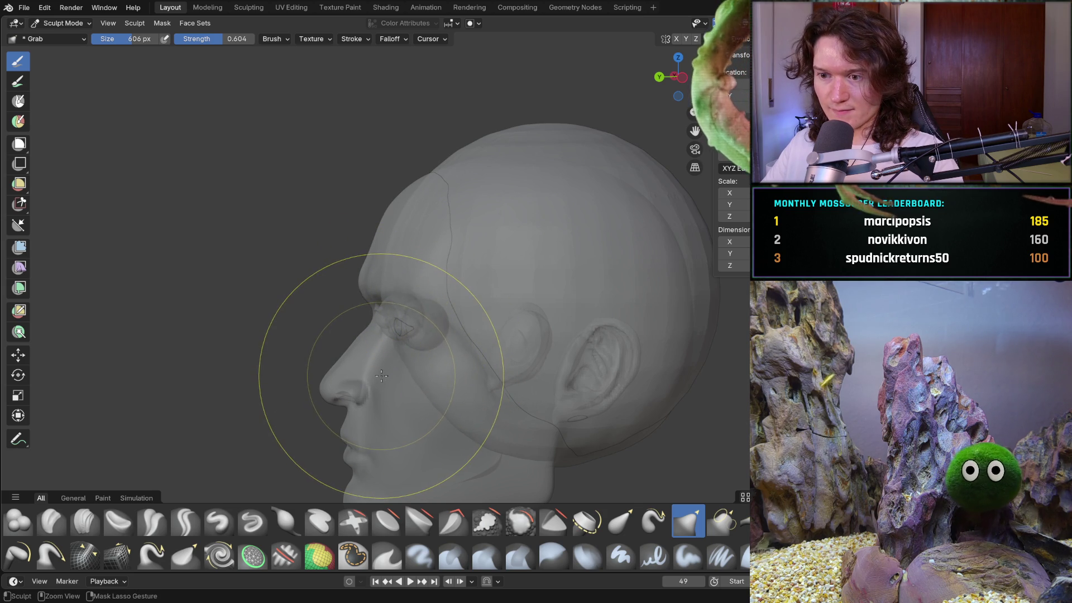
mouse_move(363, 407)
middle_down()
mouse_move(561, 326)
mouse_move(491, 268)
mouse_move(521, 259)
mouse_move(617, 271)
mouse_move(555, 246)
middle_up()
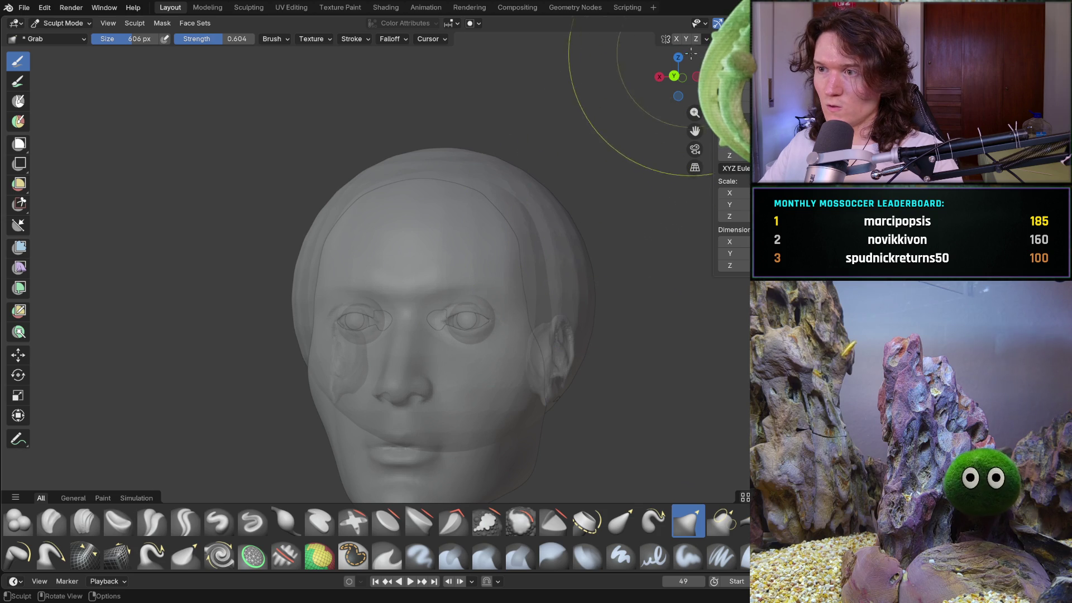
mouse_move(417, 364)
middle_down()
mouse_move(402, 345)
mouse_move(415, 364)
middle_up()
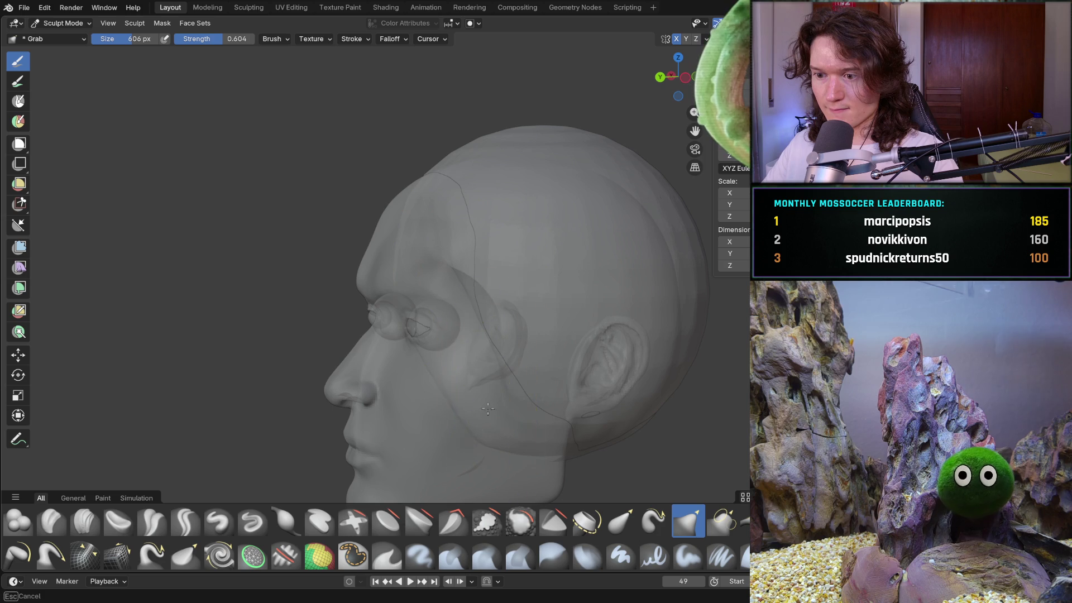
mouse_move(465, 332)
middle_down()
mouse_move(651, 323)
mouse_move(534, 328)
mouse_move(561, 278)
mouse_move(542, 258)
mouse_move(584, 239)
mouse_move(461, 278)
mouse_move(547, 287)
mouse_move(508, 245)
mouse_move(388, 367)
middle_up()
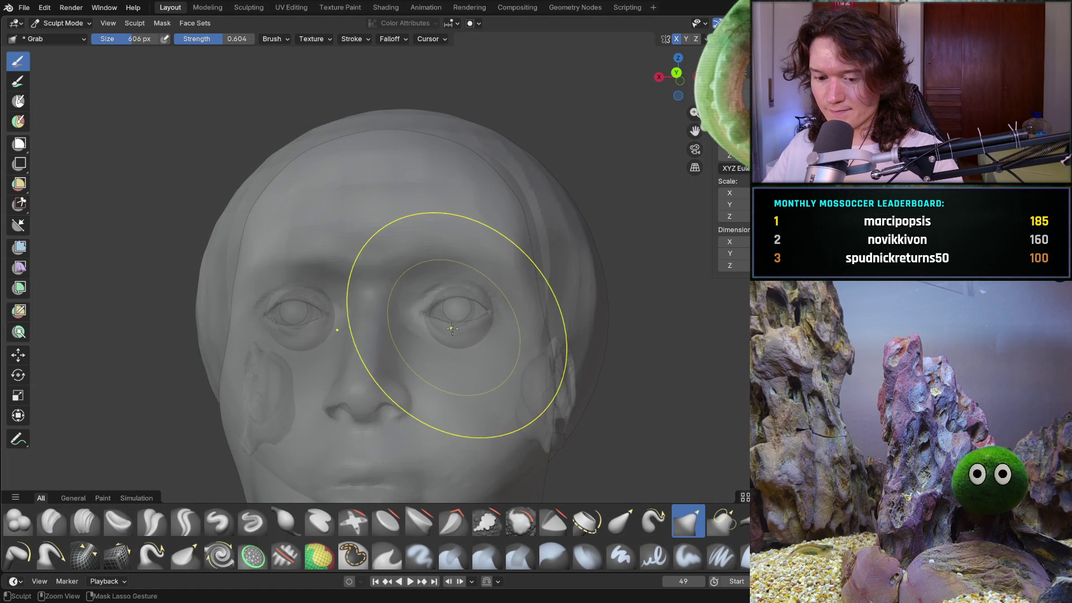
middle_drag(490, 275, 425, 316)
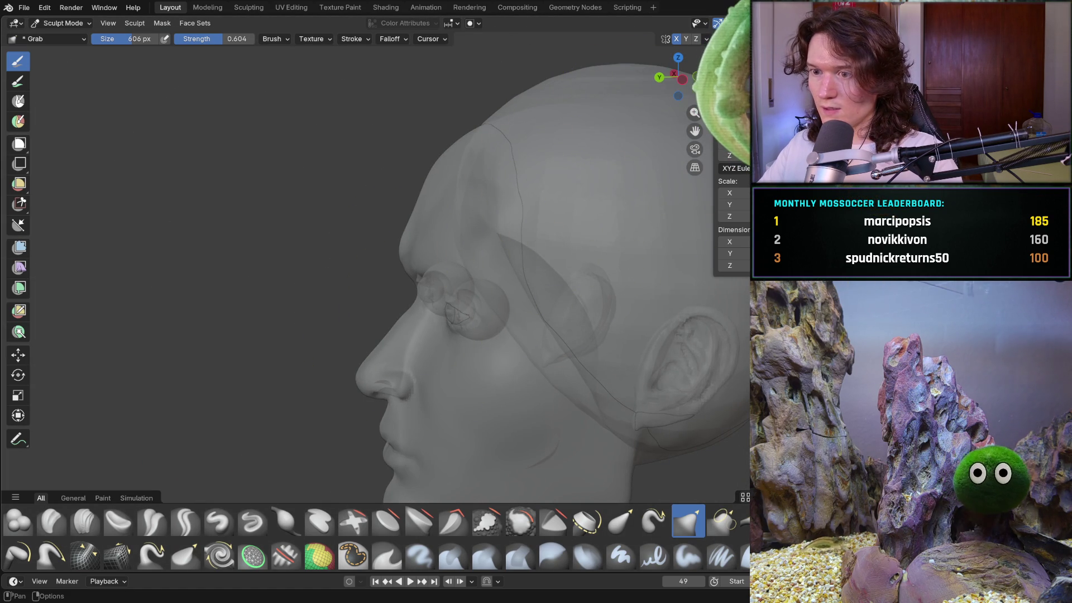
- Return to solid shading and look over the back, cheek and ear of the head
key(alt+z)
mouse_move(417, 286)
middle_down()
mouse_move(387, 323)
mouse_move(610, 251)
mouse_move(592, 324)
mouse_move(476, 326)
mouse_move(503, 323)
middle_up()
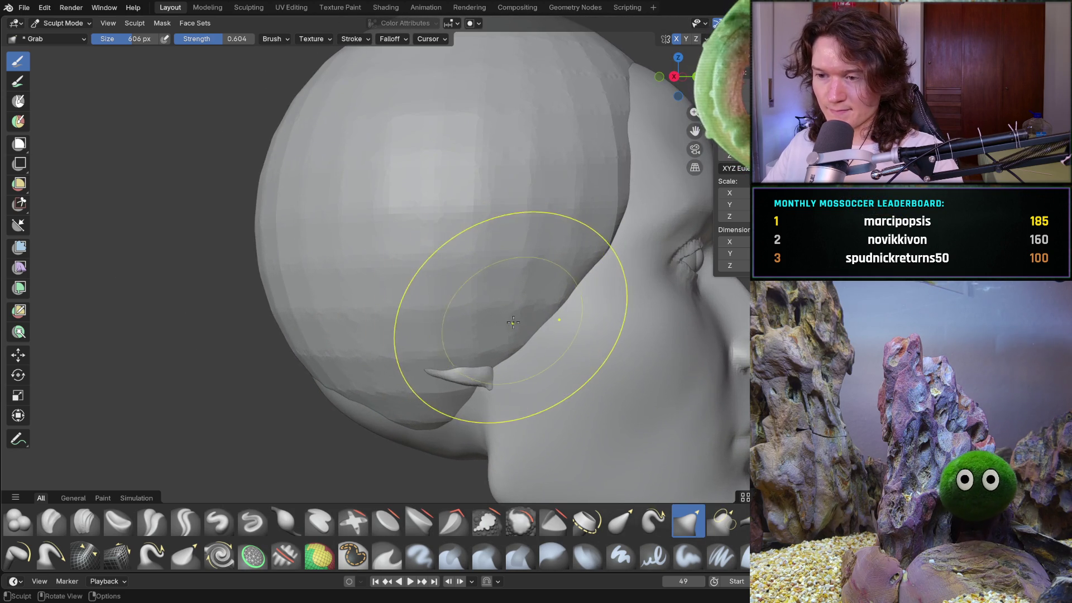
scroll(503, 324, down, 4)
mouse_move(575, 323)
middle_down()
mouse_move(381, 326)
mouse_move(480, 343)
mouse_move(548, 335)
mouse_move(503, 424)
middle_up()
scroll(467, 299, up, 5)
mouse_move(467, 300)
ctrl+middle_down()
mouse_move(439, 283)
mouse_move(418, 407)
ctrl+middle_up()
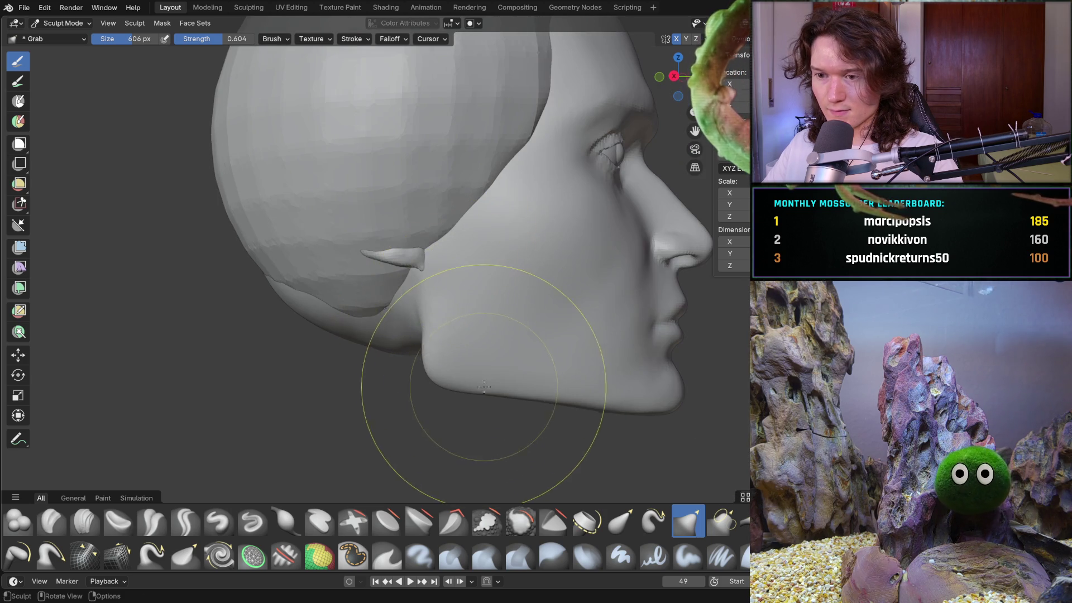
scroll(478, 354, up, 2)
scroll(510, 280, up, 2)
scroll(485, 371, down, 3)
scroll(485, 371, down, 3)
mouse_move(509, 390)
middle_down()
mouse_move(555, 370)
mouse_move(550, 395)
mouse_move(502, 397)
mouse_move(479, 351)
mouse_move(505, 342)
middle_up()
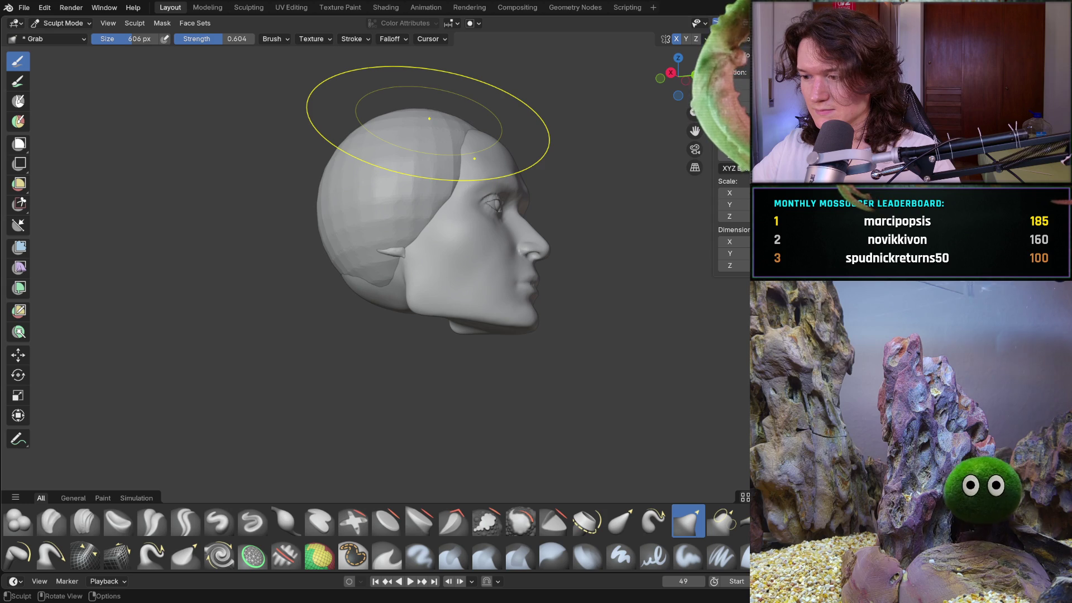
- Quit Blender, which brings up the save prompt for V2_main_char_9.blend
key(ctrl+q)
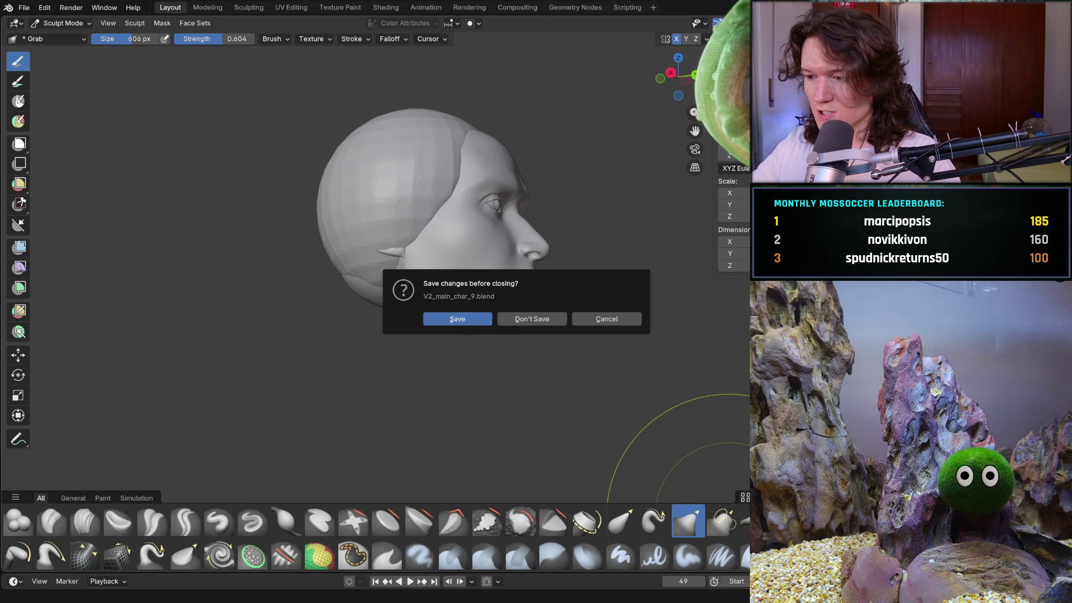
- Answer the save prompt to close V2_main_char_9.blend and quit Blender
click(531, 319)
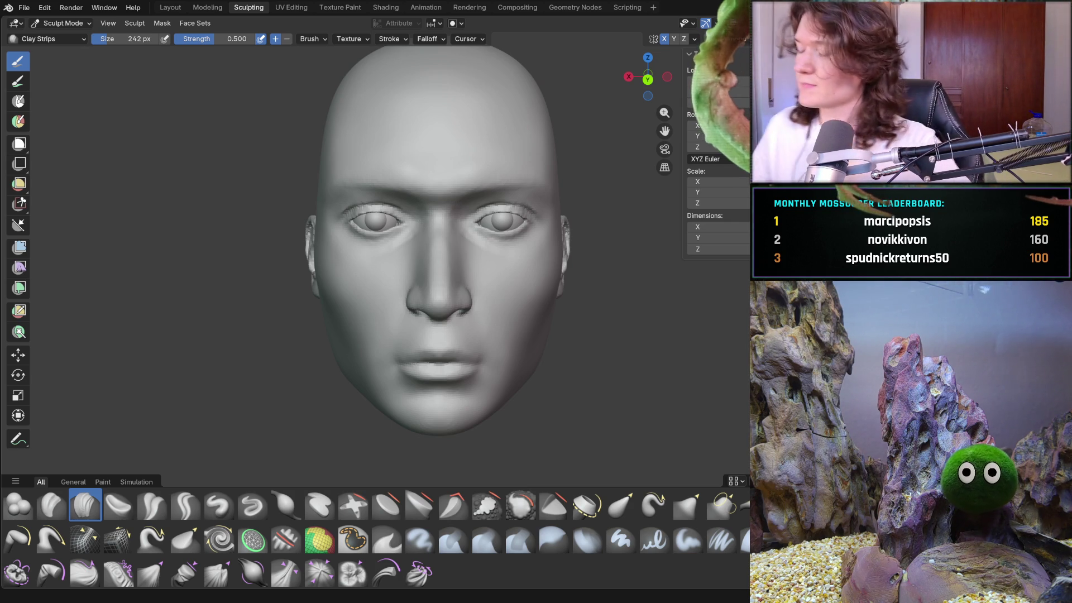
mouse_move(391, 279)
middle_down()
mouse_move(438, 329)
mouse_move(417, 319)
mouse_move(430, 335)
mouse_move(424, 348)
mouse_move(311, 334)
mouse_move(438, 299)
mouse_move(431, 305)
middle_up()
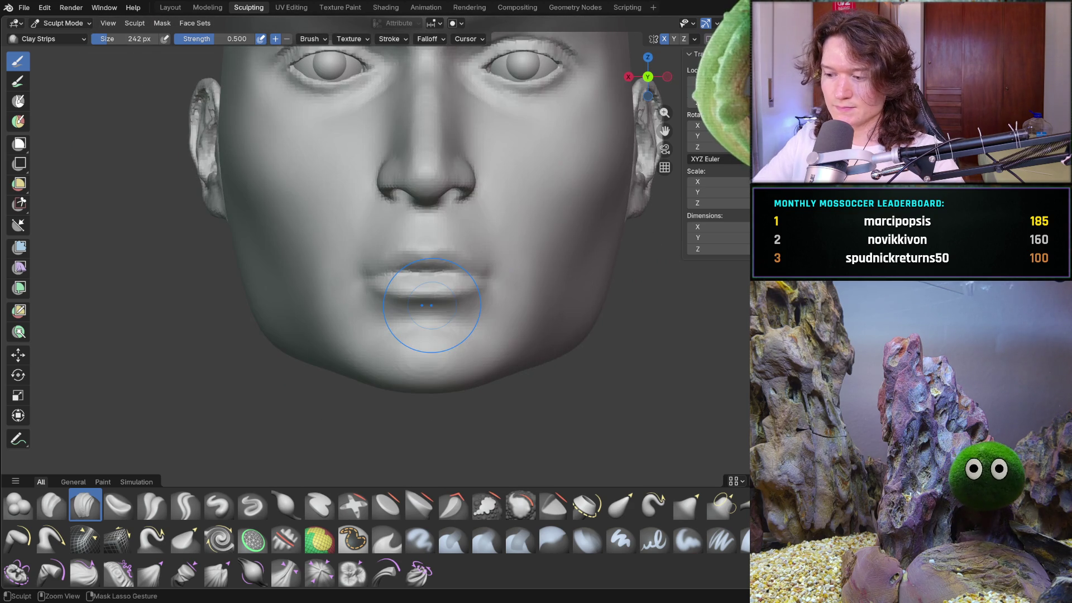
mouse_move(371, 376)
ctrl+middle_down()
mouse_move(381, 337)
mouse_move(366, 375)
ctrl+middle_up()
scroll(365, 375, down, 5)
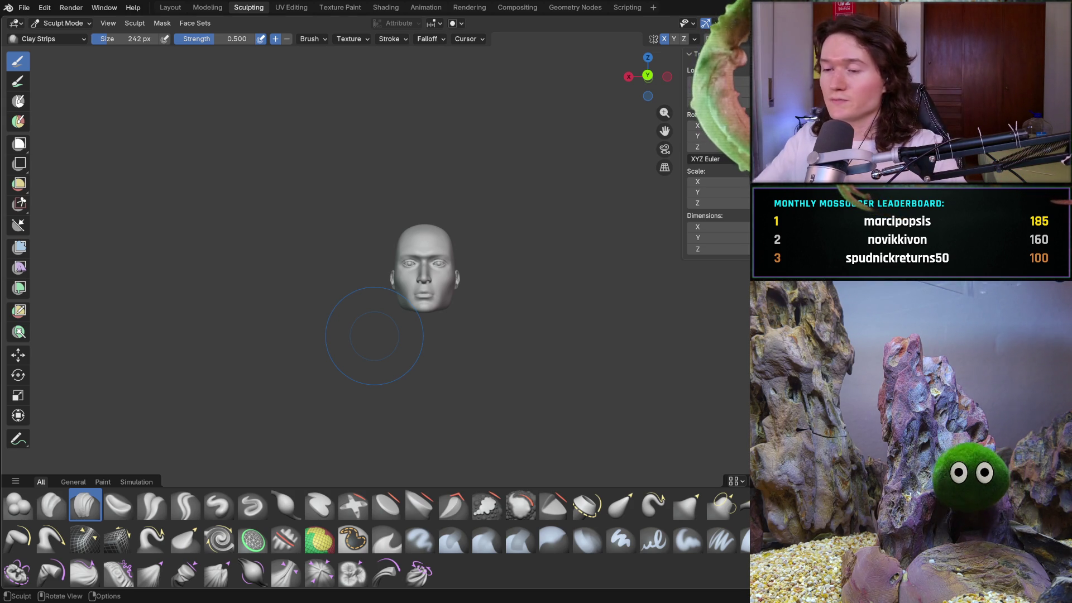
scroll(492, 296, up, 5)
mouse_move(492, 296)
middle_down()
mouse_move(565, 280)
mouse_move(400, 300)
mouse_move(363, 338)
middle_up()
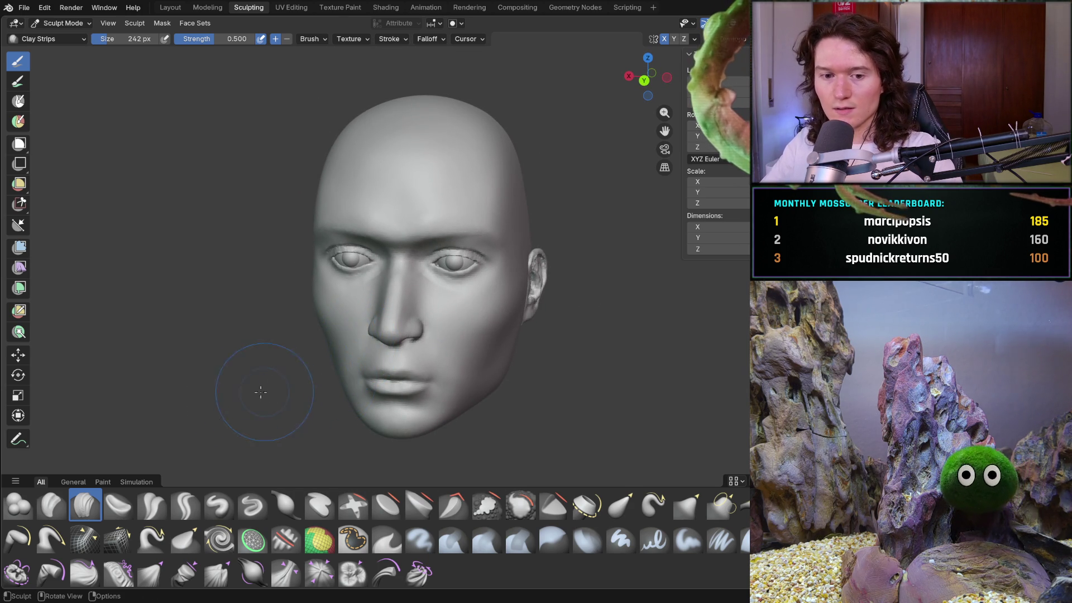
scroll(386, 367, up, 2)
mouse_move(387, 367)
middle_down()
mouse_move(357, 301)
mouse_move(282, 373)
middle_up()
scroll(353, 286, up, 3)
scroll(311, 339, down, 3)
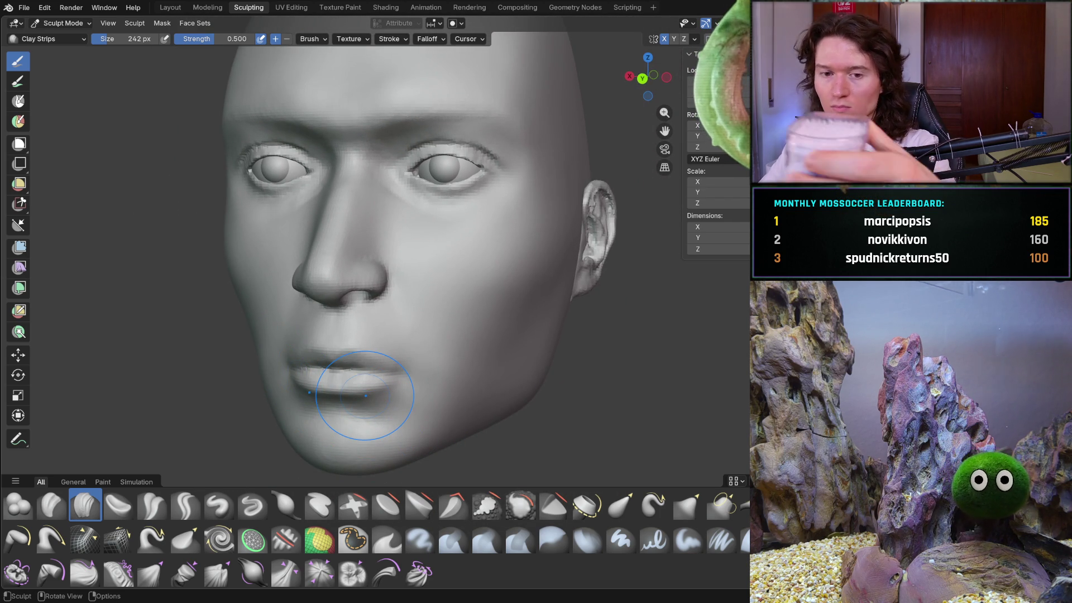
mouse_move(370, 395)
middle_down()
mouse_move(334, 374)
mouse_move(418, 340)
mouse_move(454, 346)
middle_up()
mouse_move(296, 278)
ctrl+middle_down()
mouse_move(304, 256)
mouse_move(387, 275)
mouse_move(354, 263)
mouse_move(393, 251)
mouse_move(411, 209)
ctrl+middle_up()
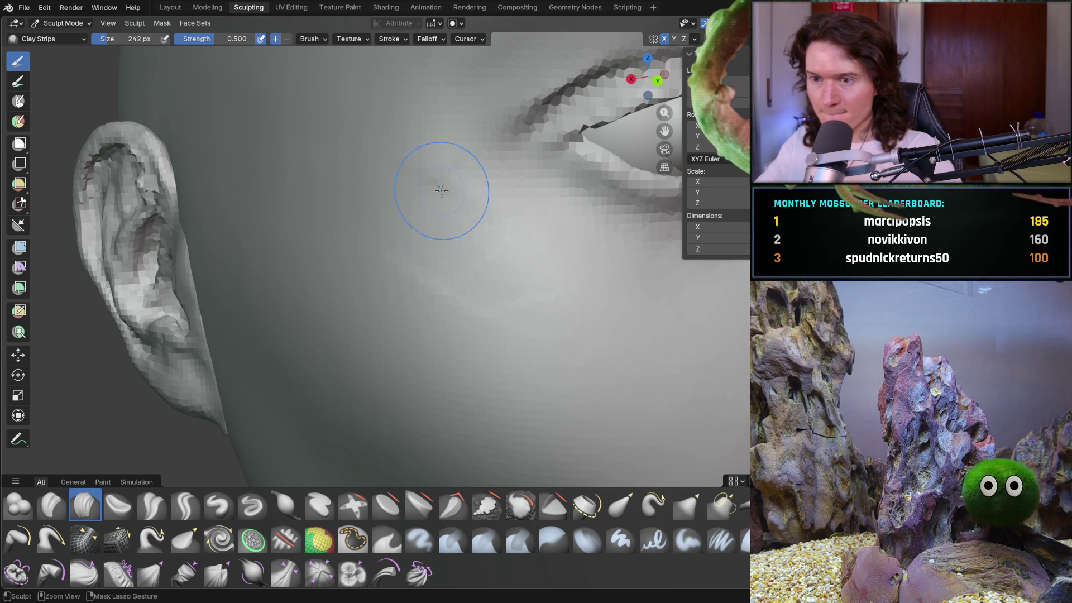
- Orbit the head past the ear to the eye and nose, and zoom in on the cheek below the eye
mouse_move(373, 230)
middle_down()
mouse_move(575, 277)
mouse_move(450, 175)
mouse_move(396, 161)
middle_up()
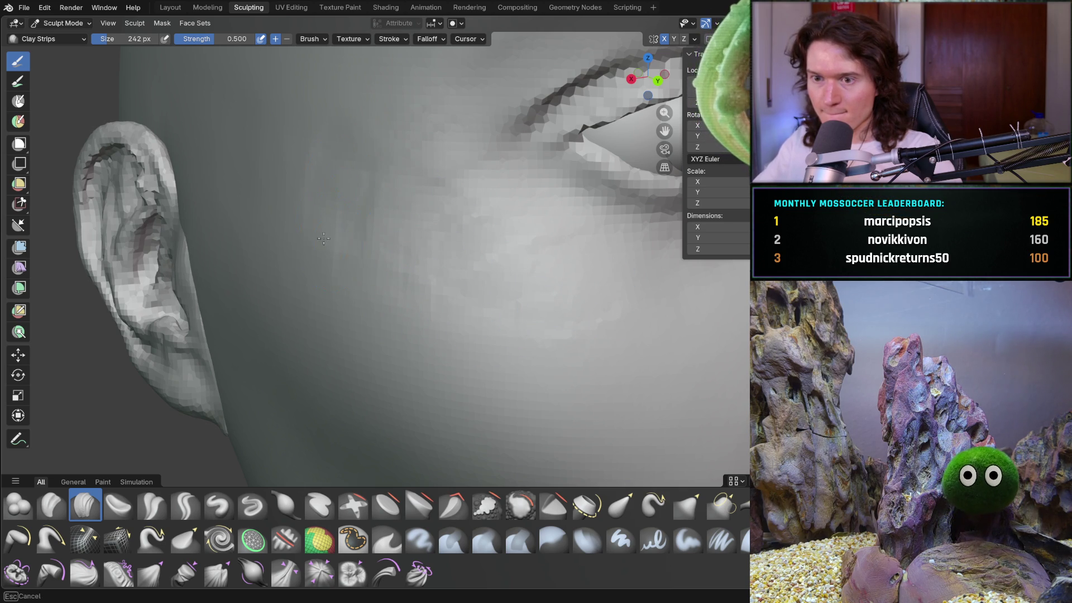
mouse_move(505, 285)
middle_down()
mouse_move(547, 304)
mouse_move(620, 296)
mouse_move(562, 304)
mouse_move(526, 279)
middle_up()
mouse_move(467, 199)
middle_down()
mouse_move(522, 187)
mouse_move(462, 206)
mouse_move(447, 198)
middle_up()
middle_drag(368, 179, 504, 156)
mouse_move(574, 150)
middle_down()
mouse_move(598, 155)
mouse_move(431, 173)
mouse_move(477, 265)
mouse_move(486, 233)
mouse_move(467, 233)
mouse_move(446, 279)
mouse_move(469, 270)
mouse_move(466, 238)
mouse_move(562, 261)
mouse_move(398, 224)
middle_up()
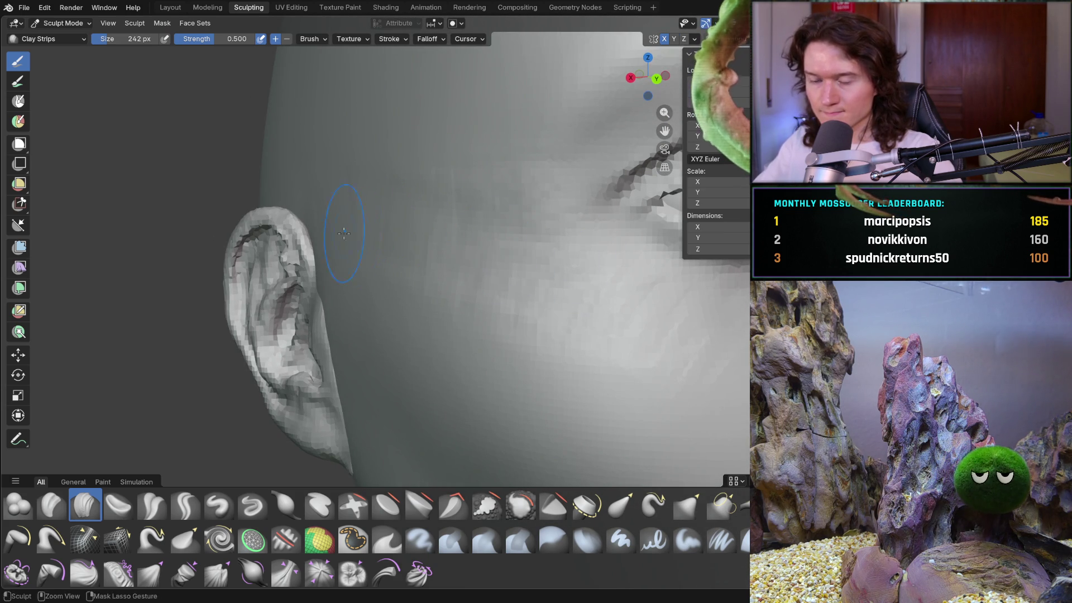
mouse_move(453, 182)
middle_down()
mouse_move(463, 217)
mouse_move(502, 251)
mouse_move(480, 279)
mouse_move(493, 294)
mouse_move(552, 166)
mouse_move(617, 196)
mouse_move(530, 328)
mouse_move(500, 332)
middle_up()
middle_drag(492, 319, 556, 319)
- Pick the Smooth brush, enlarge it to 386 px and lower its strength to 0.333
key(shift)
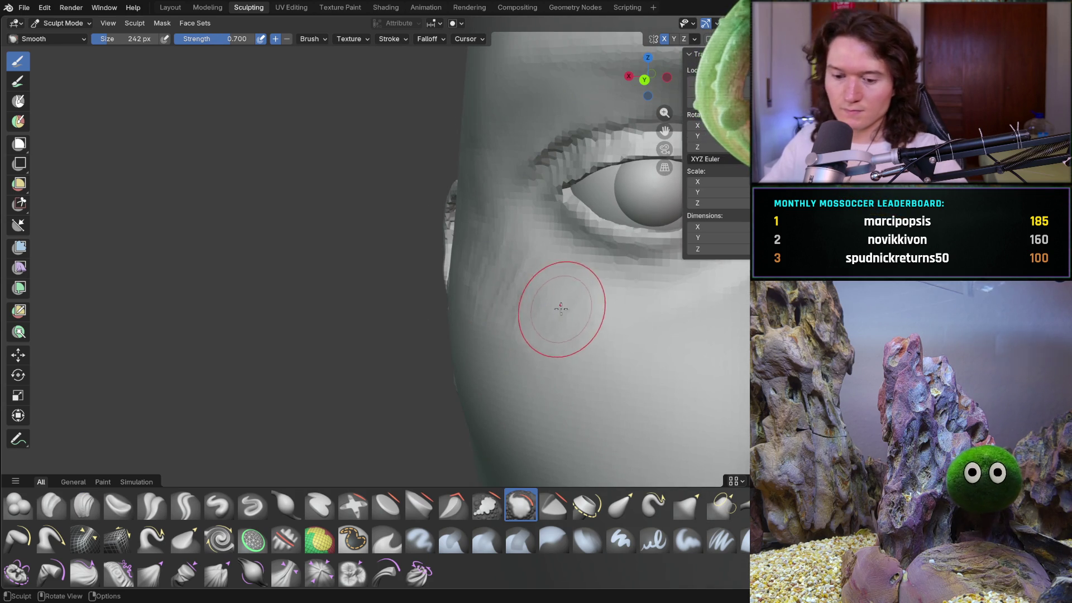
key(f)
click(590, 332)
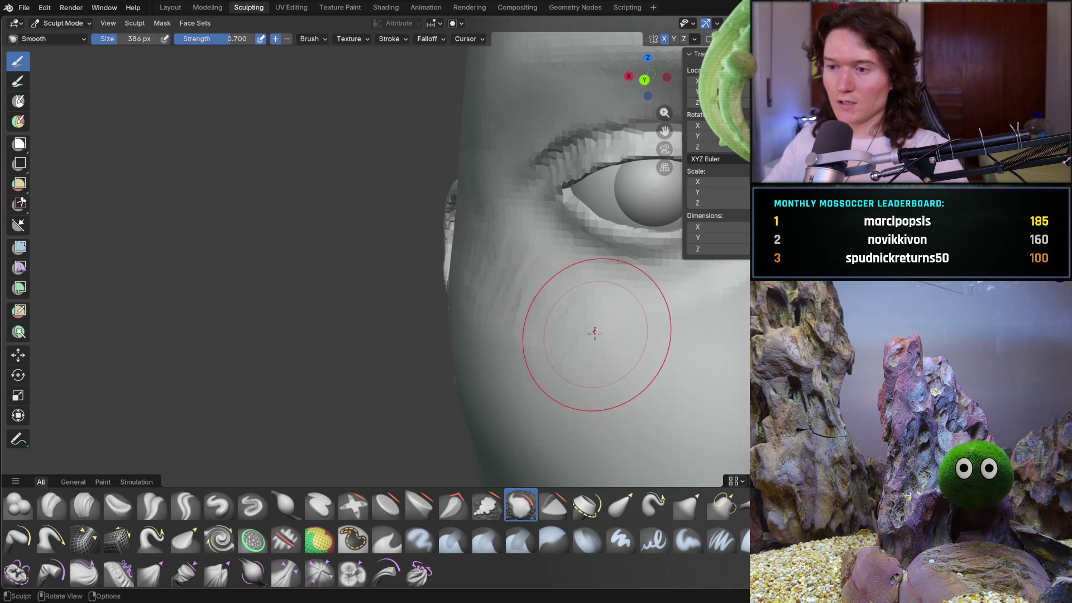
key(shift+f)
click(548, 318)
key(shift+f)
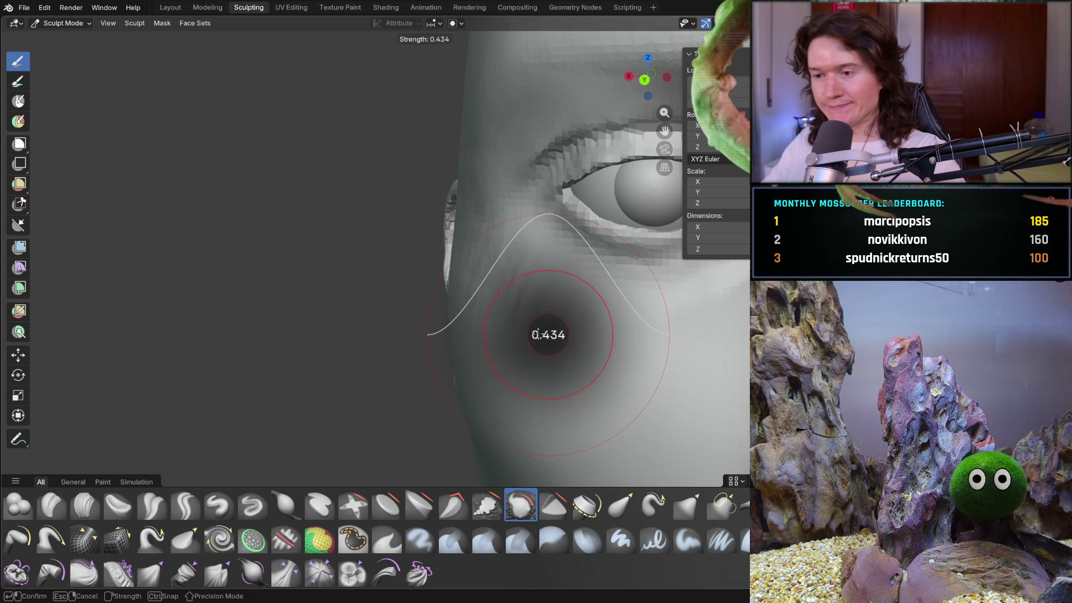
click(533, 335)
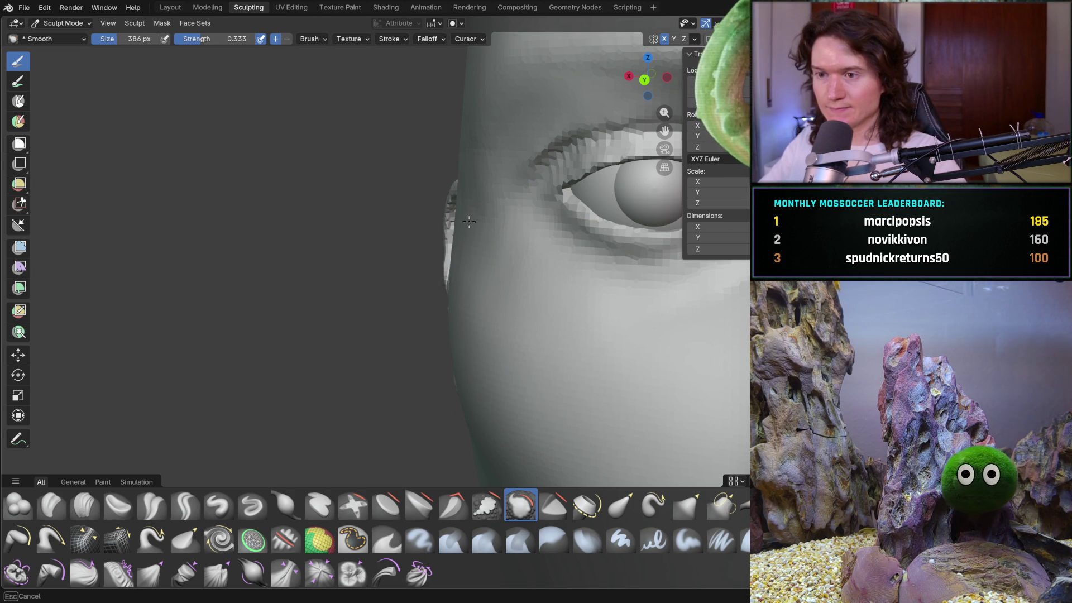
mouse_move(457, 180)
middle_down()
mouse_move(480, 201)
mouse_move(405, 241)
middle_up()
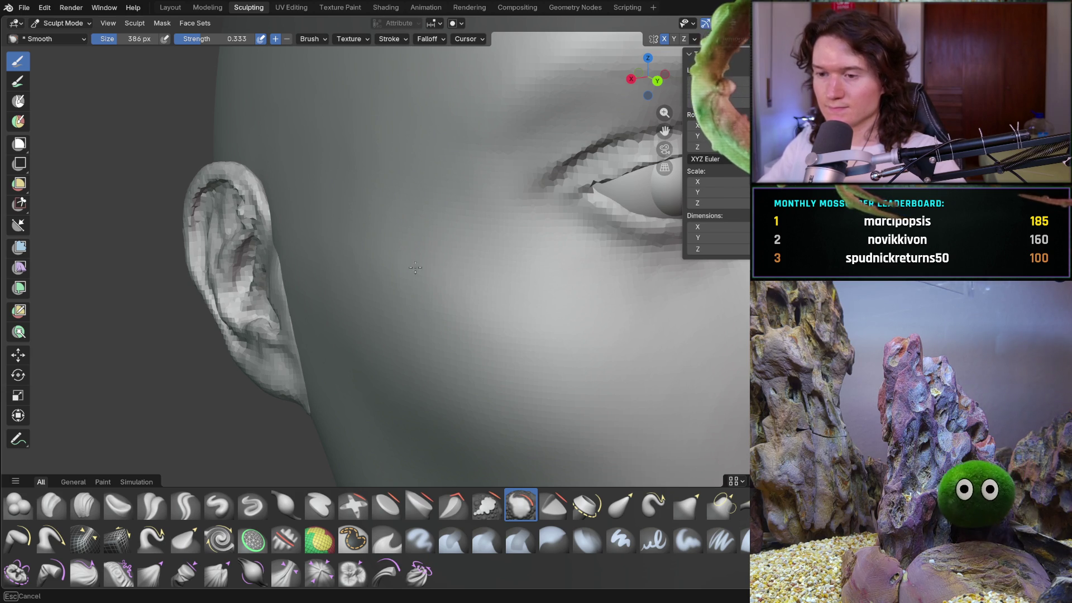
mouse_move(550, 307)
middle_down()
mouse_move(487, 317)
mouse_move(634, 329)
mouse_move(601, 394)
mouse_move(387, 375)
mouse_move(403, 384)
mouse_move(385, 335)
mouse_move(413, 383)
mouse_move(350, 373)
middle_up()
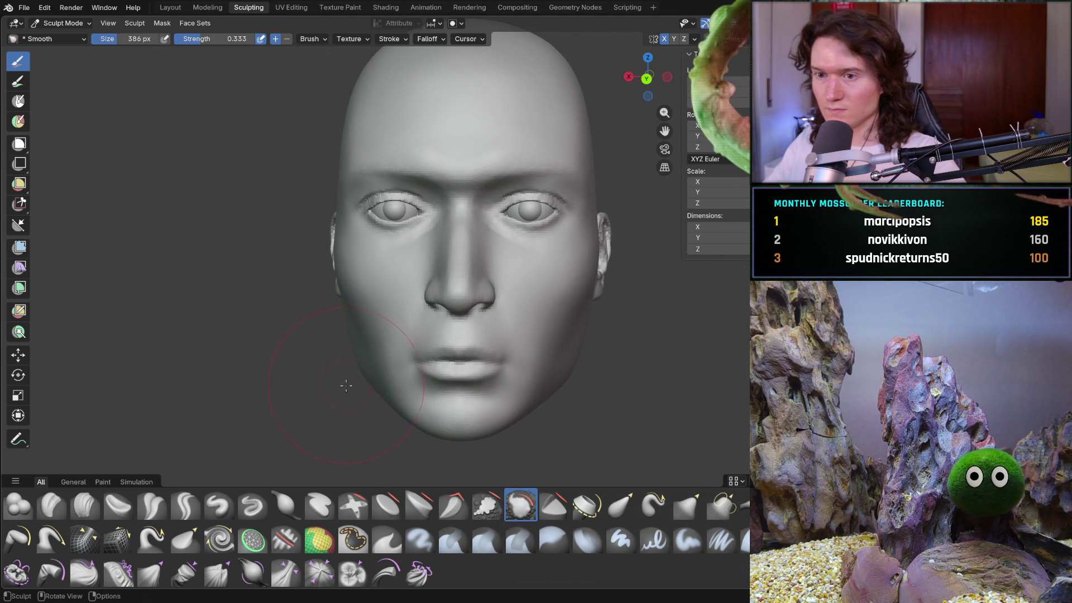
mouse_move(328, 412)
middle_down()
mouse_move(332, 381)
mouse_move(386, 307)
mouse_move(378, 287)
mouse_move(412, 299)
middle_up()
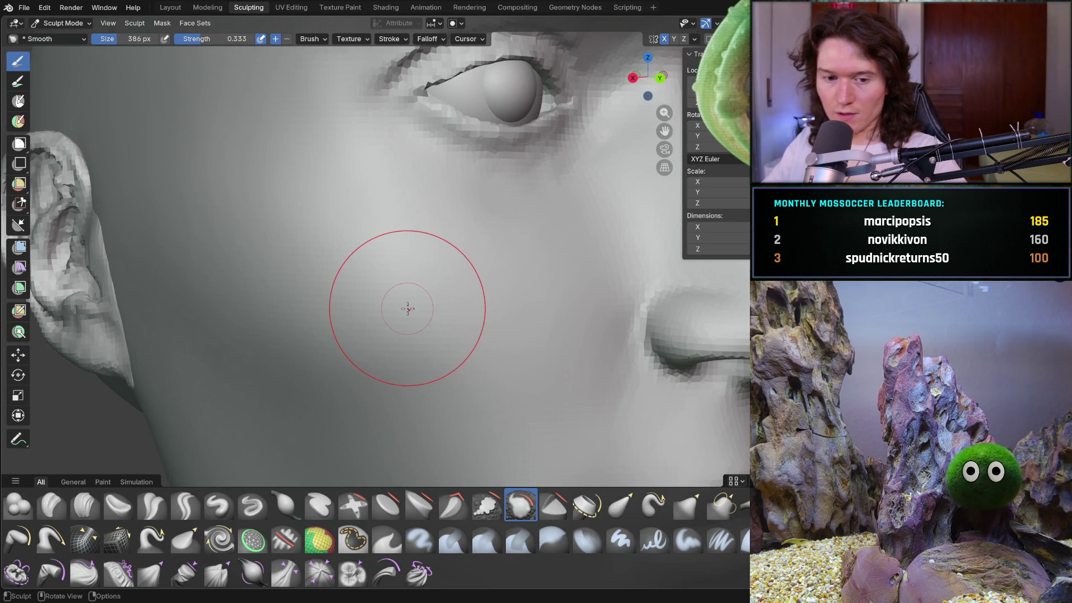
shift+middle_drag(387, 299, 388, 299)
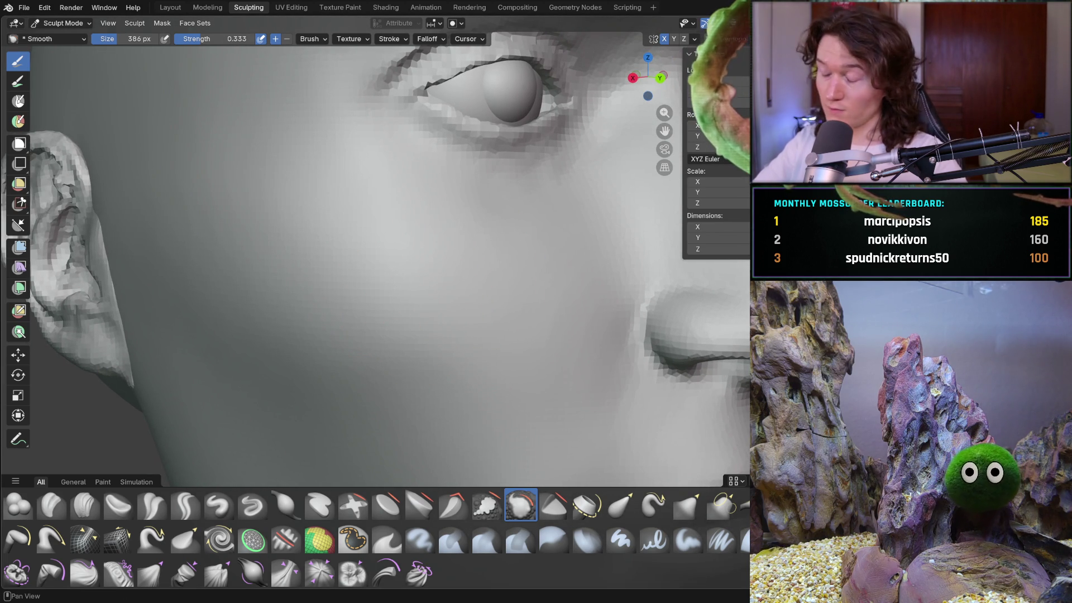
click(745, 62)
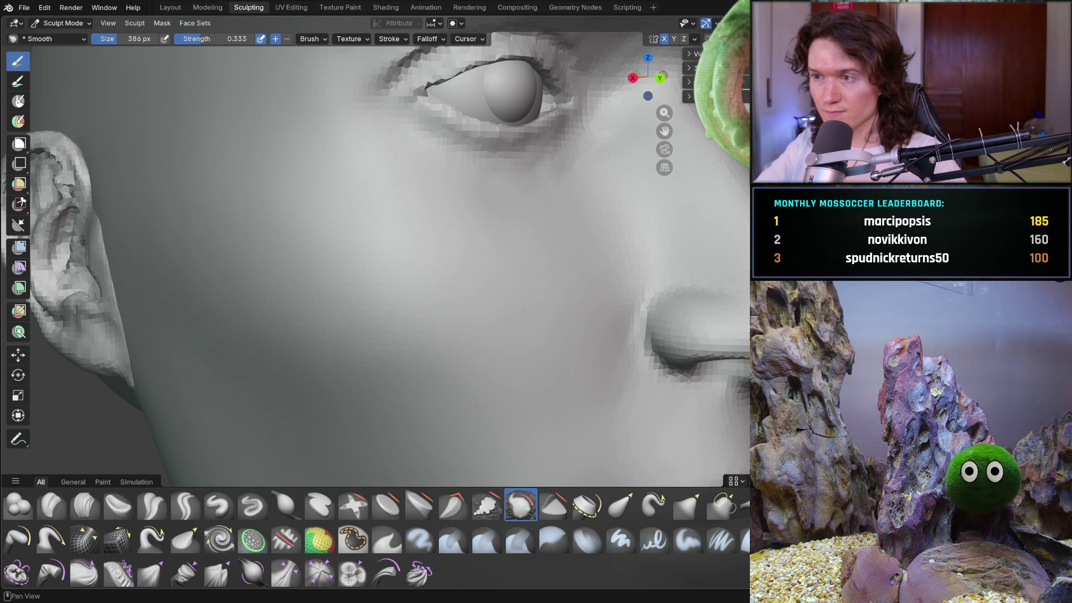
click(695, 54)
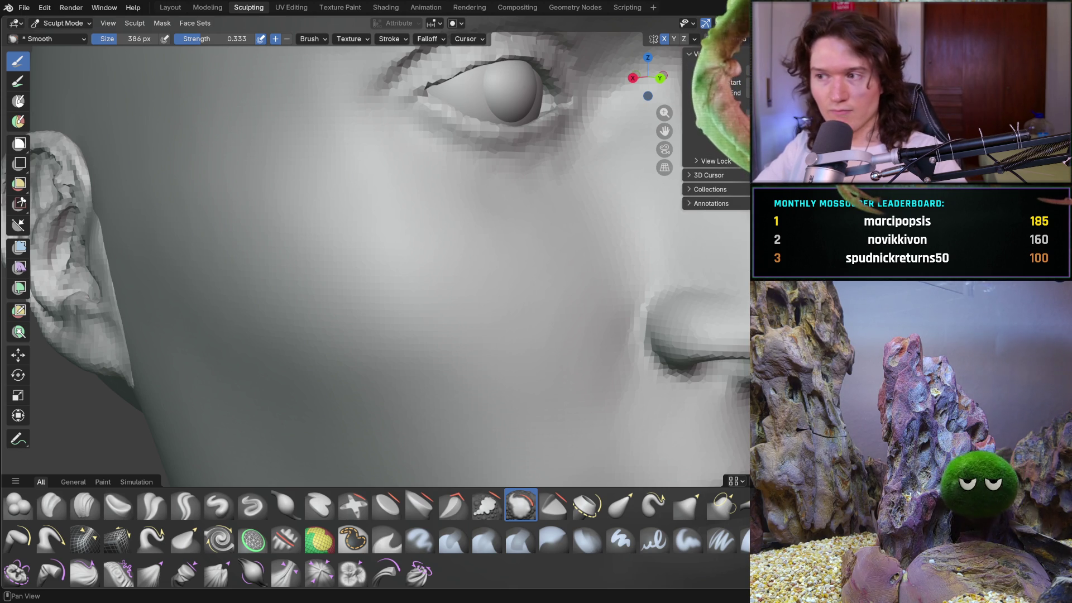
click(745, 61)
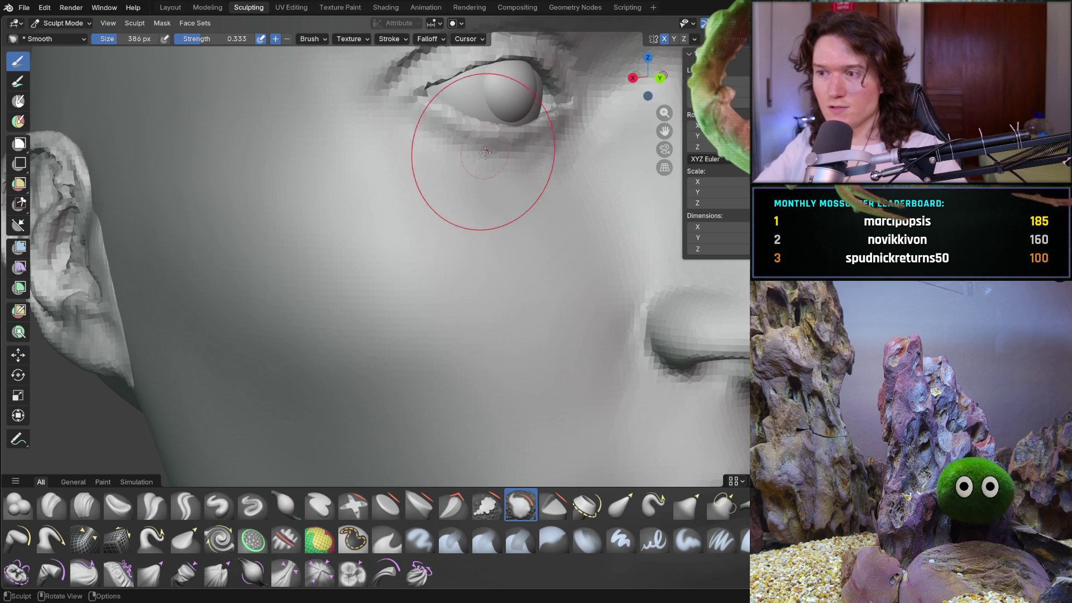
- Orbit and zoom out to a straight-on front view of the whole head
mouse_move(478, 346)
middle_down()
mouse_move(482, 324)
mouse_move(443, 311)
middle_up()
middle_drag(331, 243, 349, 287)
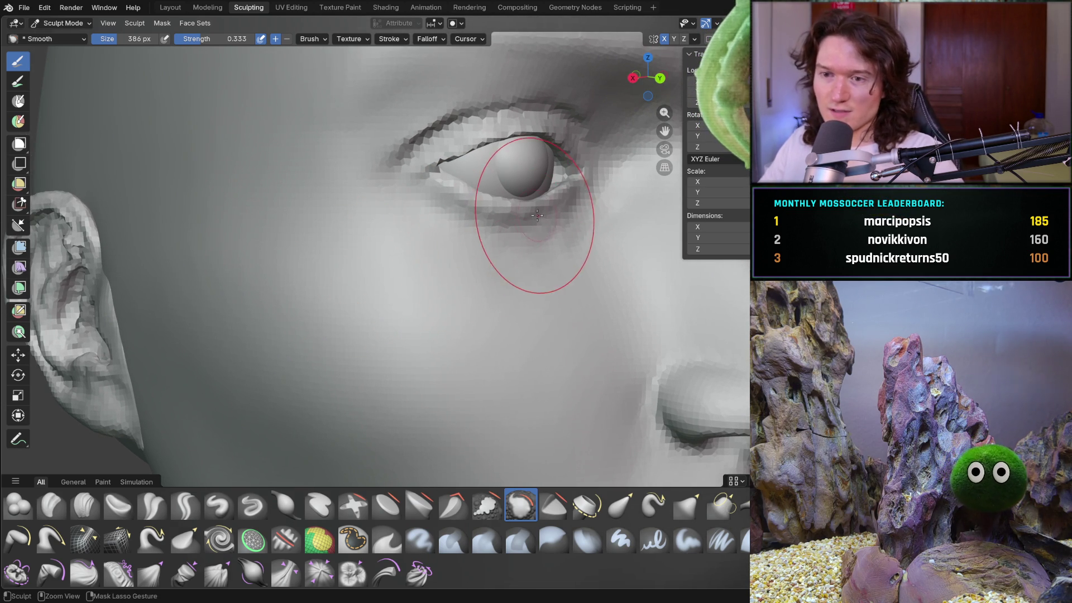
scroll(519, 251, down, 10)
middle_drag(505, 316, 447, 311)
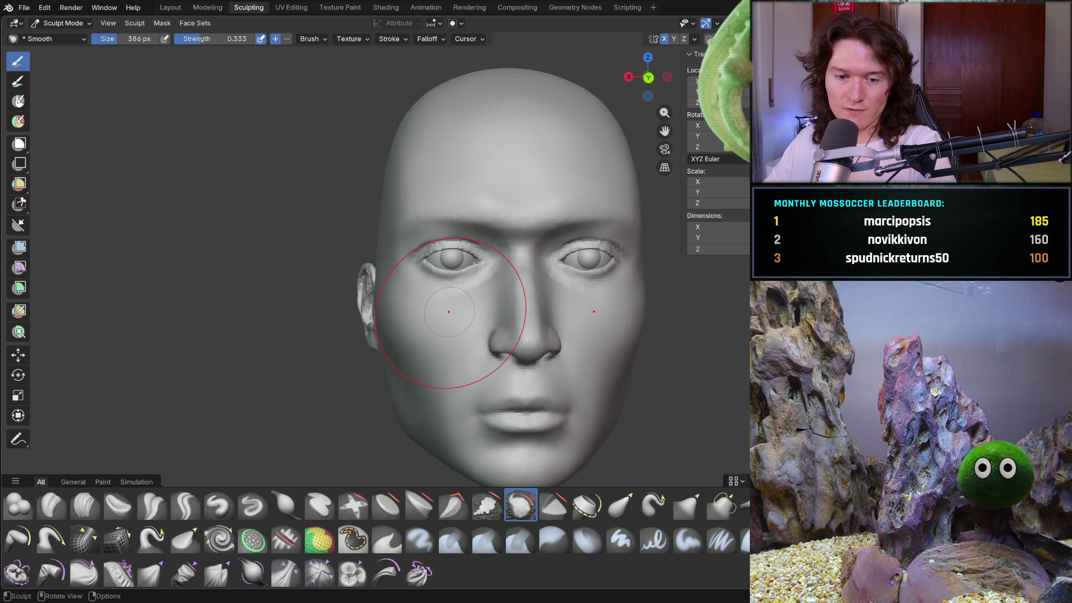
- Check the back and front views of the head, then turn it to show the left ear
key(KP_1)
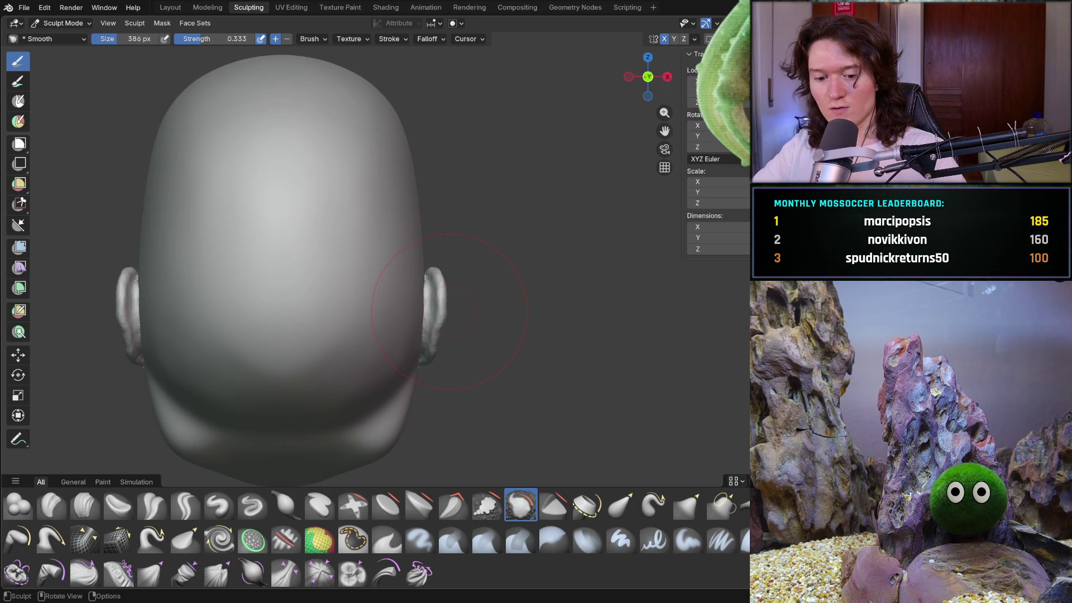
key(ctrl+KP_1)
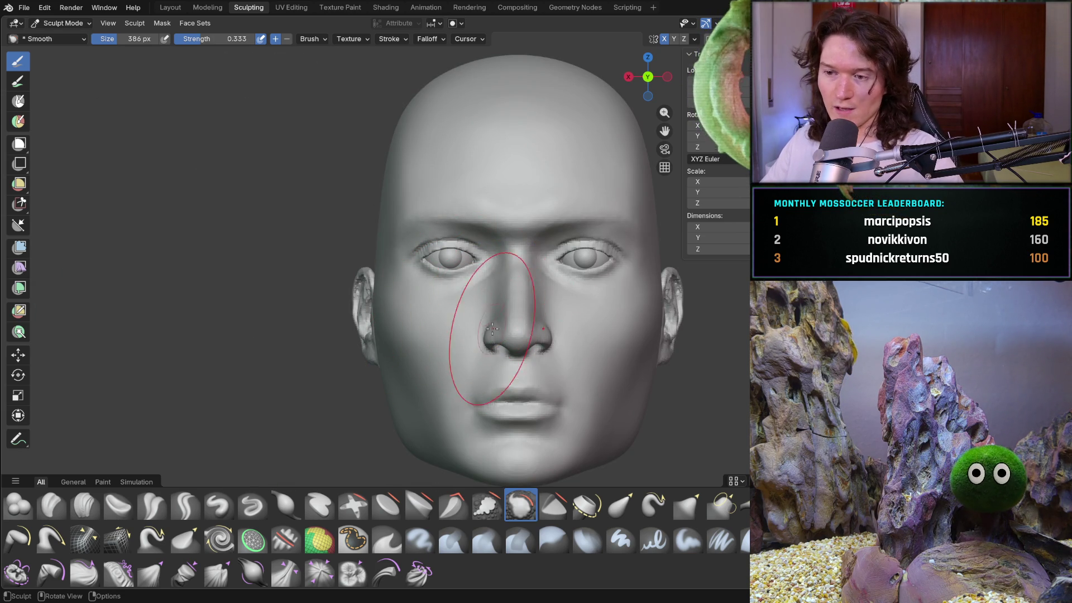
mouse_move(480, 327)
middle_down()
mouse_move(461, 342)
mouse_move(507, 308)
middle_up()
scroll(486, 322, down, 3)
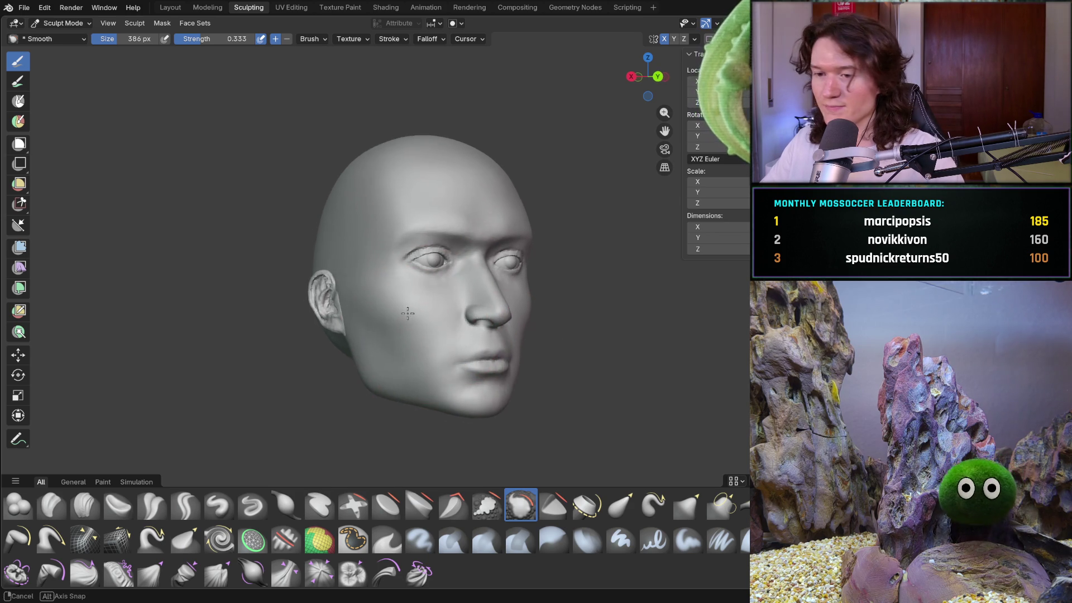
scroll(403, 263, up, 6)
scroll(401, 252, up, 4)
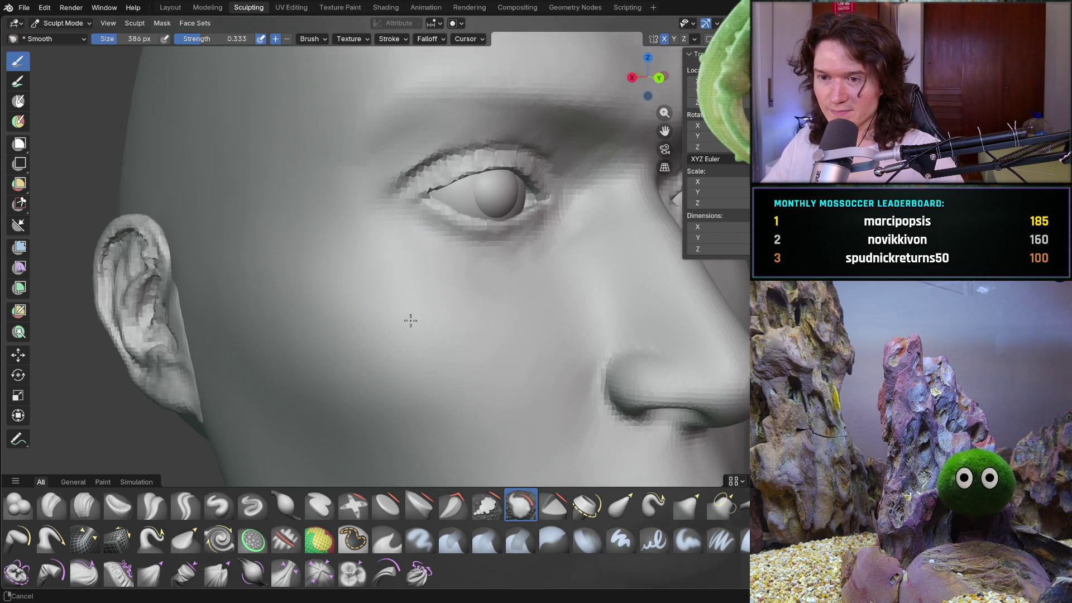
- Select the Clay Strips brush with strength 0.438 and radius 296 px
click(85, 504)
key(shift+f)
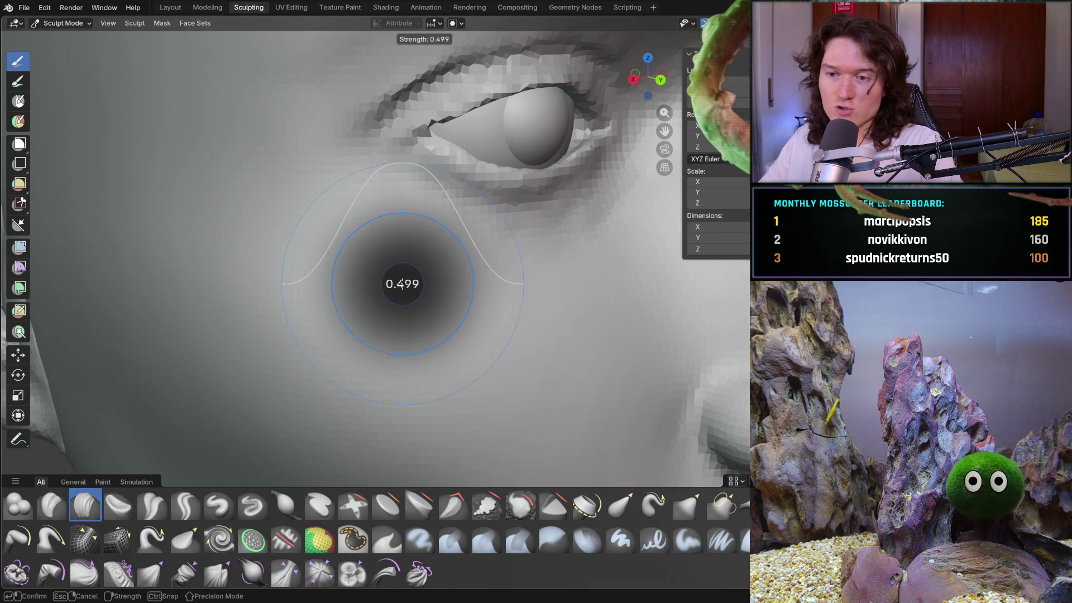
click(394, 274)
key(f)
click(387, 278)
middle_drag(383, 275, 436, 256)
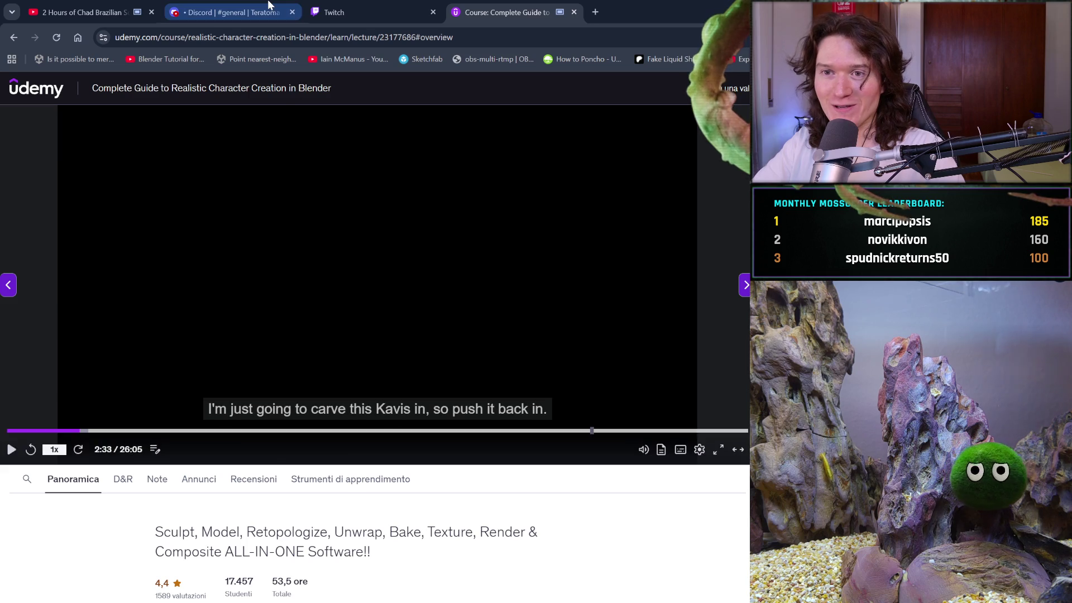
- Switch to the Discord browser tab and close the enlarged image to see the chat
click(268, 6)
click(249, 273)
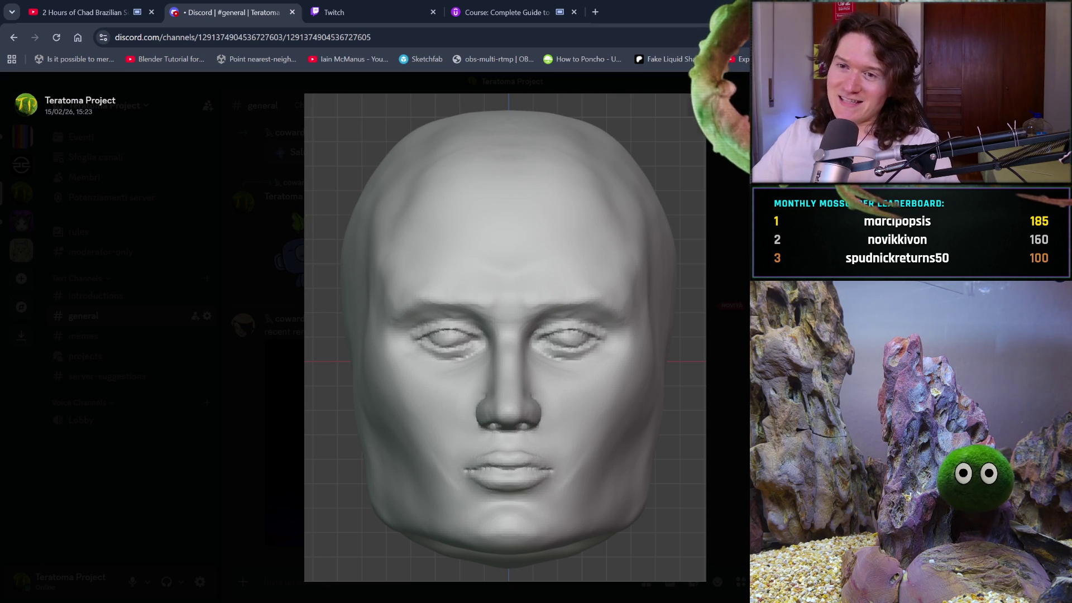
- Close the enlarged sculpted-head image in Discord
key(Escape)
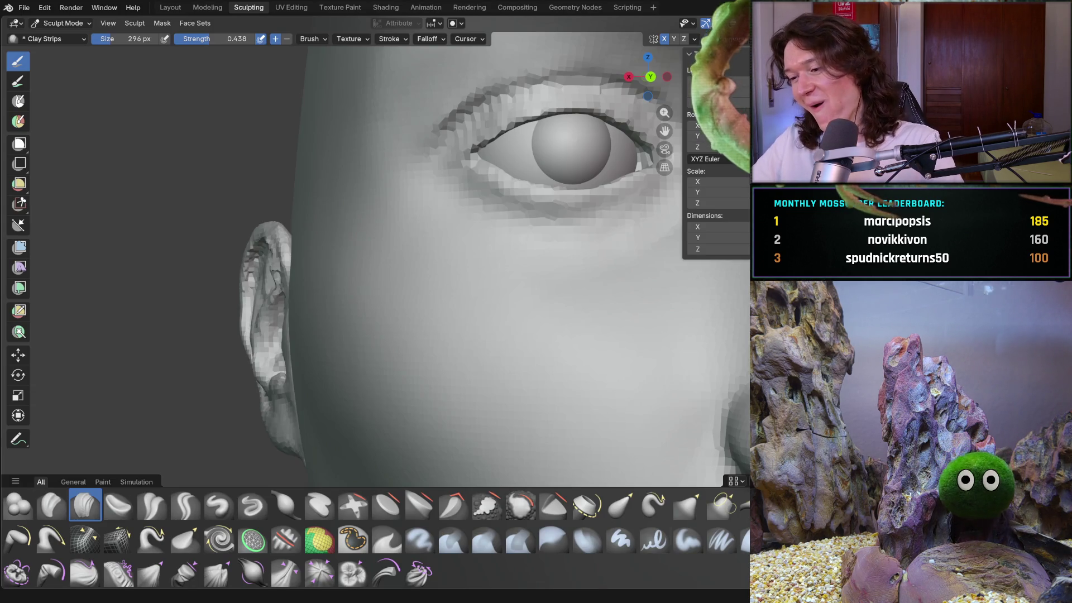
mouse_move(495, 255)
middle_down()
mouse_move(376, 259)
mouse_move(391, 283)
mouse_move(488, 290)
middle_up()
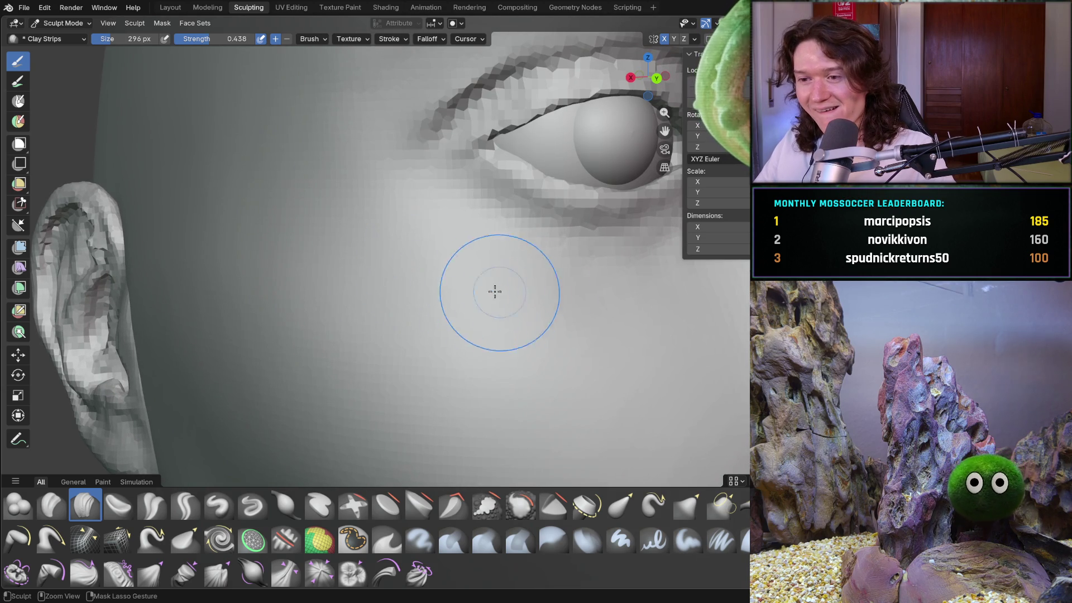
middle_drag(306, 203, 306, 203)
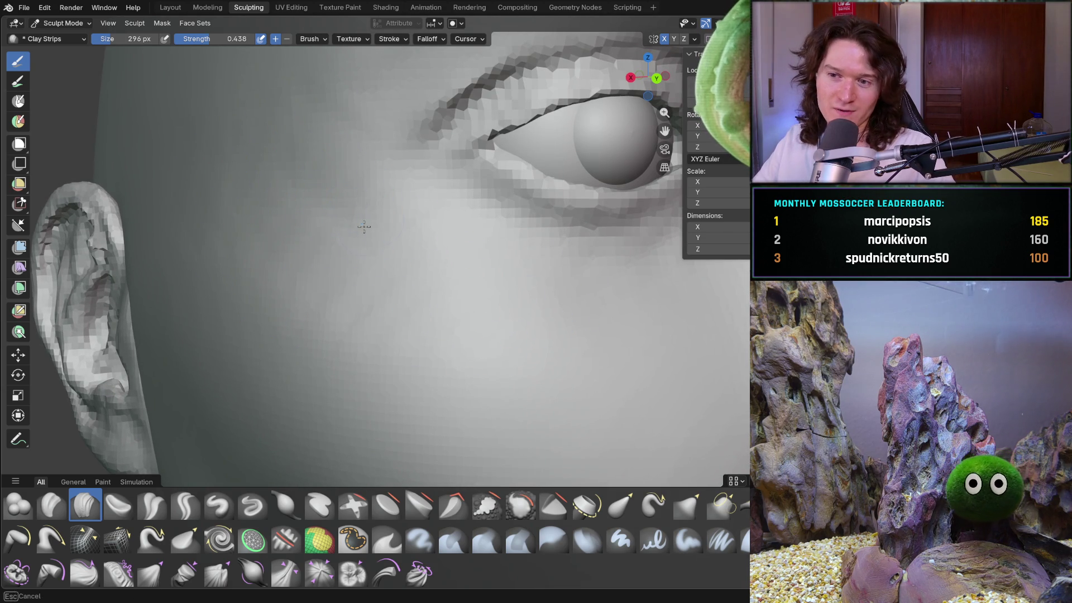
mouse_move(422, 267)
middle_down()
mouse_move(357, 168)
mouse_move(383, 156)
middle_up()
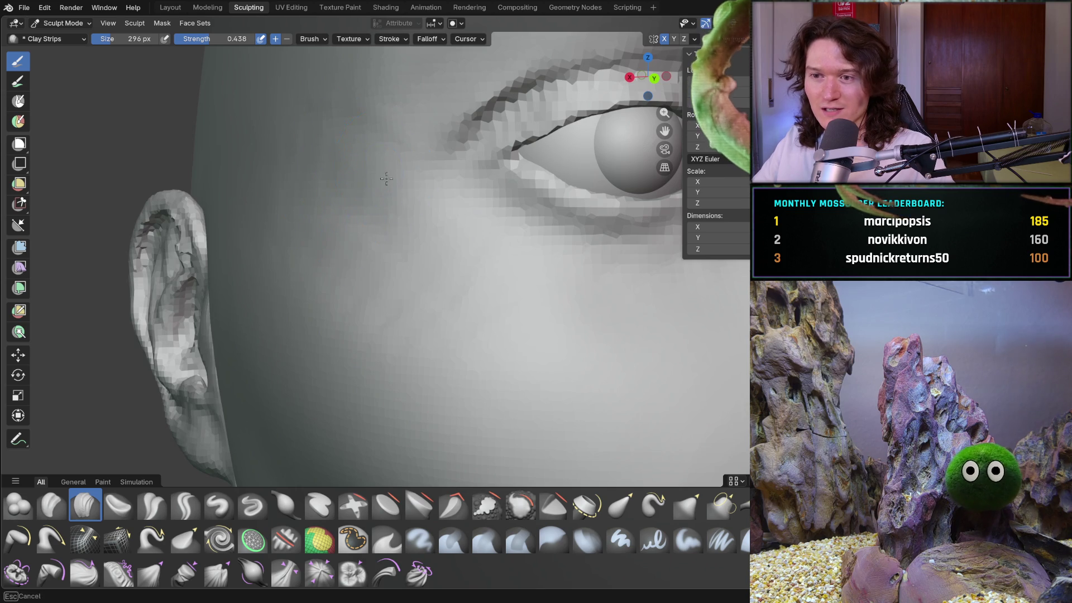
middle_drag(493, 382, 492, 382)
middle_drag(344, 324, 345, 323)
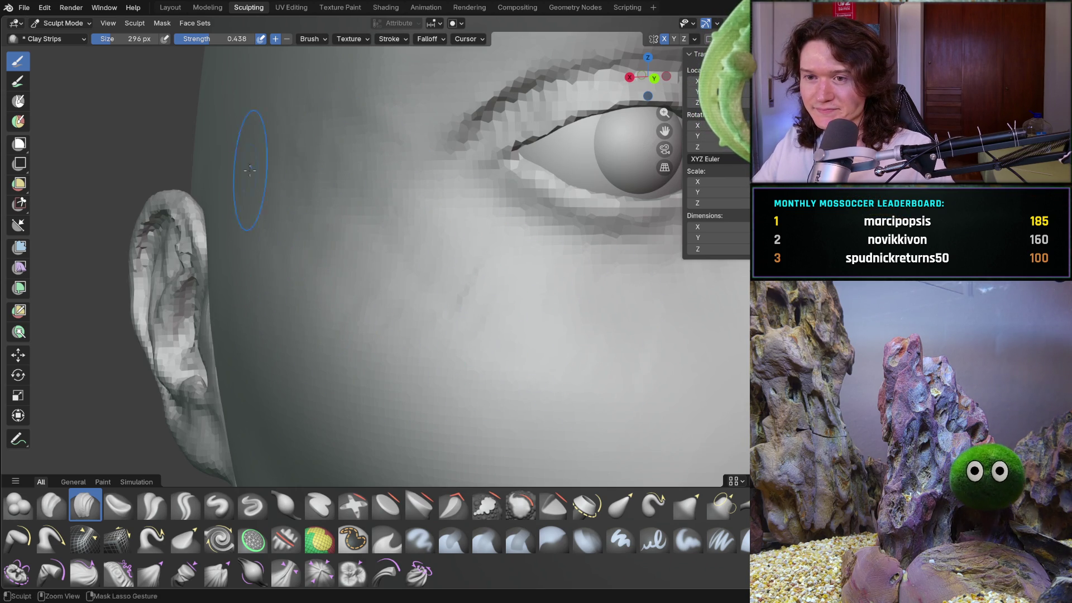
mouse_move(577, 304)
middle_down()
mouse_move(494, 290)
mouse_move(413, 315)
middle_up()
middle_drag(420, 285, 331, 223)
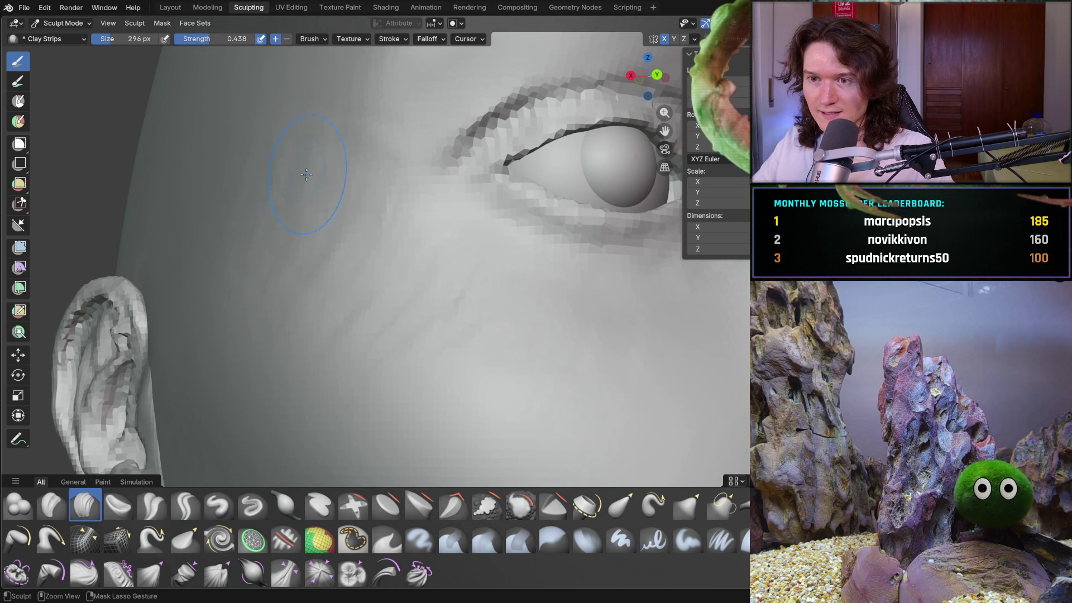
middle_drag(305, 177, 308, 175)
middle_drag(390, 215, 346, 223)
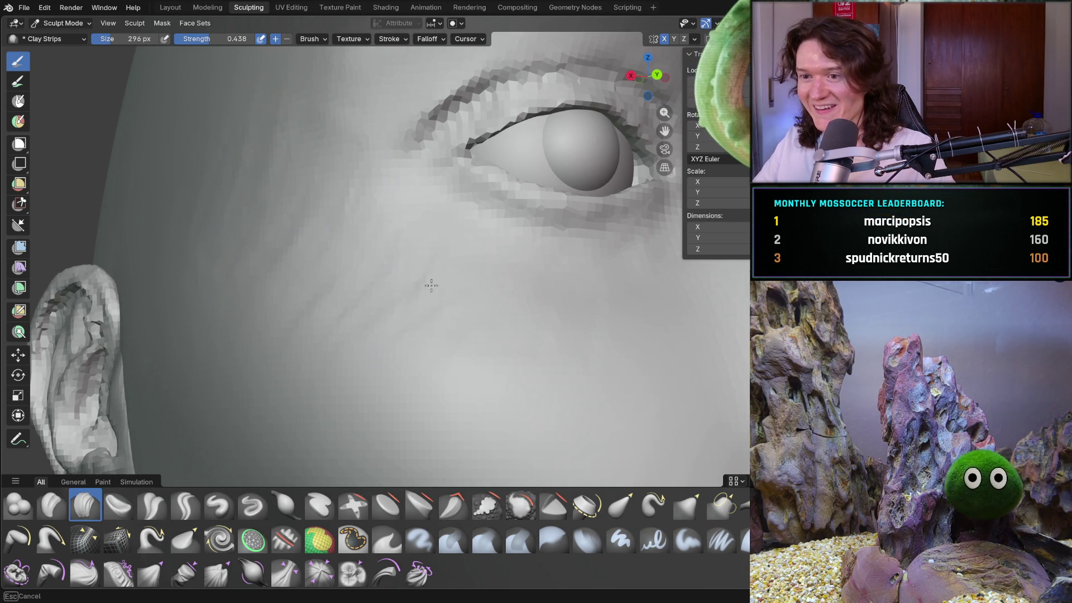
mouse_move(566, 303)
middle_down()
mouse_move(471, 311)
mouse_move(510, 235)
mouse_move(494, 207)
mouse_move(529, 236)
middle_up()
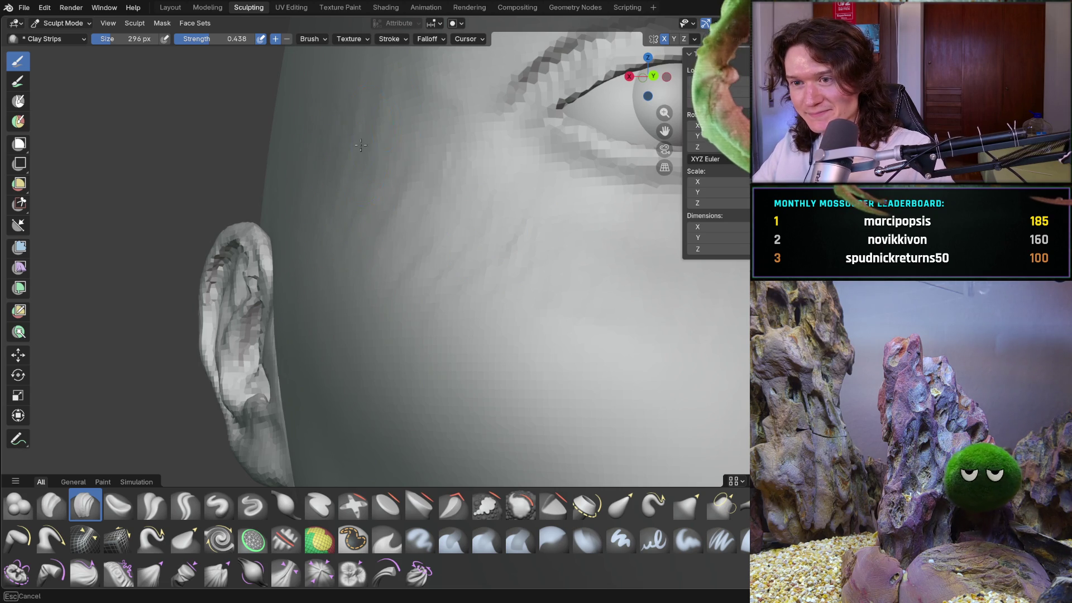
mouse_move(415, 113)
ctrl+middle_down()
mouse_move(424, 168)
mouse_move(411, 173)
mouse_move(406, 145)
mouse_move(364, 218)
mouse_move(292, 259)
mouse_move(312, 316)
mouse_move(313, 251)
mouse_move(407, 335)
mouse_move(337, 335)
mouse_move(384, 335)
ctrl+middle_up()
scroll(397, 161, up, 5)
scroll(390, 312, up, 6)
middle_drag(395, 299, 430, 274)
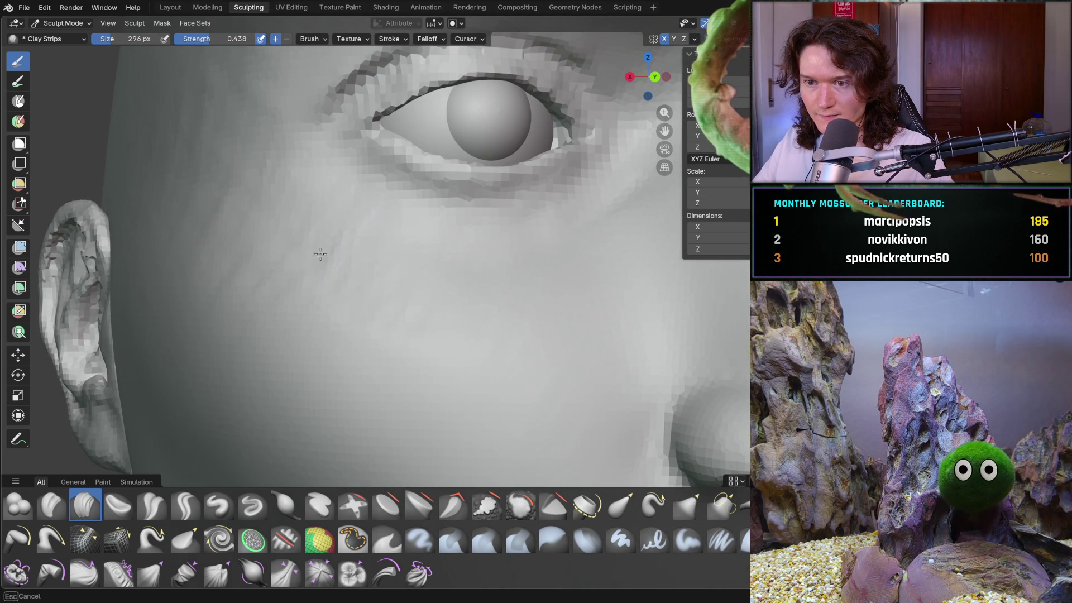
middle_drag(148, 228, 148, 228)
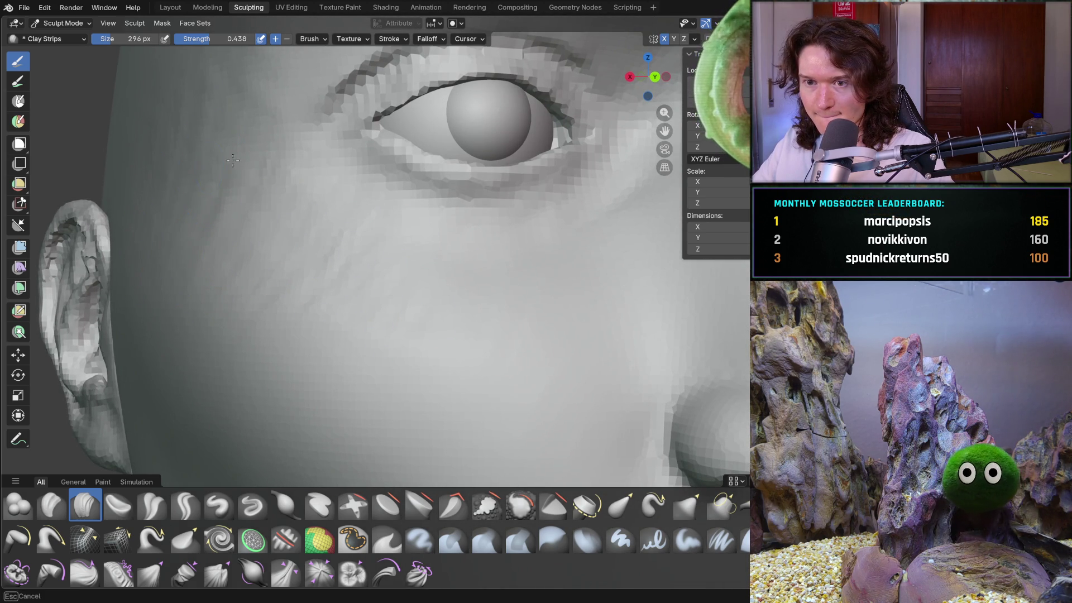
middle_drag(309, 301, 393, 314)
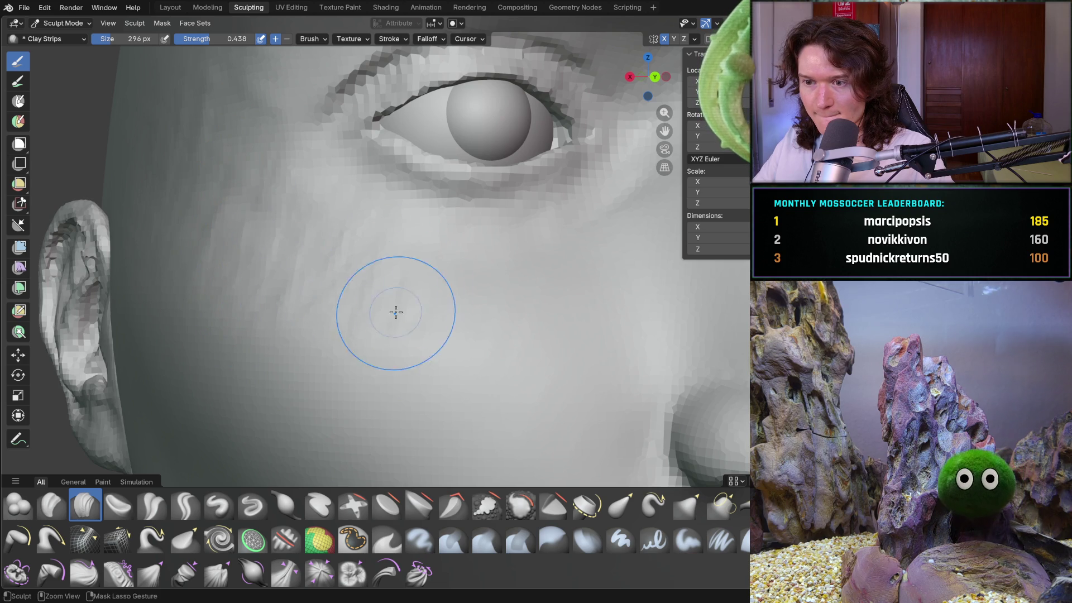
middle_drag(282, 196, 282, 196)
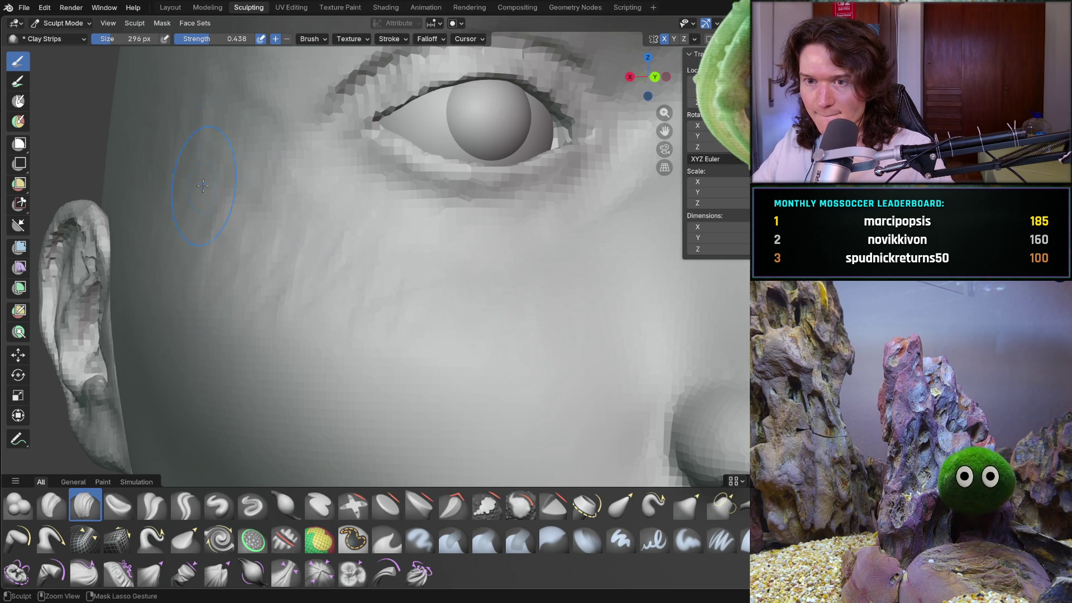
middle_drag(197, 164, 285, 239)
middle_drag(234, 196, 234, 196)
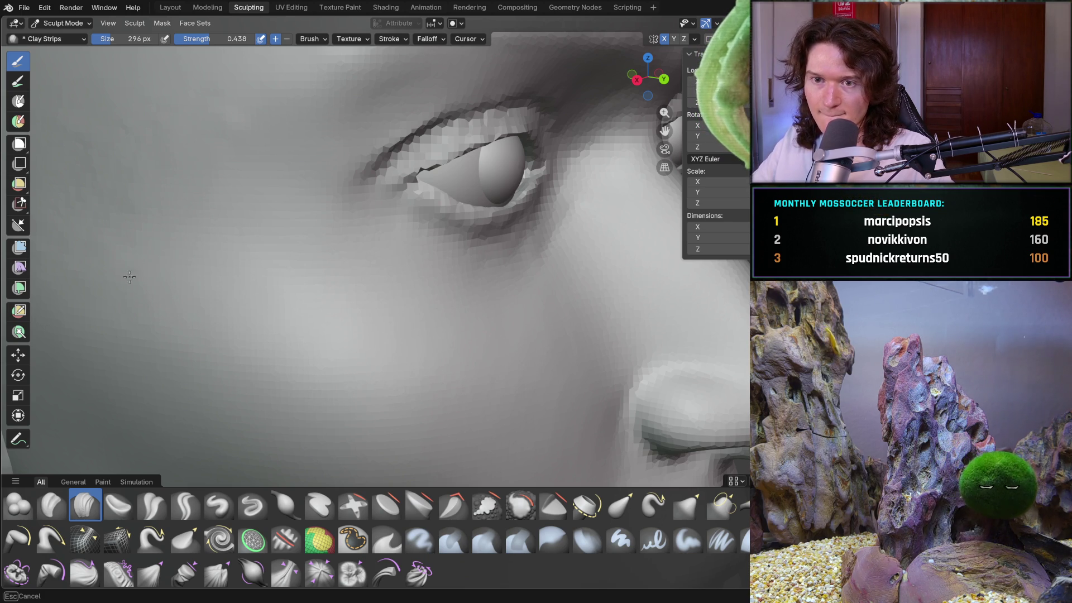
shift+middle_drag(236, 106, 424, 136)
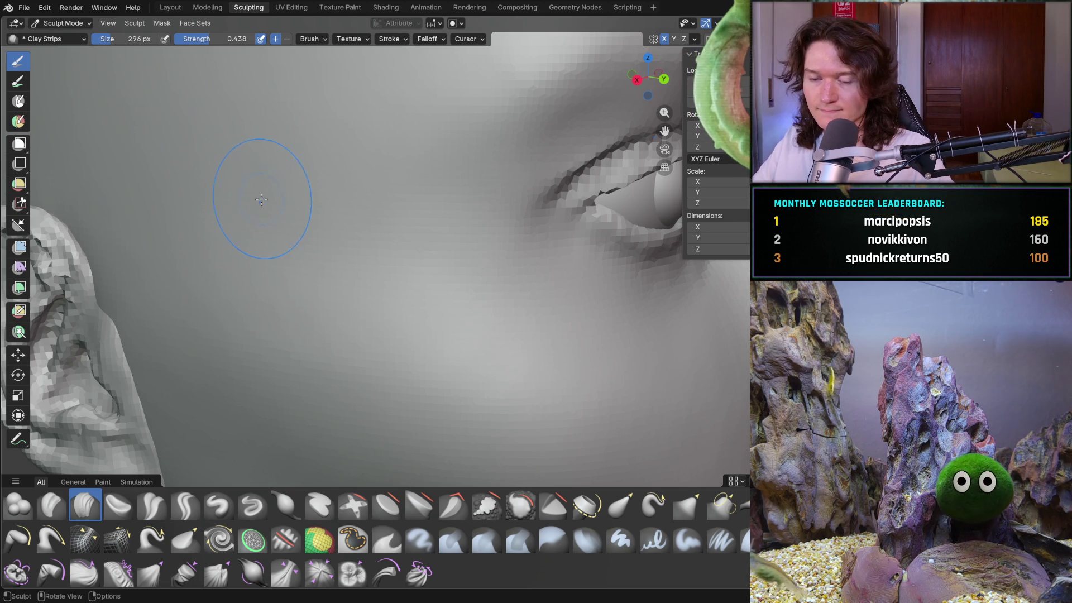
mouse_move(275, 196)
ctrl+middle_down()
mouse_move(374, 223)
mouse_move(278, 193)
ctrl+middle_up()
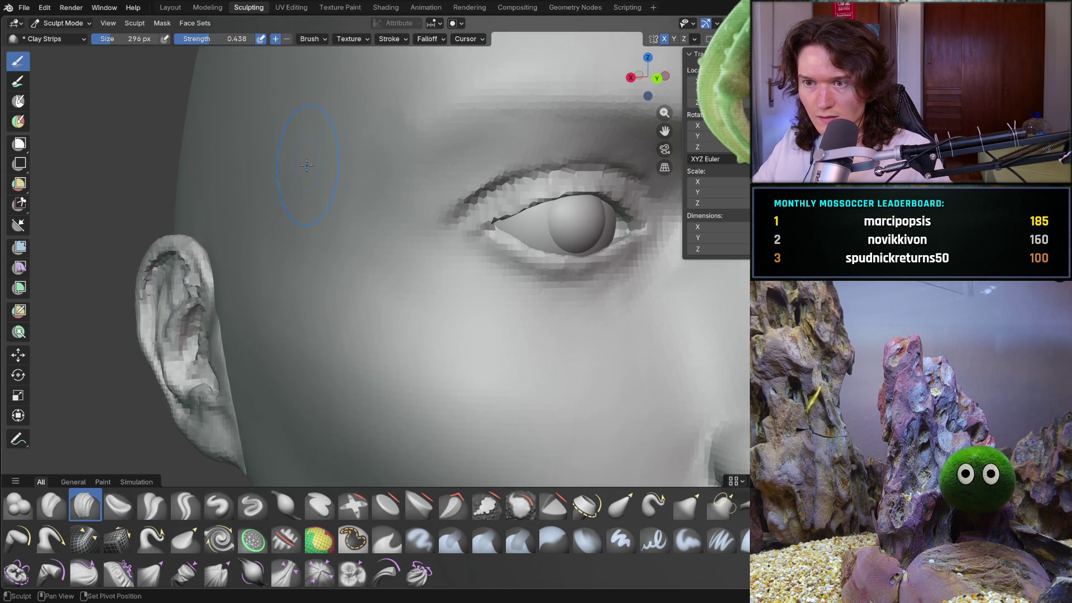
scroll(311, 152, up, 6)
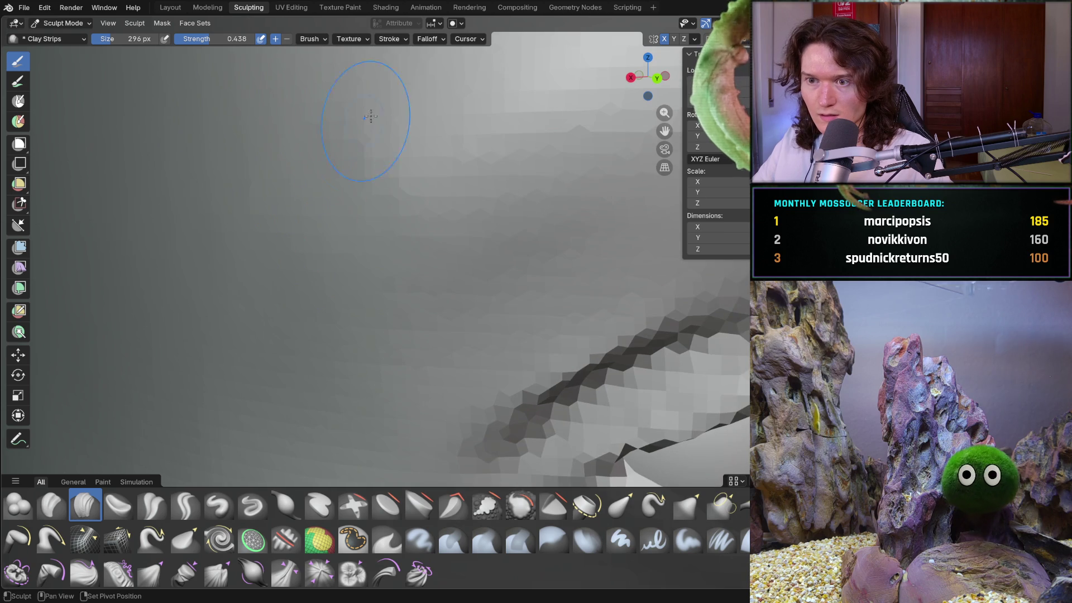
shift+middle_drag(352, 133, 307, 188)
shift+middle_drag(404, 140, 402, 141)
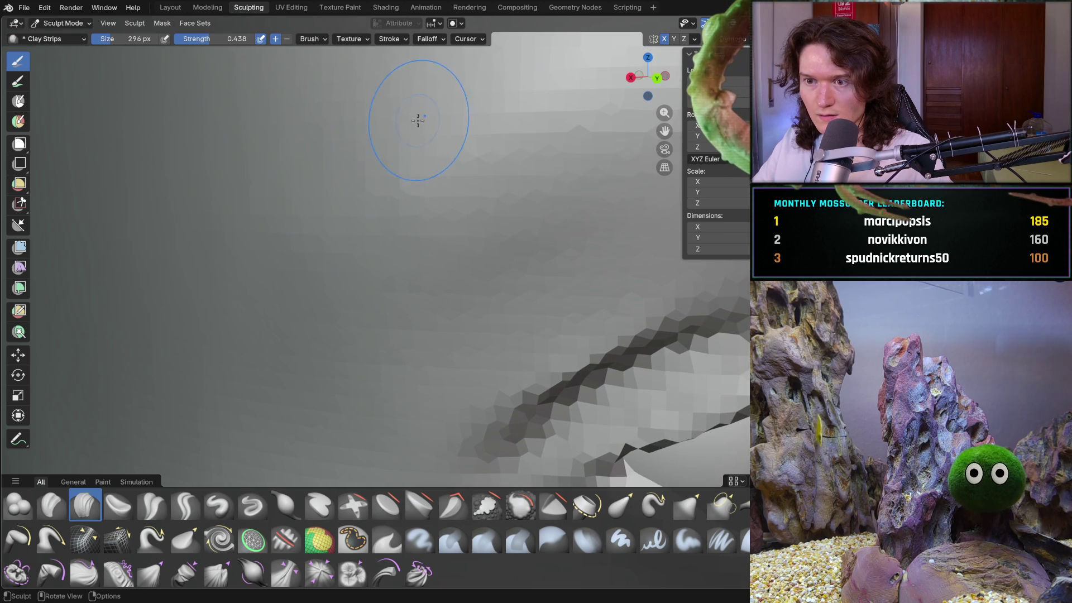
mouse_move(472, 143)
middle_down()
mouse_move(437, 281)
mouse_move(383, 282)
mouse_move(368, 206)
middle_up()
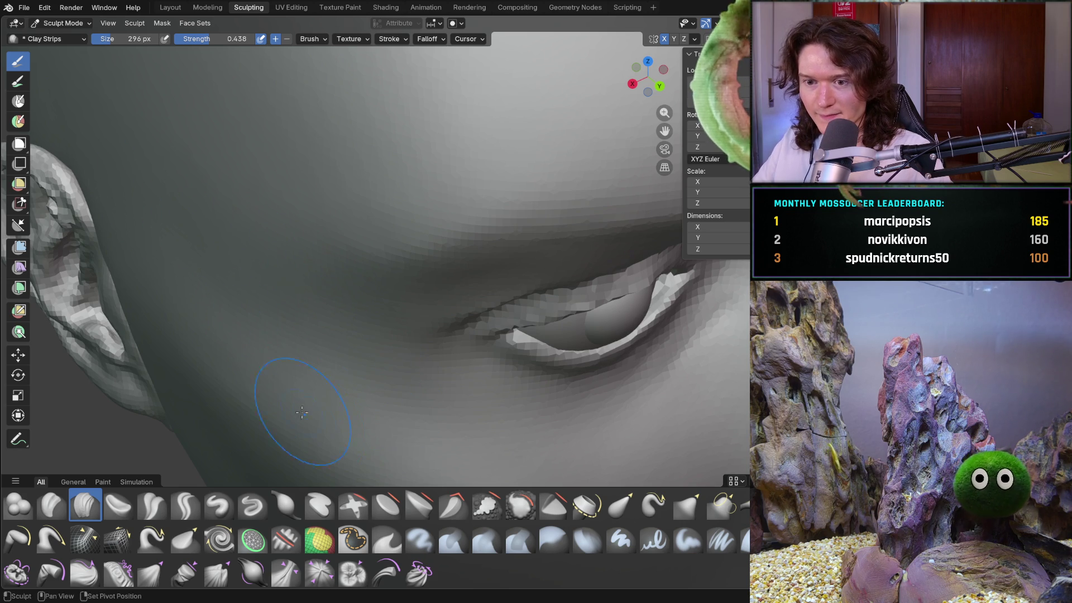
scroll(273, 425, down, 3)
middle_drag(273, 390, 335, 285)
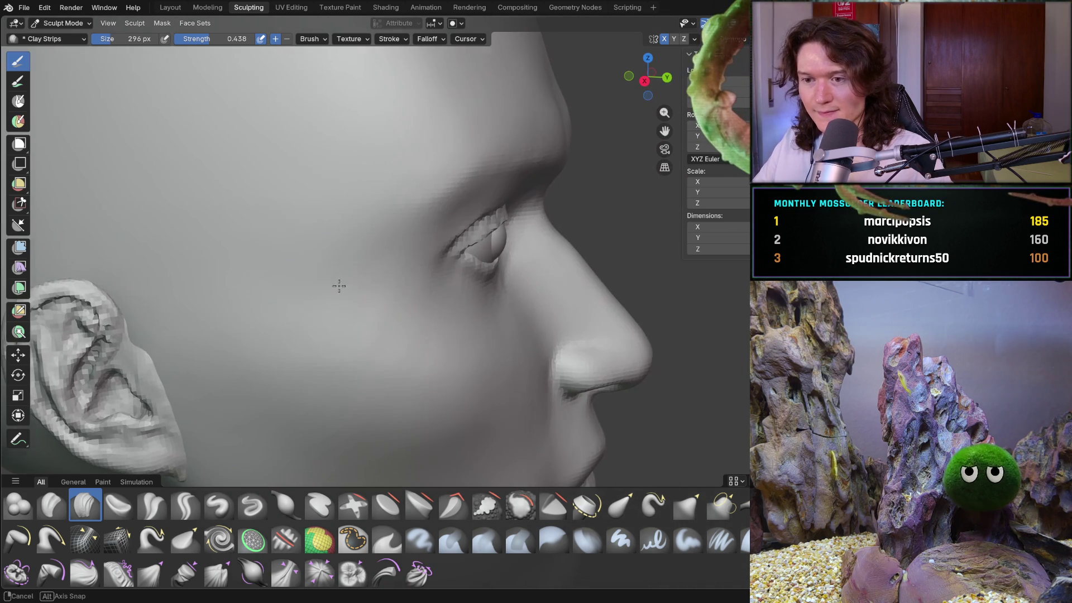
scroll(527, 240, down, 3)
mouse_move(526, 239)
middle_down()
mouse_move(319, 251)
mouse_move(299, 231)
mouse_move(273, 237)
mouse_move(400, 254)
mouse_move(329, 301)
mouse_move(311, 335)
mouse_move(318, 315)
mouse_move(335, 317)
mouse_move(322, 240)
middle_up()
scroll(334, 313, up, 6)
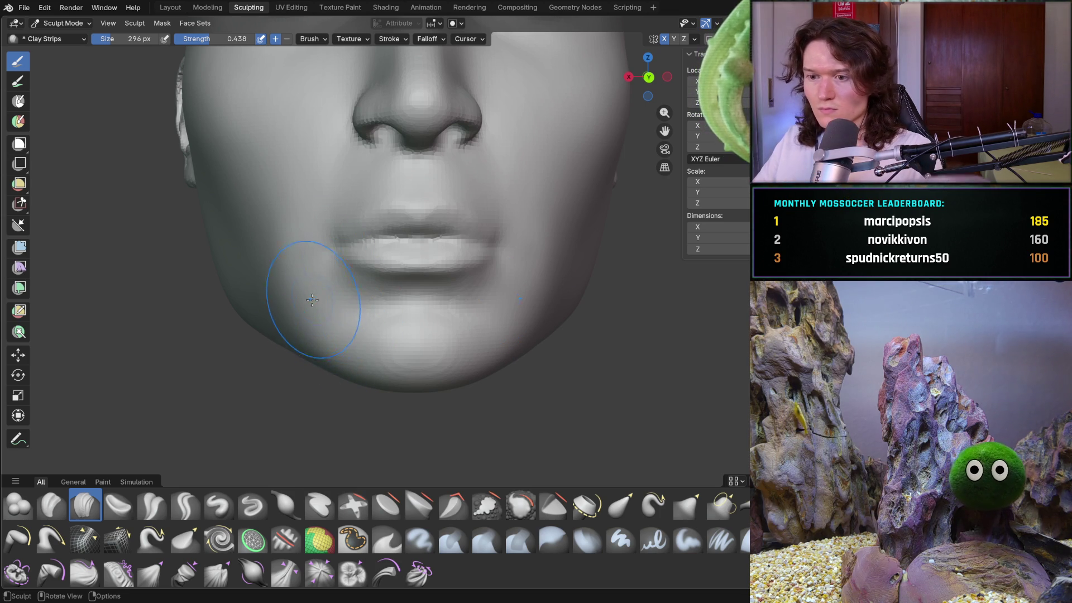
mouse_move(362, 356)
middle_down()
mouse_move(346, 355)
mouse_move(383, 354)
mouse_move(355, 320)
mouse_move(323, 343)
middle_up()
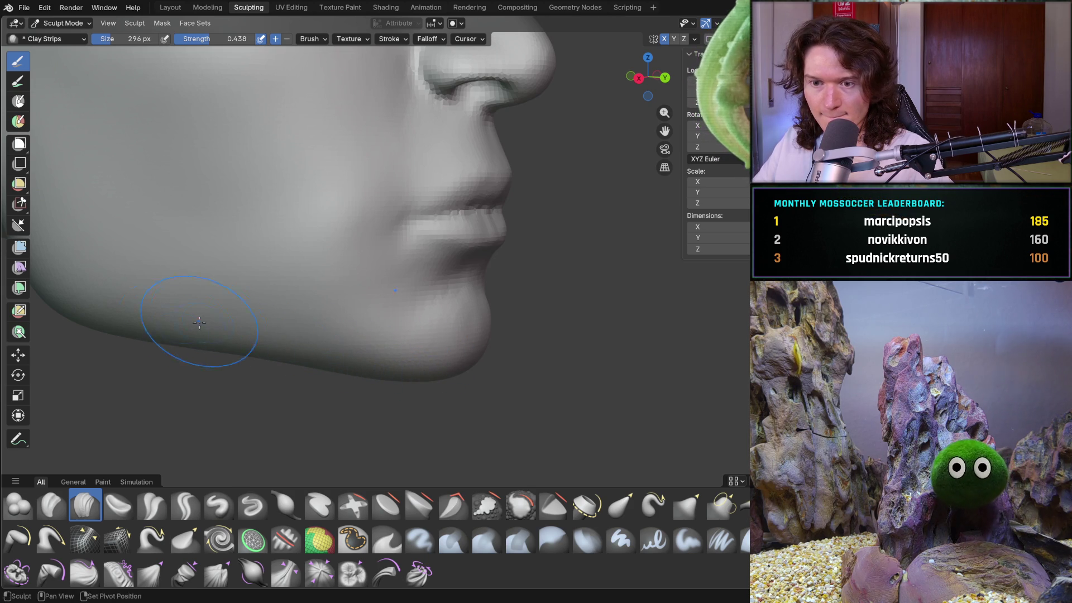
middle_drag(140, 335, 138, 335)
mouse_move(335, 362)
middle_down()
mouse_move(182, 316)
mouse_move(213, 323)
mouse_move(198, 330)
mouse_move(270, 311)
mouse_move(329, 363)
middle_up()
scroll(329, 363, up, 2)
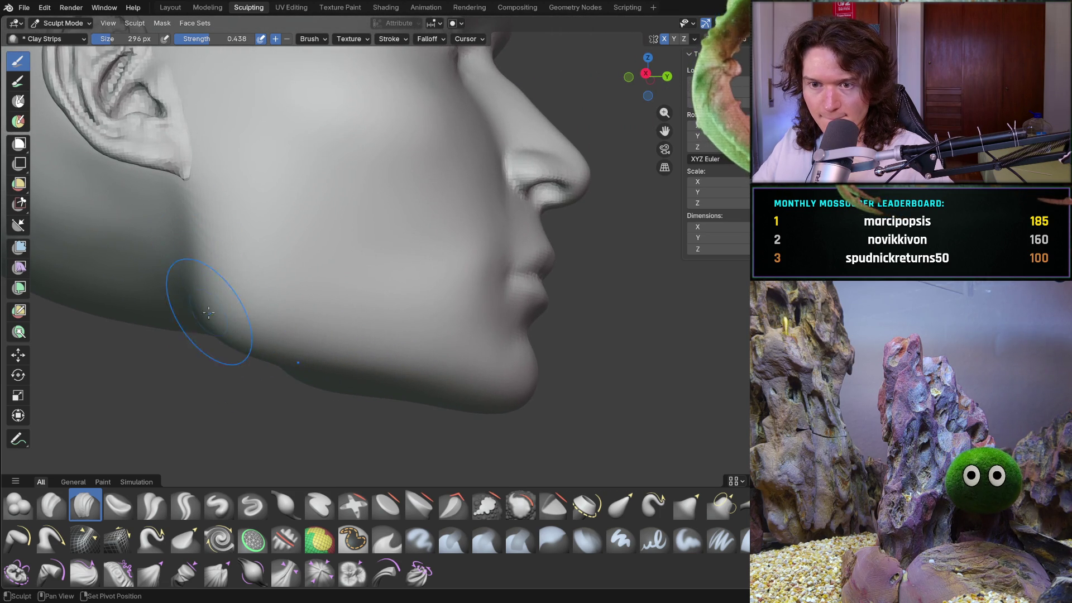
mouse_move(223, 290)
shift+middle_down()
mouse_move(252, 323)
mouse_move(239, 345)
mouse_move(313, 296)
mouse_move(443, 237)
mouse_move(337, 320)
mouse_move(363, 366)
mouse_move(350, 227)
mouse_move(383, 326)
shift+middle_up()
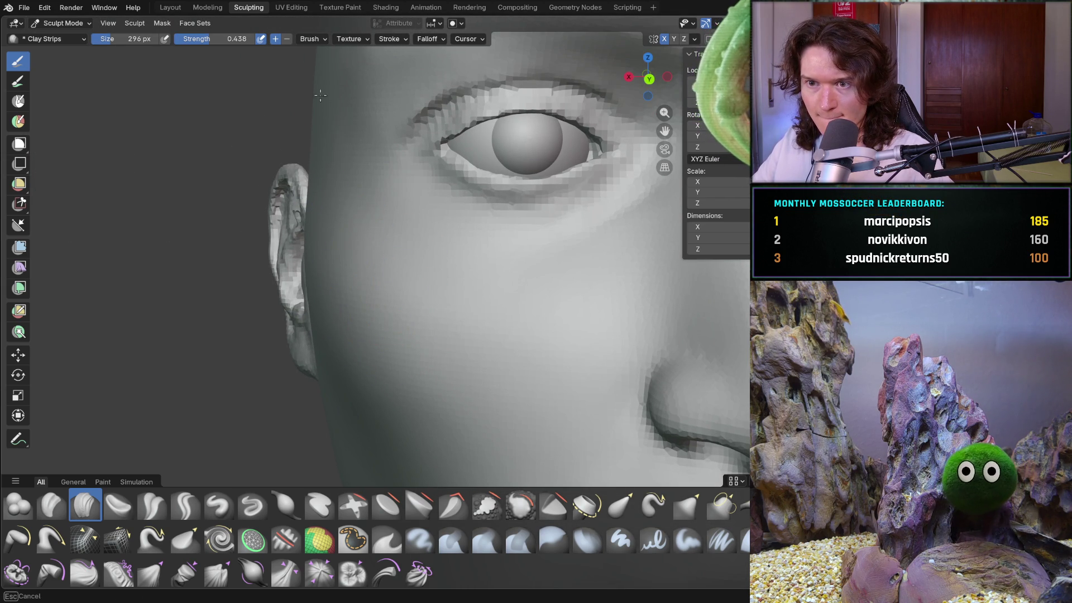
mouse_move(312, 116)
middle_down()
mouse_move(330, 156)
mouse_move(332, 259)
middle_up()
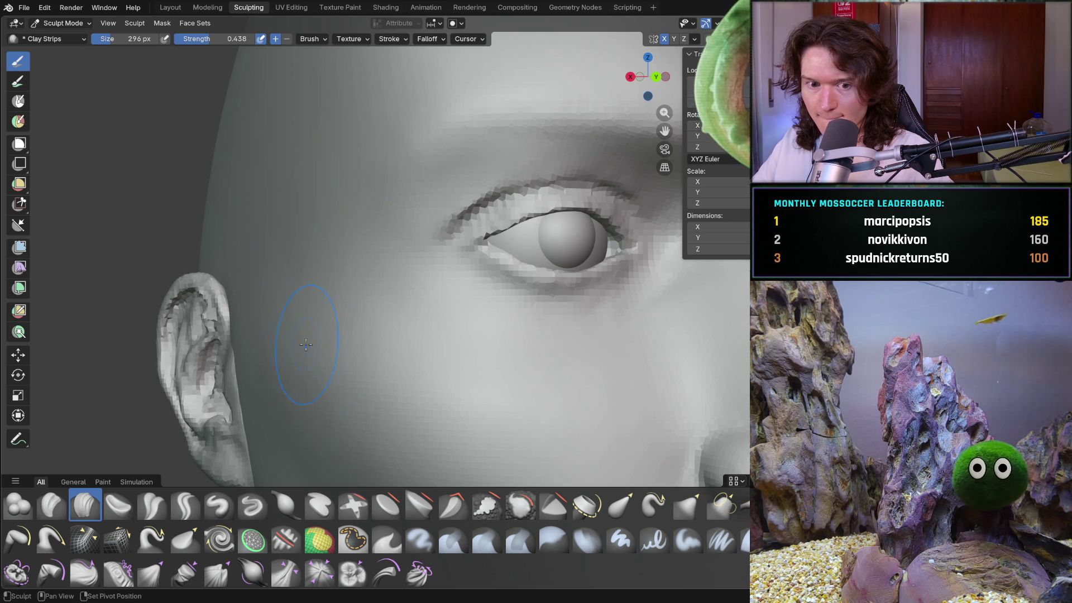
scroll(494, 368, down, 6)
mouse_move(426, 354)
middle_down()
mouse_move(407, 334)
mouse_move(482, 296)
mouse_move(390, 310)
mouse_move(359, 304)
mouse_move(400, 294)
mouse_move(424, 273)
mouse_move(406, 359)
mouse_move(389, 277)
middle_up()
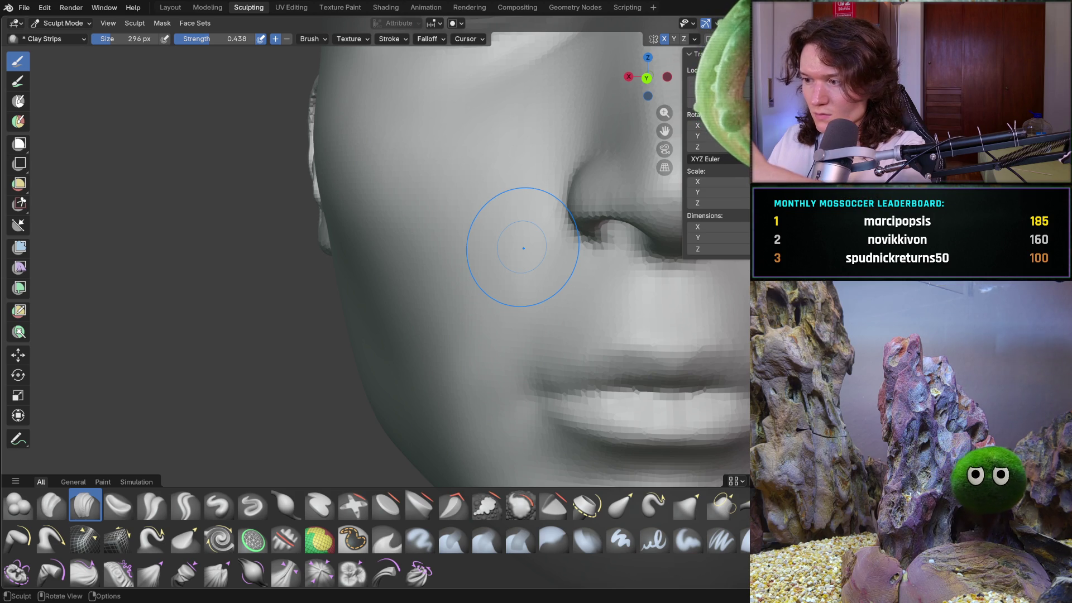
middle_drag(523, 248, 433, 358)
scroll(314, 343, up, 3)
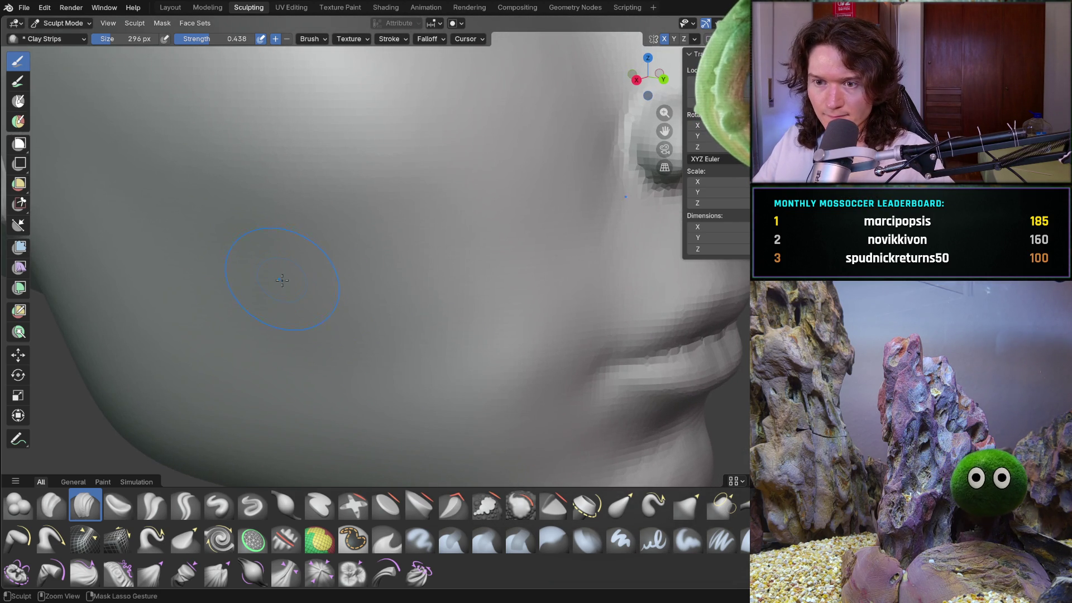
- Shrink the Clay Strips brush to 214 px and add a few soft clay strokes on the cheek
key(f)
click(292, 271)
drag(331, 346, 331, 347)
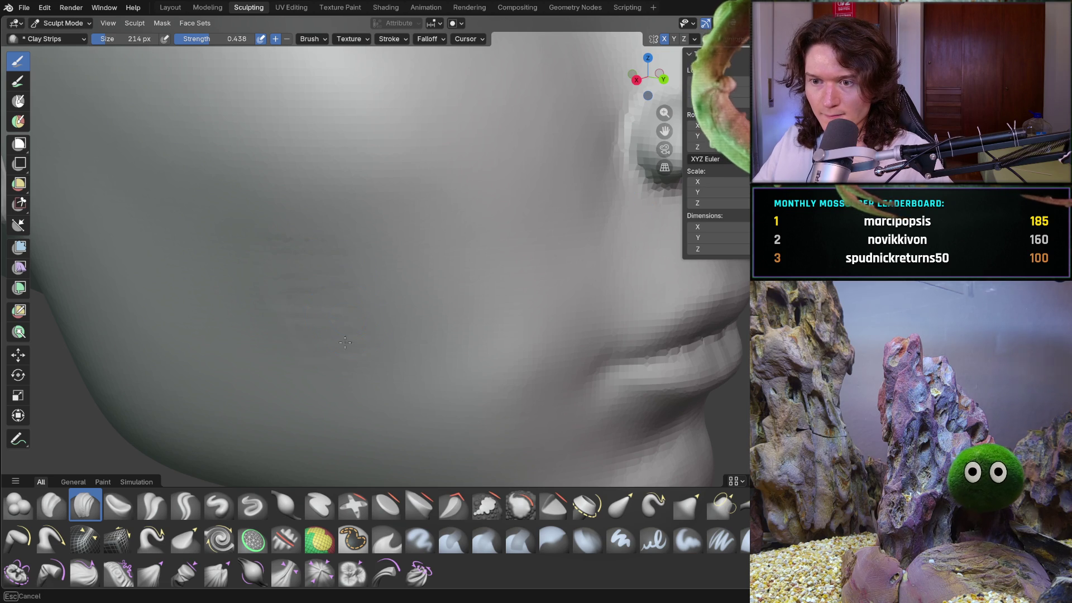
drag(395, 369, 367, 301)
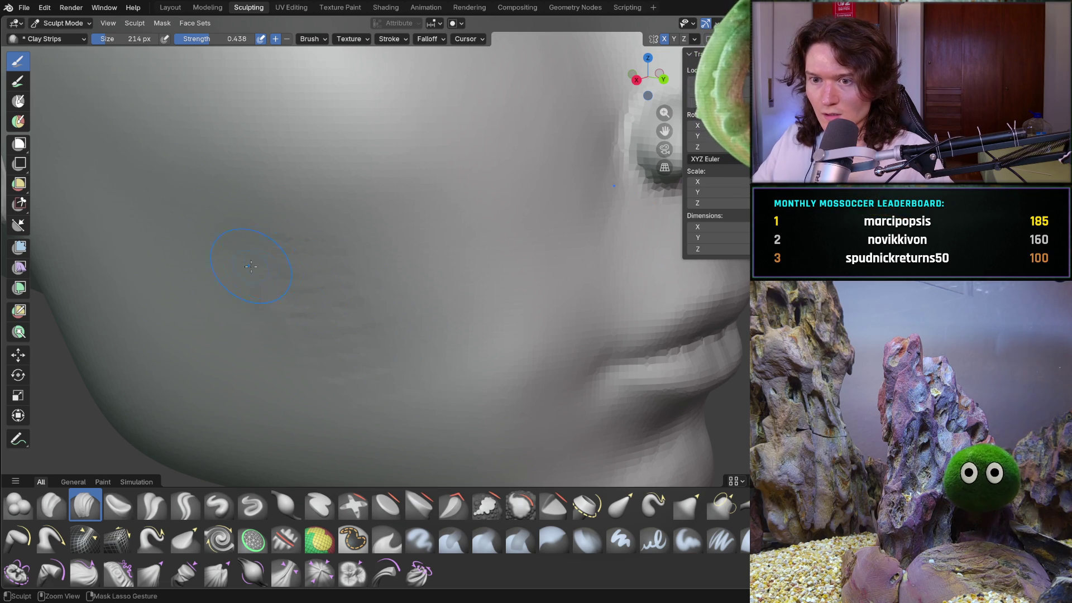
drag(332, 248, 331, 248)
drag(367, 292, 393, 334)
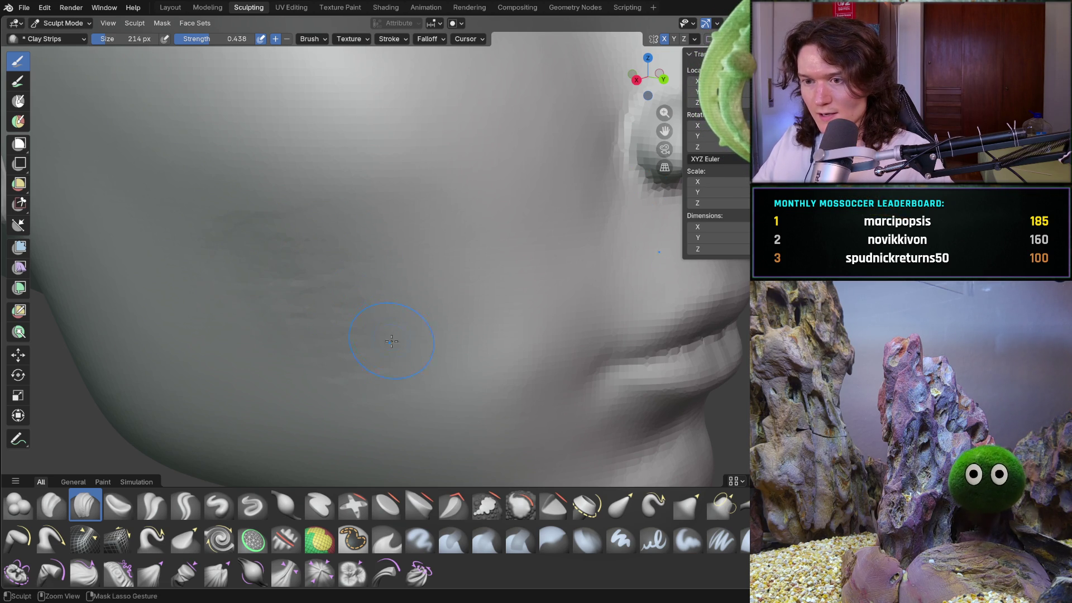
drag(404, 375, 318, 376)
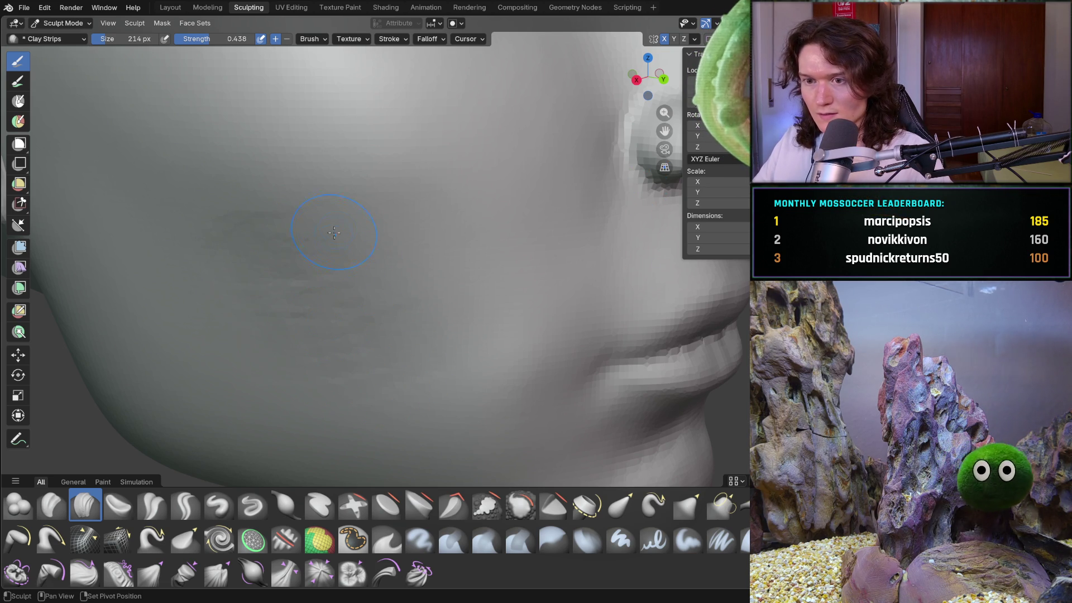
drag(333, 235, 251, 225)
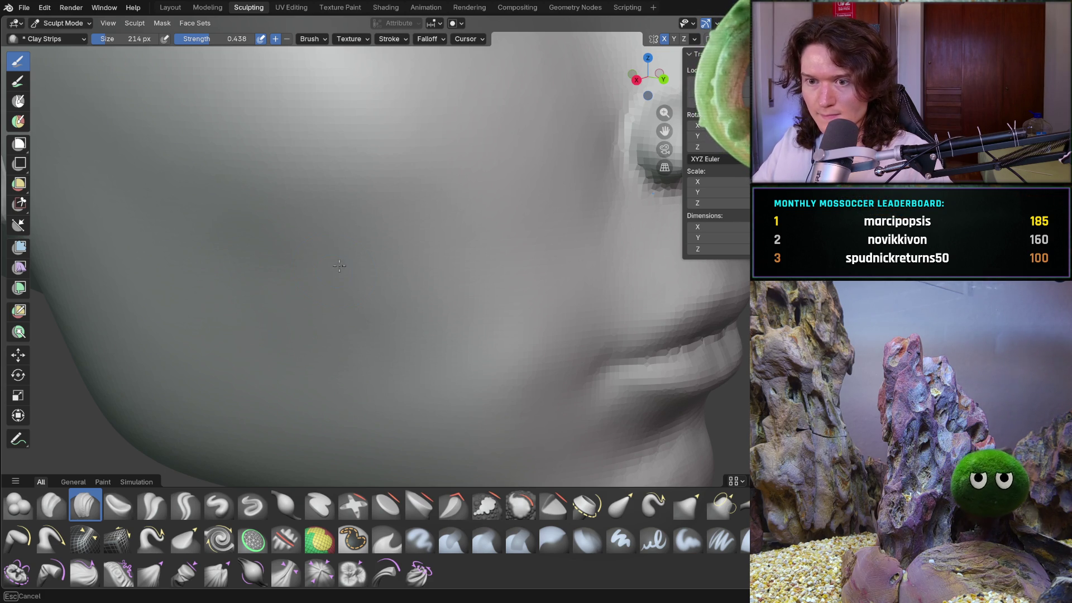
- Orbit and zoom to inspect the face front-on, then the nose from below
mouse_move(412, 252)
middle_down()
mouse_move(297, 304)
mouse_move(354, 251)
mouse_move(356, 232)
middle_up()
ctrl+middle_drag(392, 265, 397, 234)
mouse_move(378, 269)
ctrl+middle_down()
mouse_move(352, 208)
mouse_move(390, 303)
mouse_move(358, 220)
mouse_move(413, 246)
mouse_move(417, 215)
mouse_move(405, 209)
ctrl+middle_up()
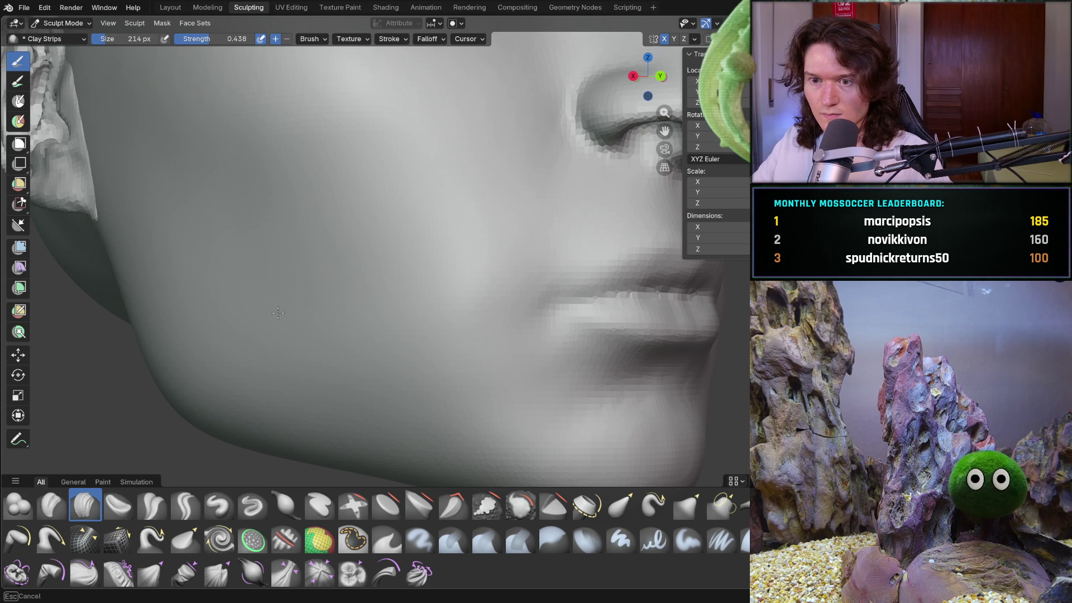
mouse_move(244, 282)
middle_down()
mouse_move(388, 304)
mouse_move(359, 311)
mouse_move(362, 291)
mouse_move(335, 240)
mouse_move(407, 240)
mouse_move(491, 217)
middle_up()
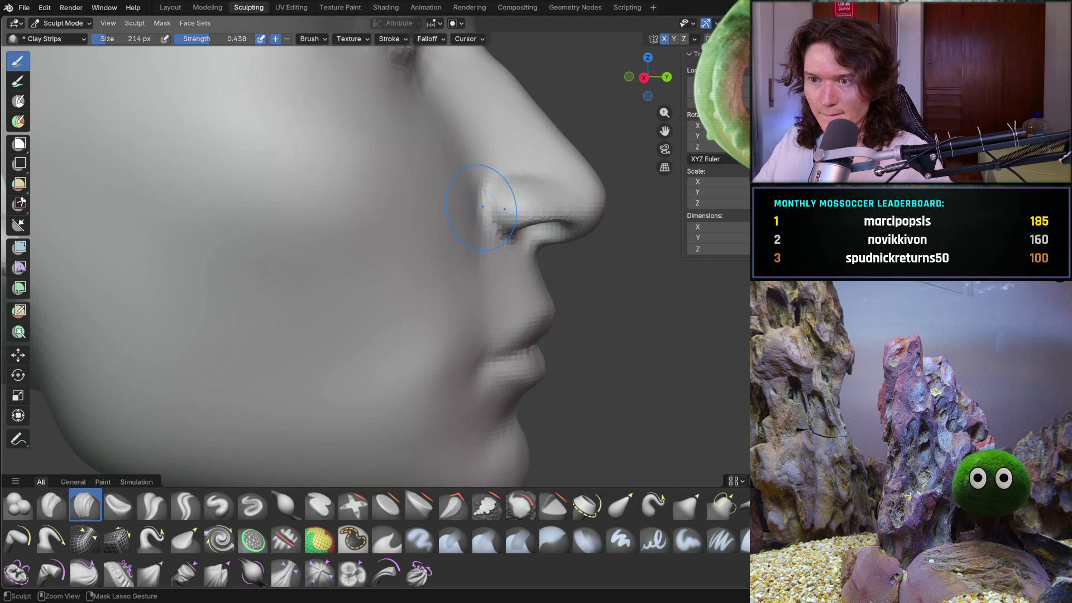
scroll(480, 148, up, 2)
shift+middle_drag(480, 148, 431, 218)
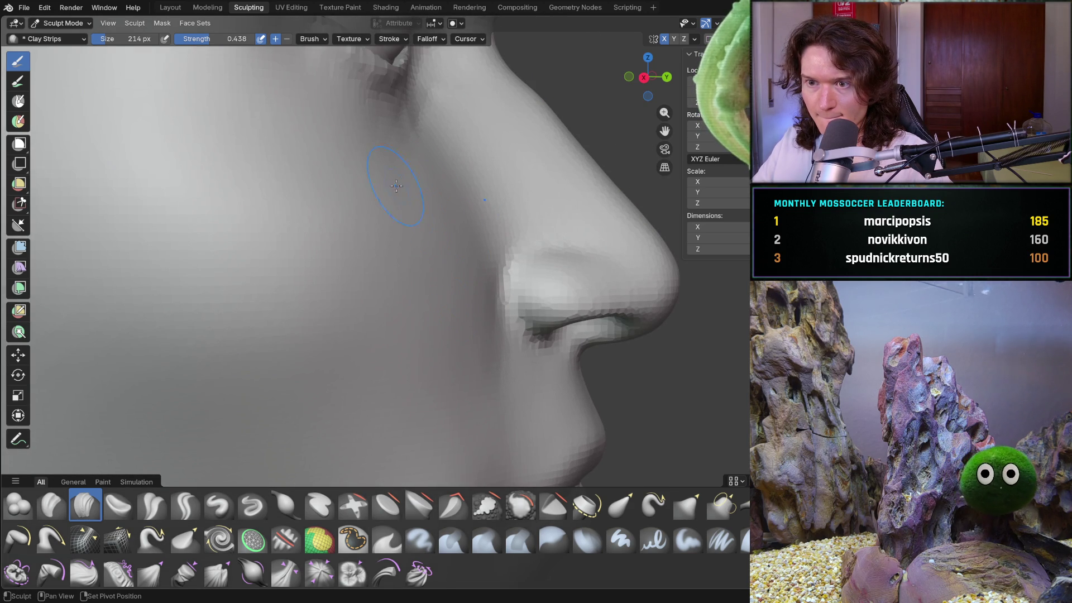
mouse_move(397, 170)
middle_down()
mouse_move(328, 268)
mouse_move(388, 225)
mouse_move(361, 311)
mouse_move(421, 239)
middle_up()
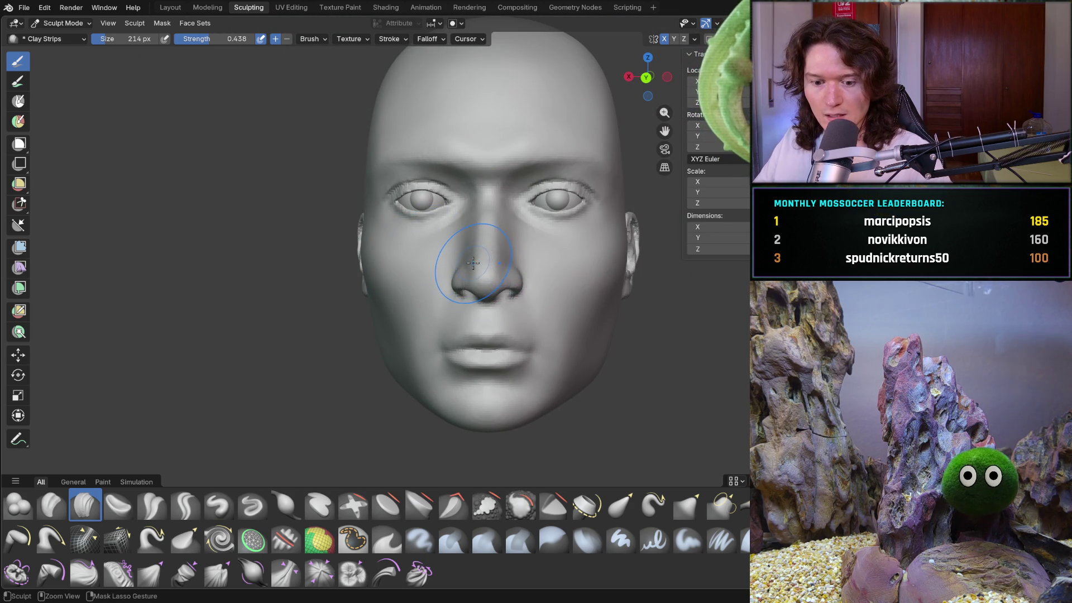
- Save the sculpt as V2_main_char_8.blend and try the freehand Annotate tool
key(ctrl+s)
mouse_move(411, 257)
middle_down()
mouse_move(434, 261)
mouse_move(91, 425)
middle_up()
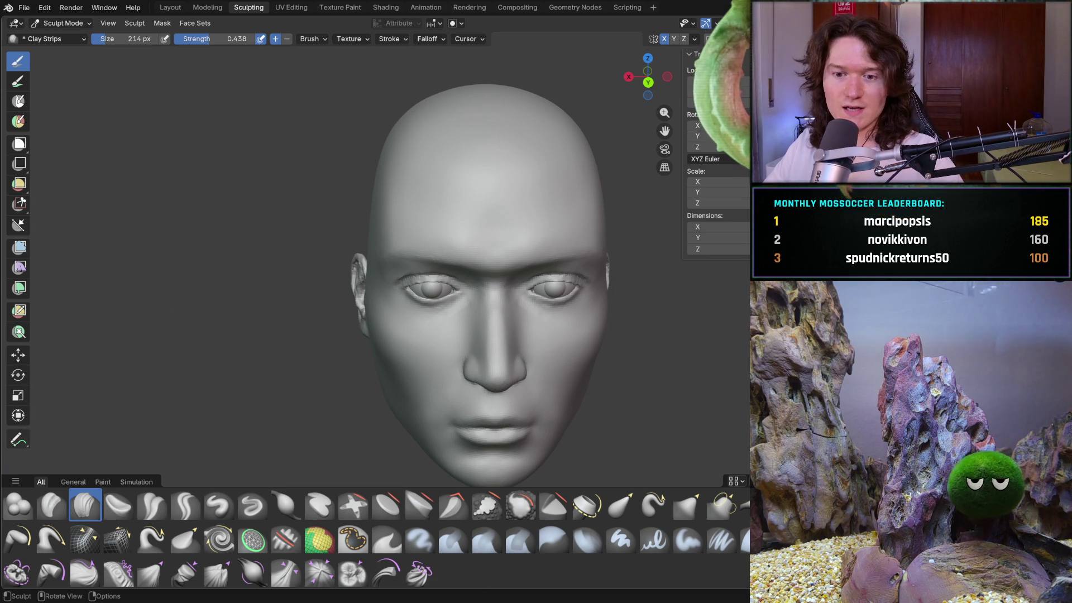
click(17, 439)
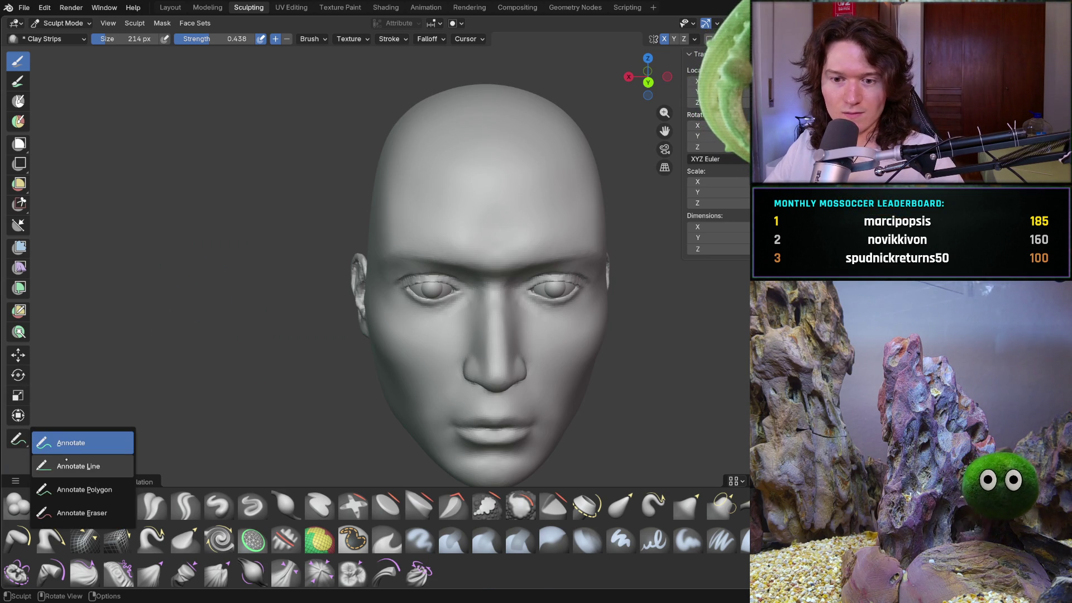
click(66, 442)
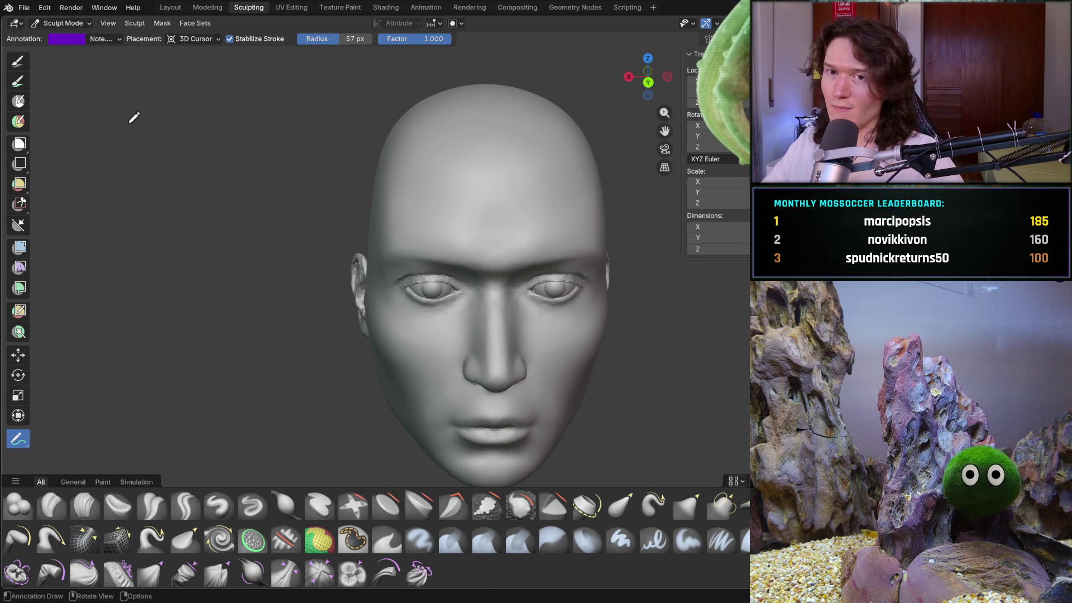
- Switch back to Object Mode and pick the Measure tool
click(61, 23)
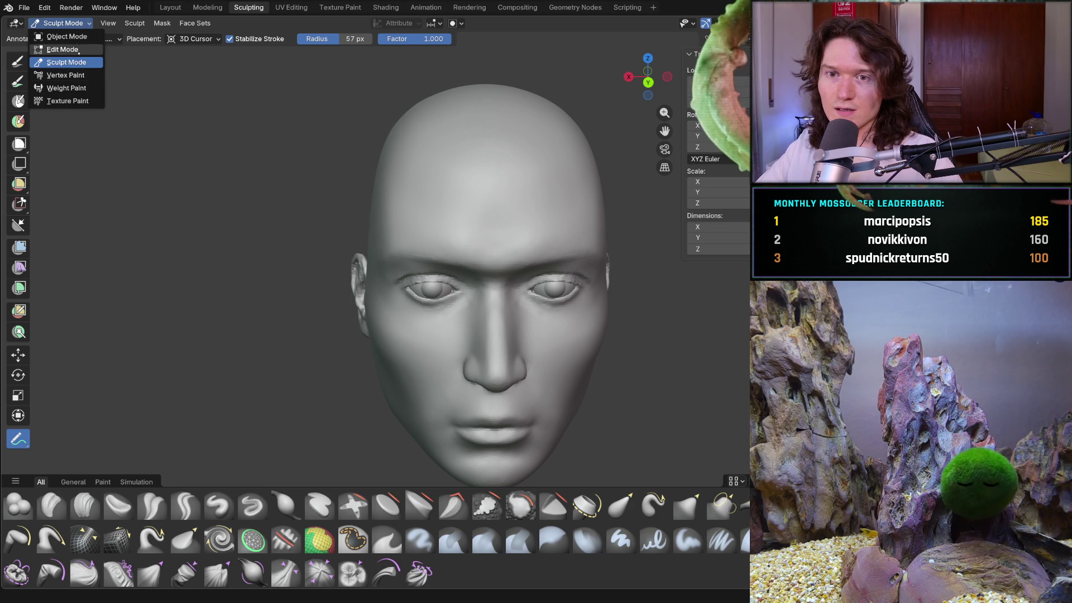
click(66, 36)
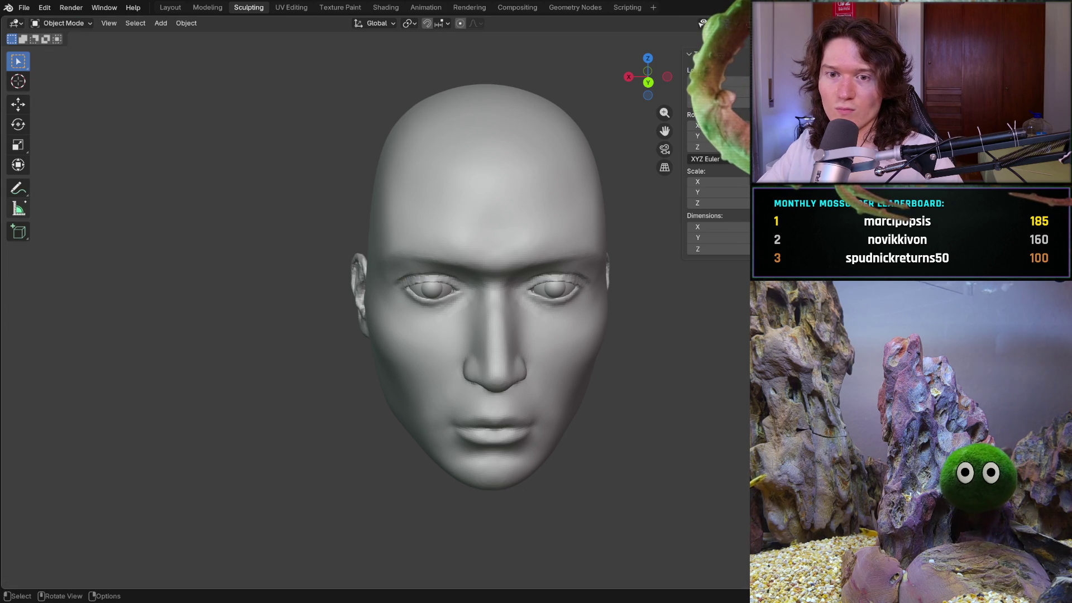
click(17, 208)
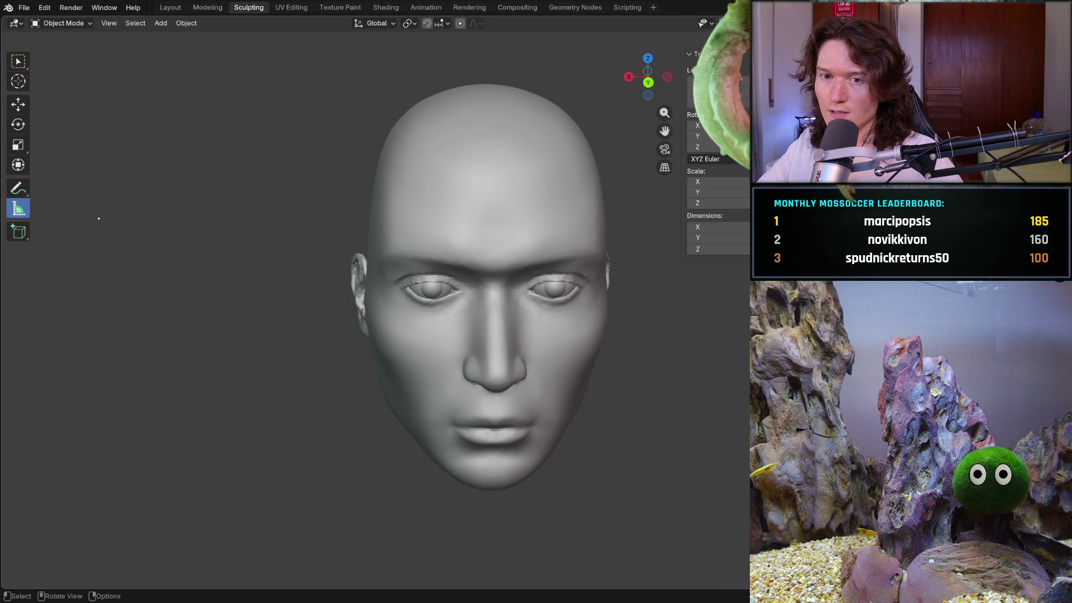
- In front orthographic view, measure face height and under-nose-to-chin, deleting an old ruler
key(ctrl+KP_1)
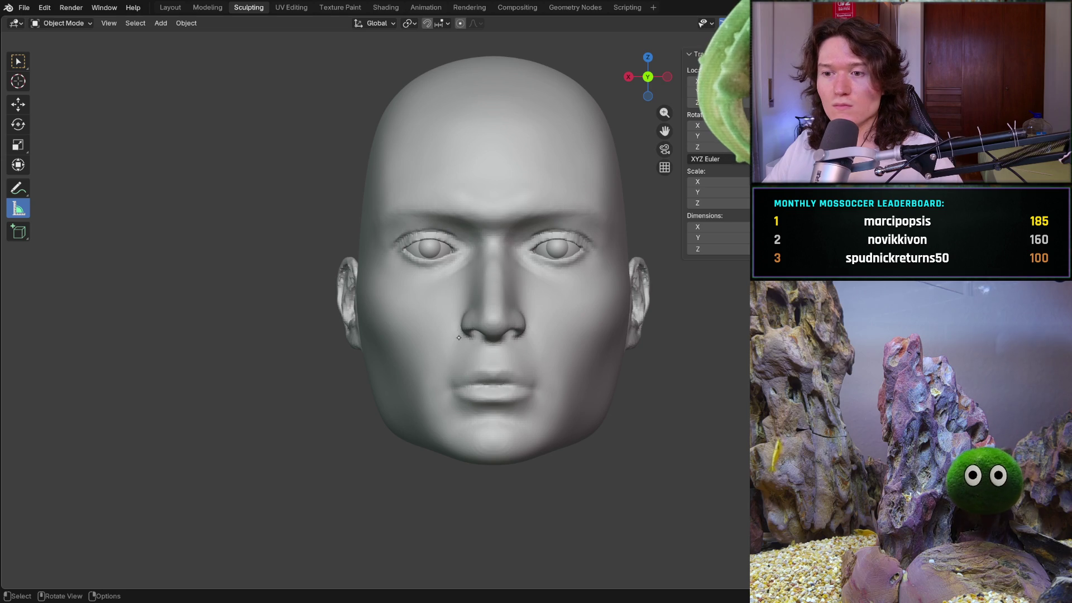
mouse_move(489, 456)
mouse_down()
mouse_move(513, 181)
mouse_move(480, 427)
mouse_move(491, 325)
mouse_move(476, 317)
mouse_move(488, 442)
mouse_up()
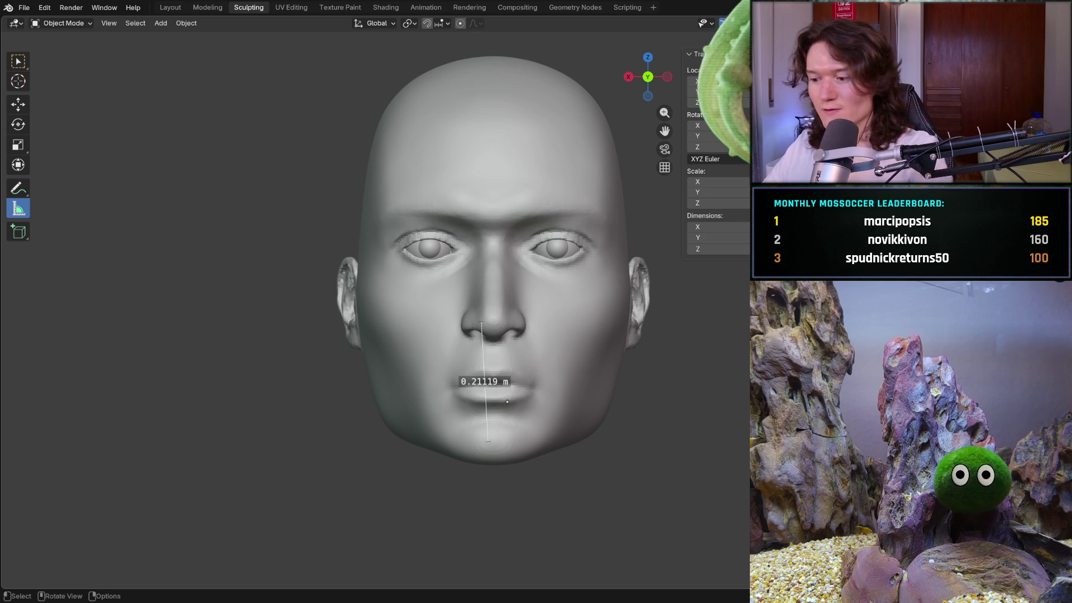
key(Delete)
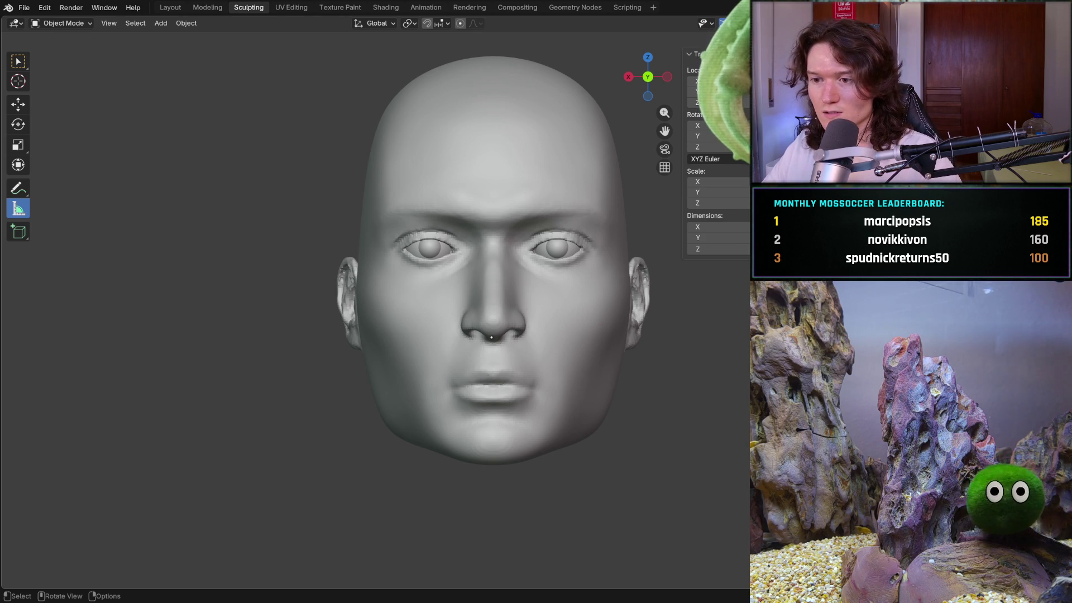
drag(491, 337, 494, 463)
- Orbit to the right profile and measure from the ear across to the nose
middle_drag(508, 253, 539, 263)
mouse_move(477, 341)
middle_down()
mouse_move(614, 347)
mouse_move(539, 346)
middle_up()
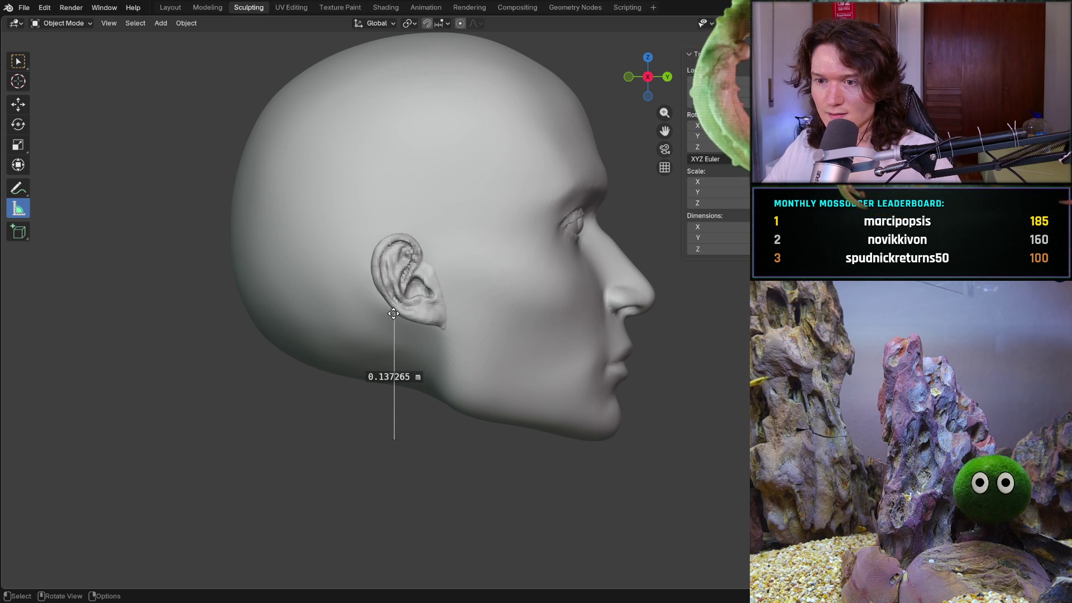
drag(419, 311, 610, 311)
- Undo the old rulers and drag a vertical ruler below the ear lobe, shifting its ends toward the nose
key(ctrl+z)
key(ctrl+z)
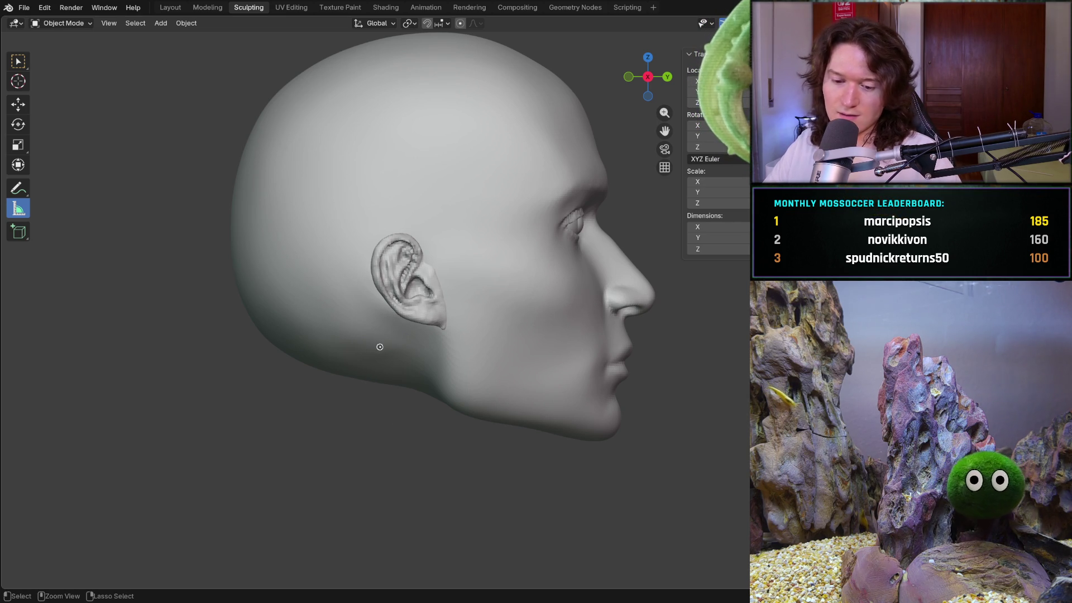
drag(394, 323, 394, 438)
mouse_move(393, 323)
mouse_down()
mouse_move(568, 337)
mouse_move(682, 310)
mouse_up()
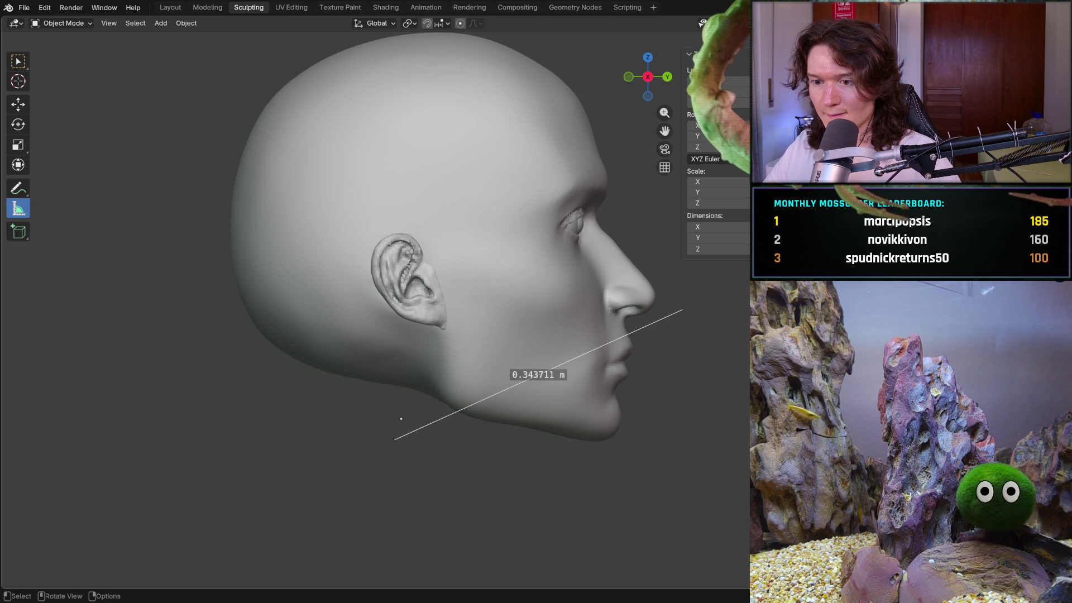
drag(395, 437, 684, 436)
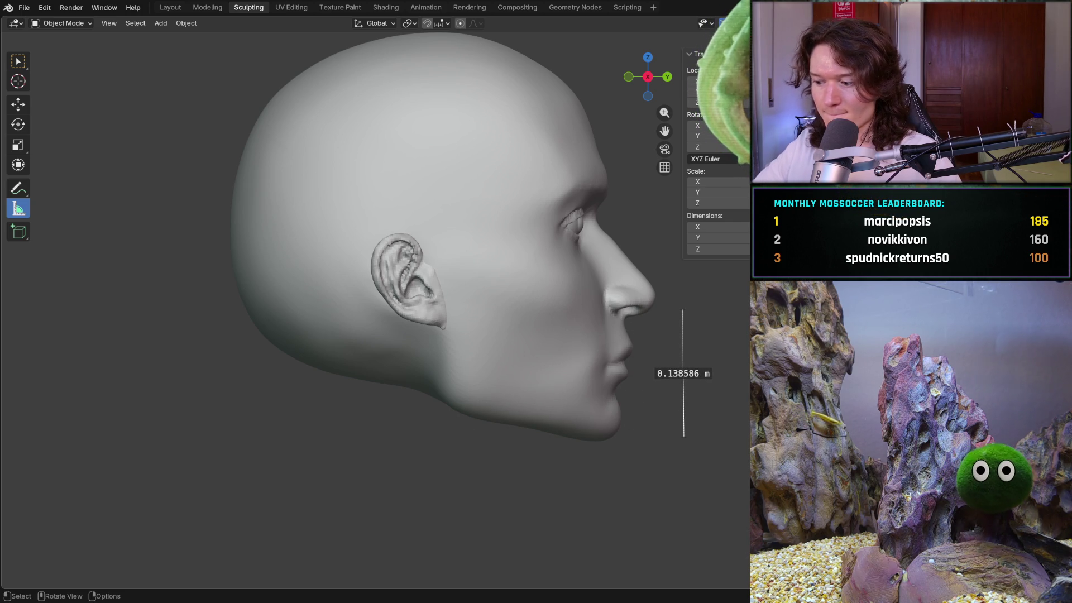
- In front view, set the ruler to 0.135079 m from under the nose to chin and add a brow-to-nose ruler
key(ctrl+KP_1)
key(KP_1)
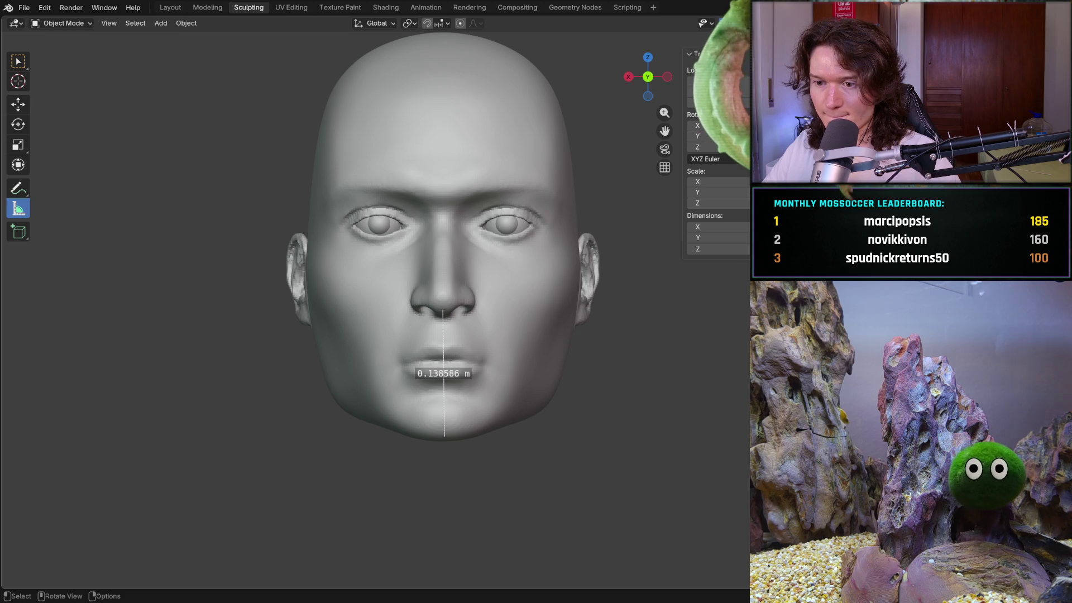
drag(444, 437, 443, 439)
drag(443, 309, 442, 311)
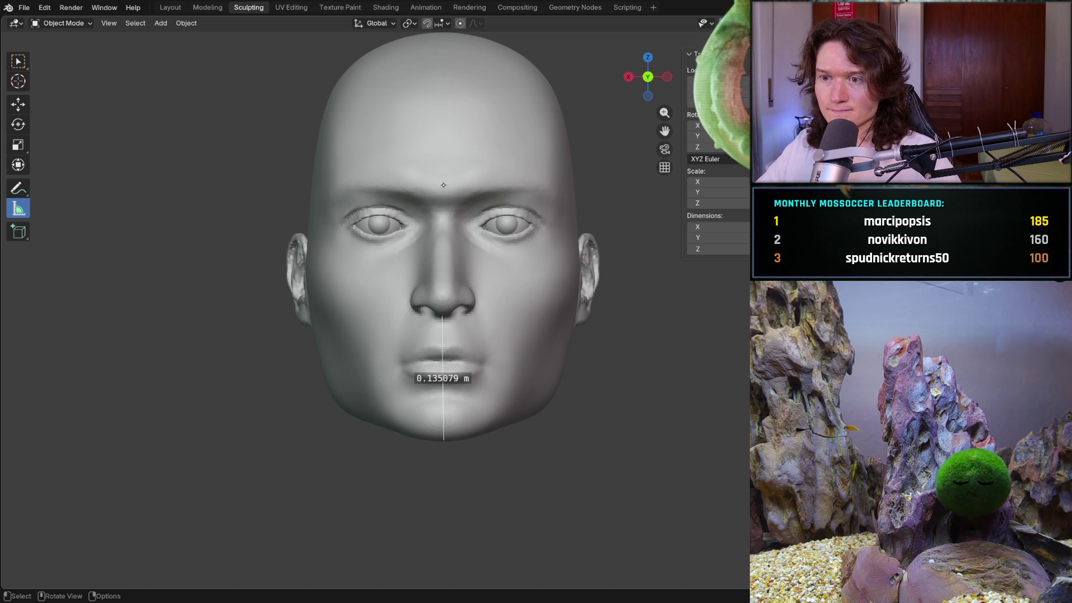
drag(440, 186, 441, 315)
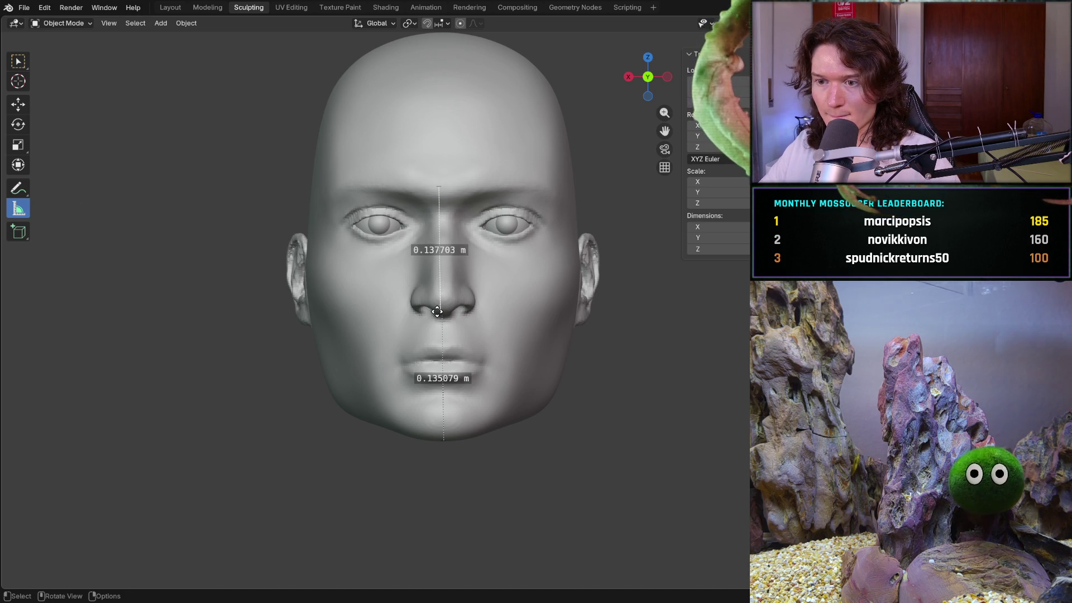
- Check the brow-to-nose ruler in side view and align it with the face profile
middle_drag(437, 307, 437, 290)
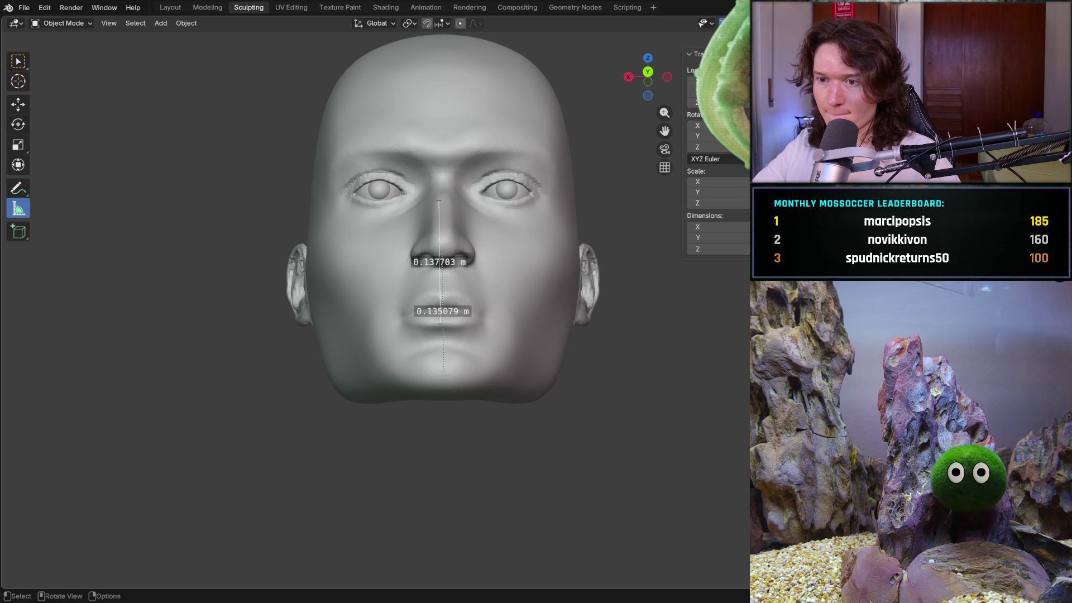
key(KP_3)
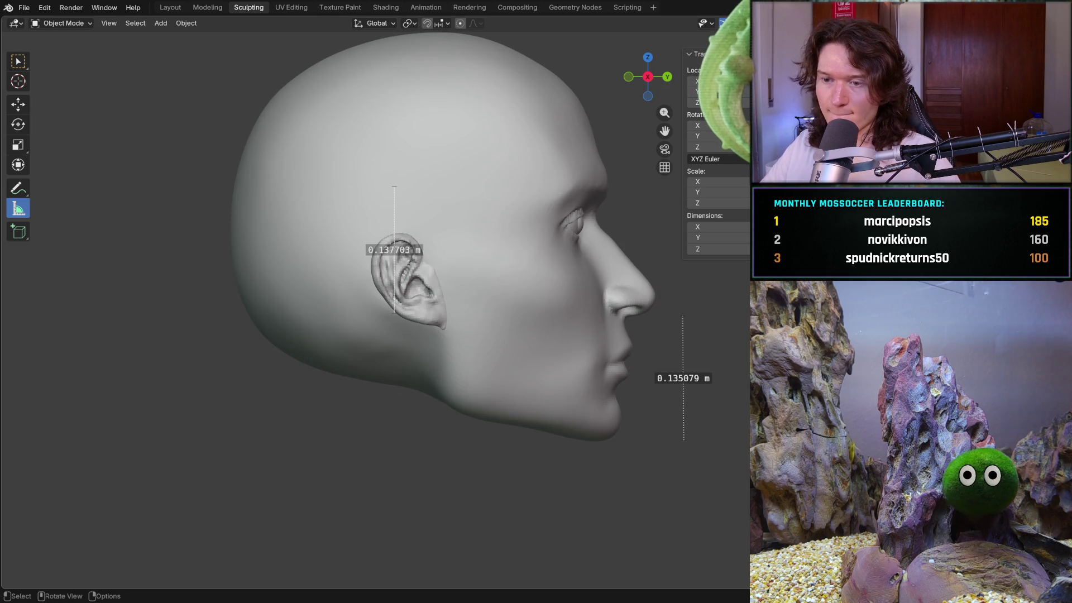
shift+middle_drag(504, 263, 457, 330)
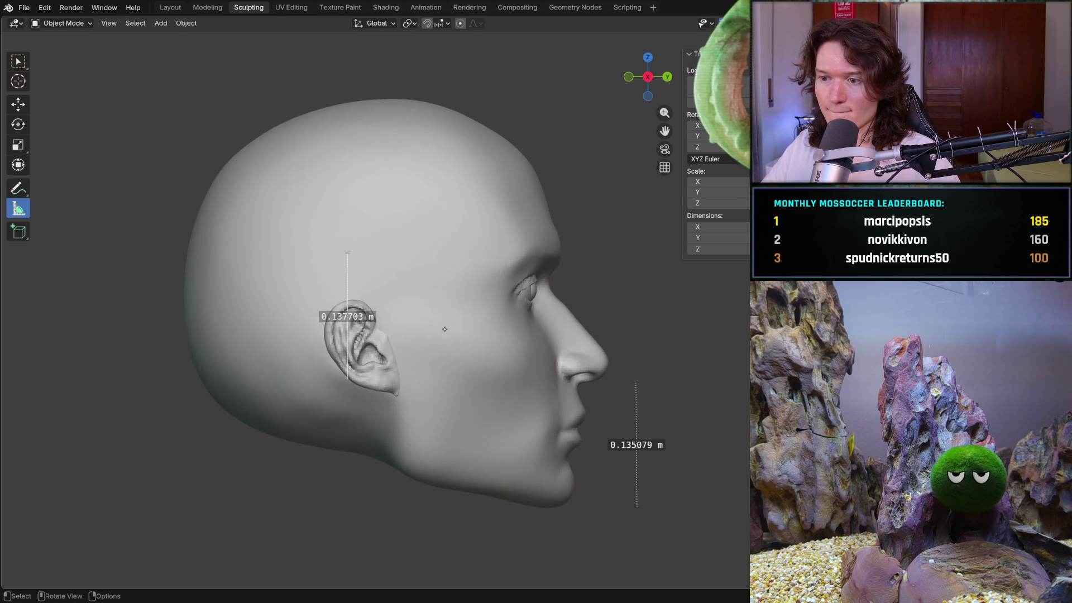
mouse_move(347, 379)
mouse_down()
mouse_move(454, 374)
mouse_move(607, 343)
mouse_move(635, 377)
mouse_up()
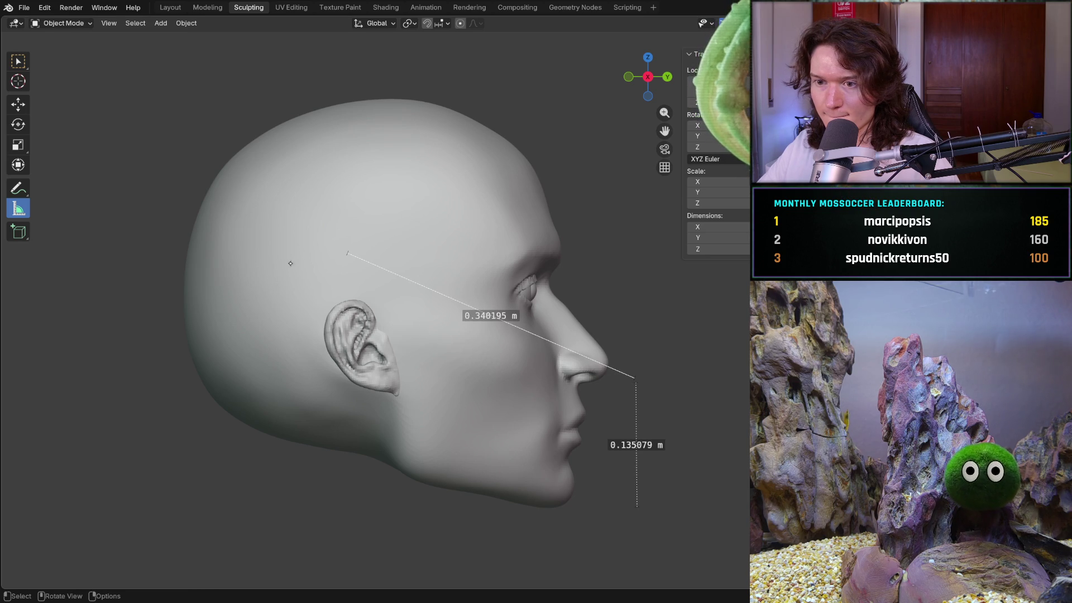
mouse_move(348, 252)
mouse_down()
mouse_move(617, 292)
mouse_move(632, 284)
mouse_move(633, 255)
mouse_up()
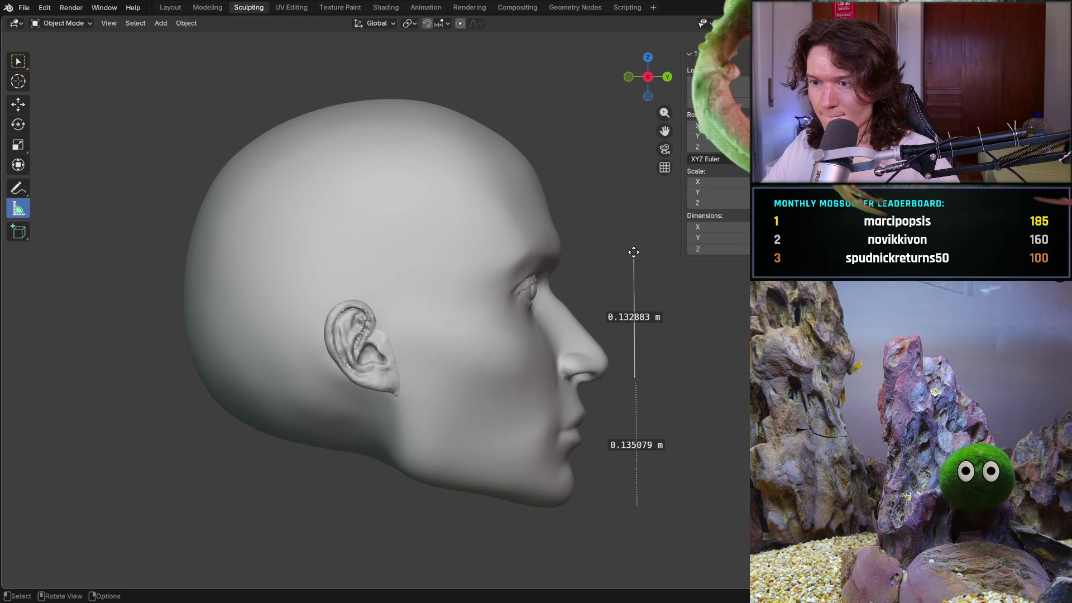
- In front view, fine-tune the brow ruler's ends so it reads 0.134643 m
key(ctrl+KP_1)
key(KP_1)
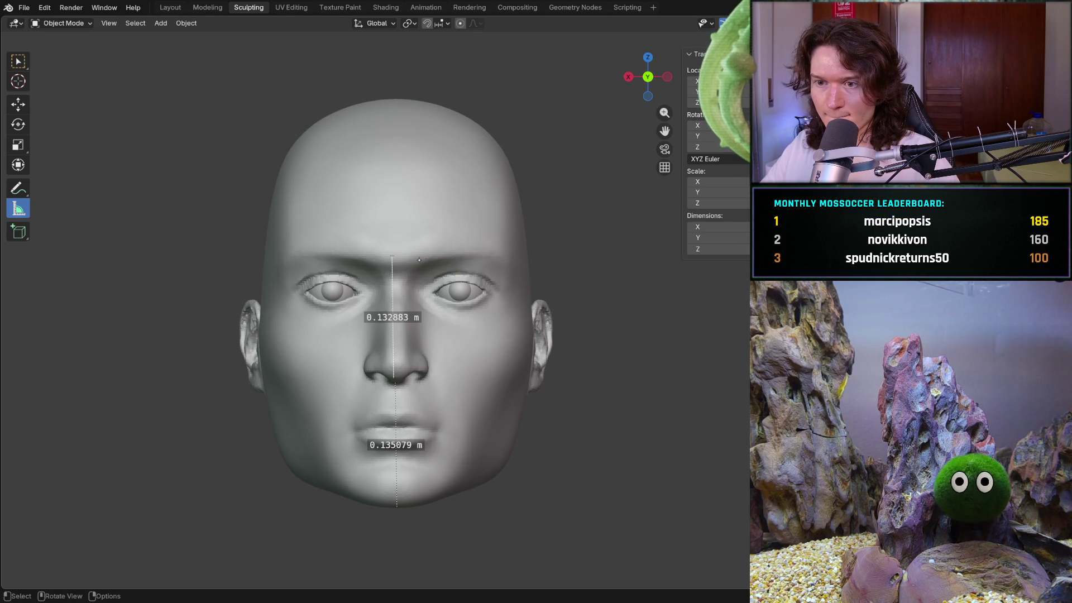
drag(391, 257, 395, 256)
drag(393, 374, 394, 377)
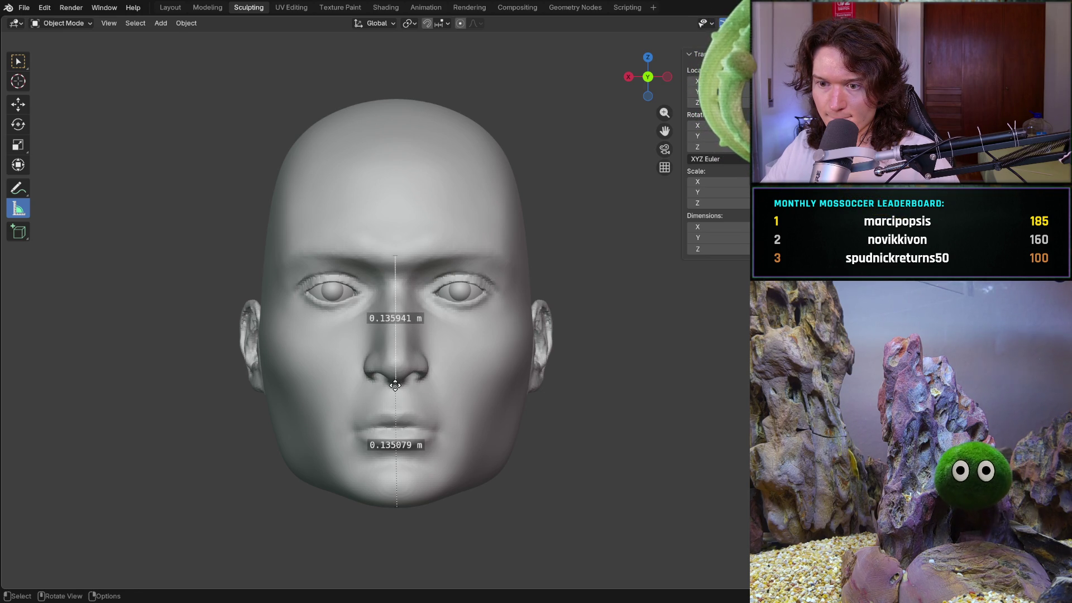
drag(396, 382, 396, 382)
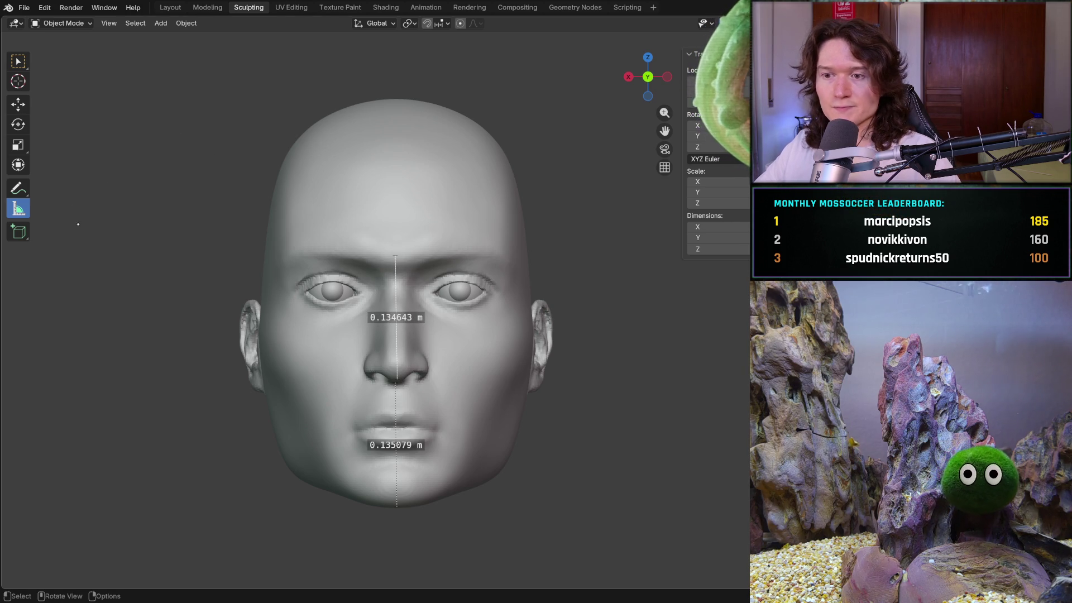
- Drag a ruler from the top of the head to the brow and place it in side view at 0.117973 m
drag(394, 127, 394, 244)
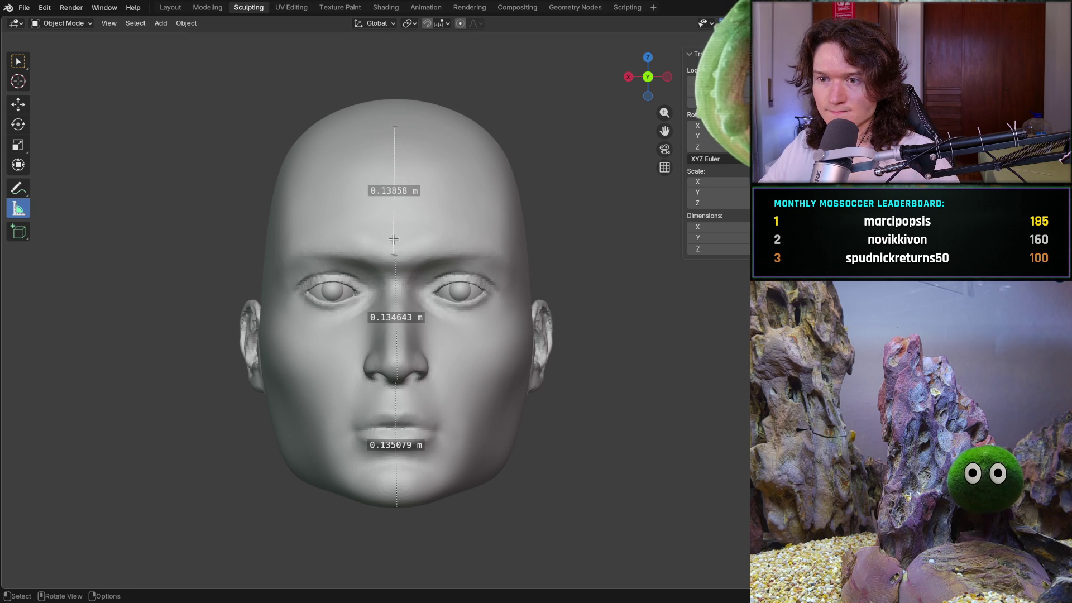
key(KP_3)
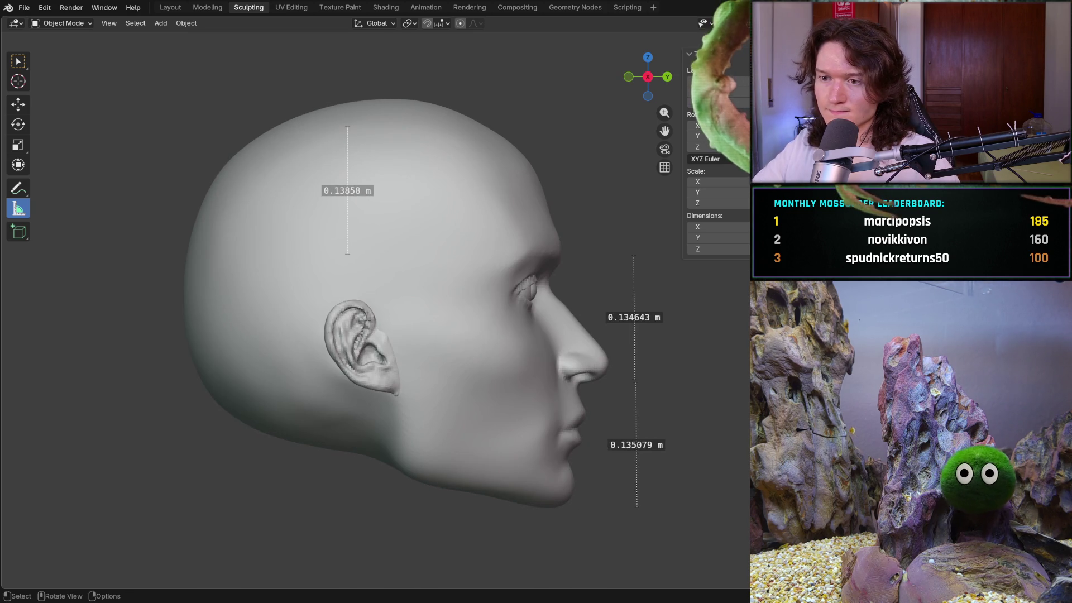
mouse_move(472, 177)
mouse_down()
mouse_move(310, 168)
mouse_move(550, 194)
mouse_up()
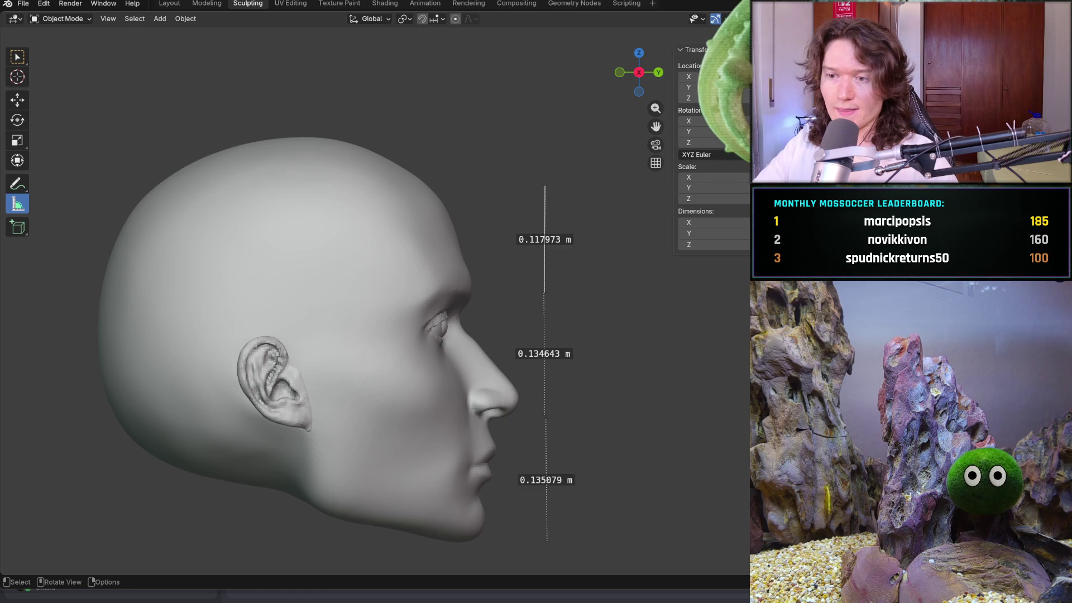
- Raise the top ruler's upper end on the crown to 0.135477 m, then zoom into the side profile
key(ctrl+KP_1)
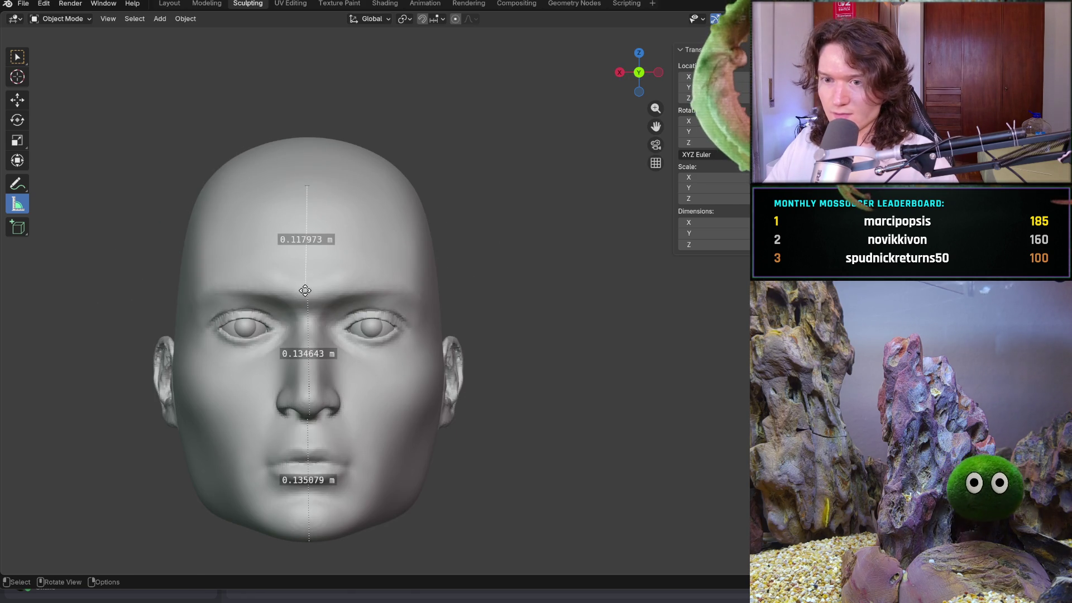
drag(306, 290, 309, 291)
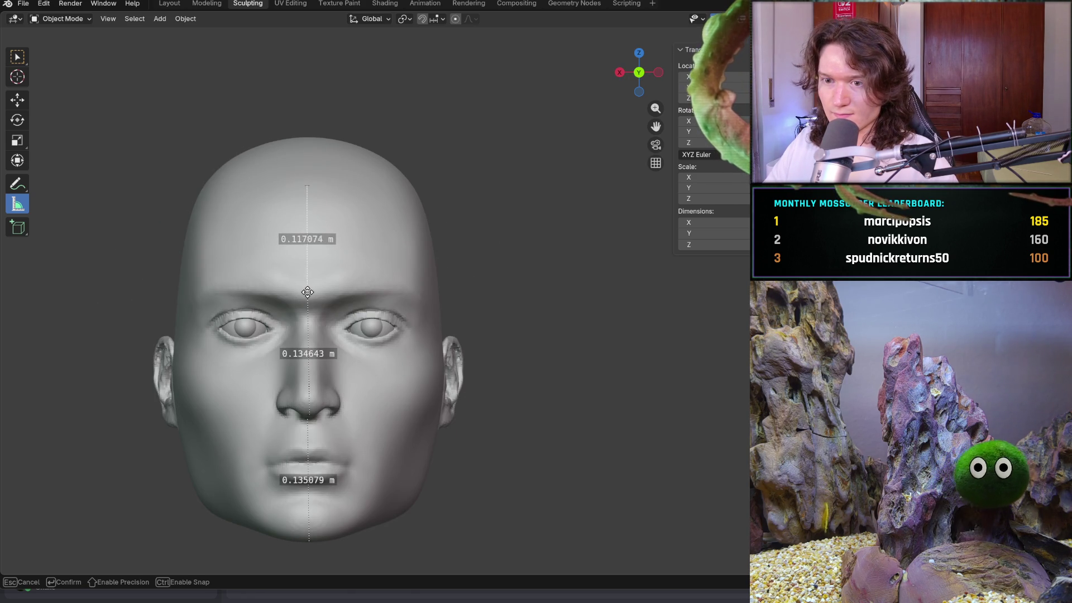
drag(306, 186, 306, 169)
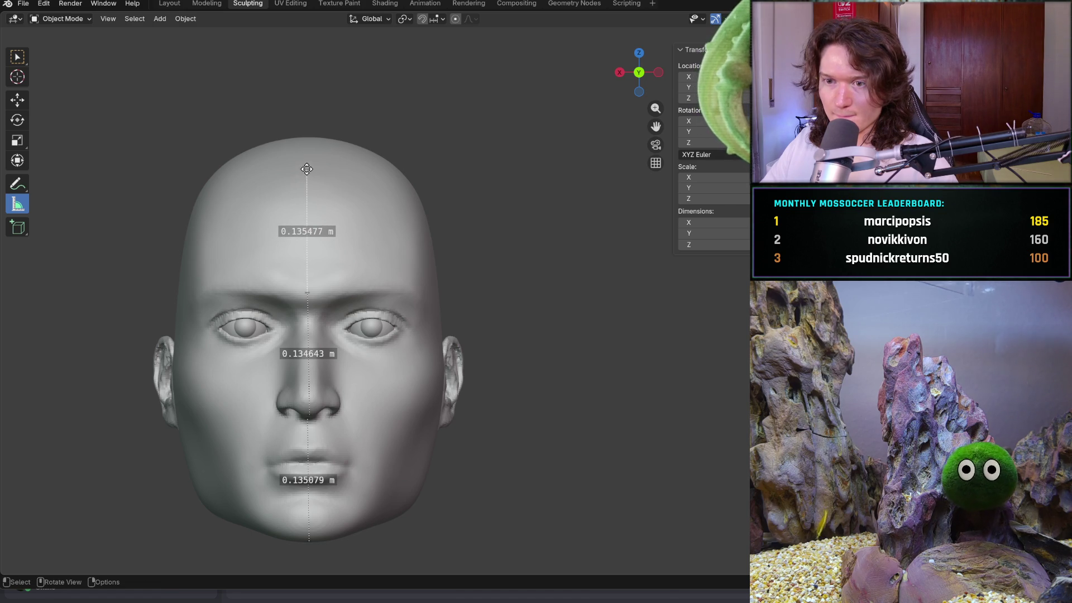
mouse_move(363, 173)
middle_down()
mouse_move(385, 234)
mouse_move(419, 279)
middle_up()
scroll(447, 268, up, 4)
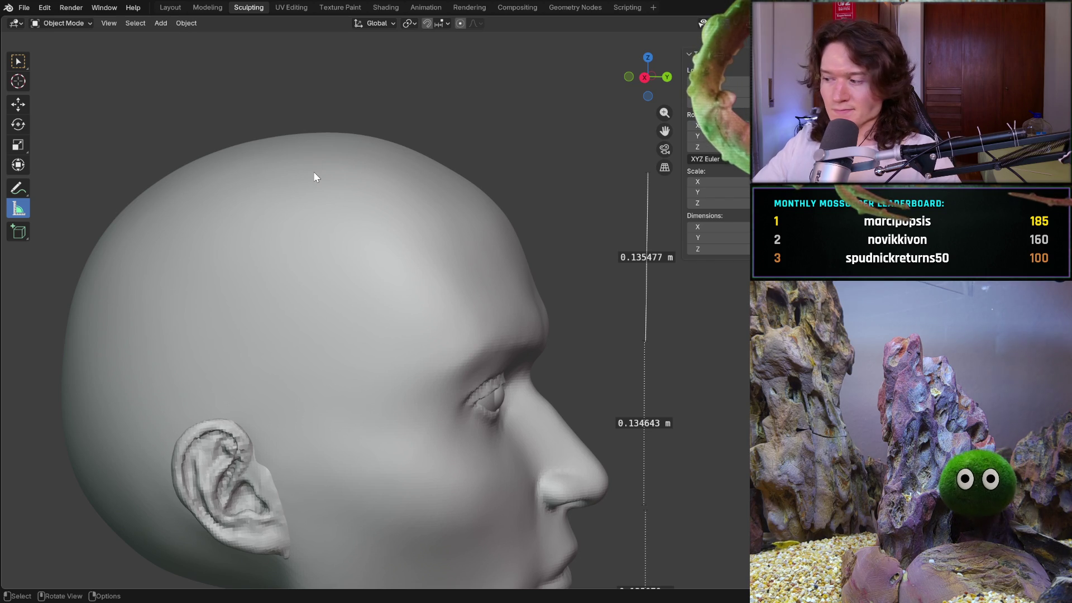
- Switch the head to Sculpt Mode with the Clay Strips brush, then bring the browser forward
click(59, 22)
click(90, 61)
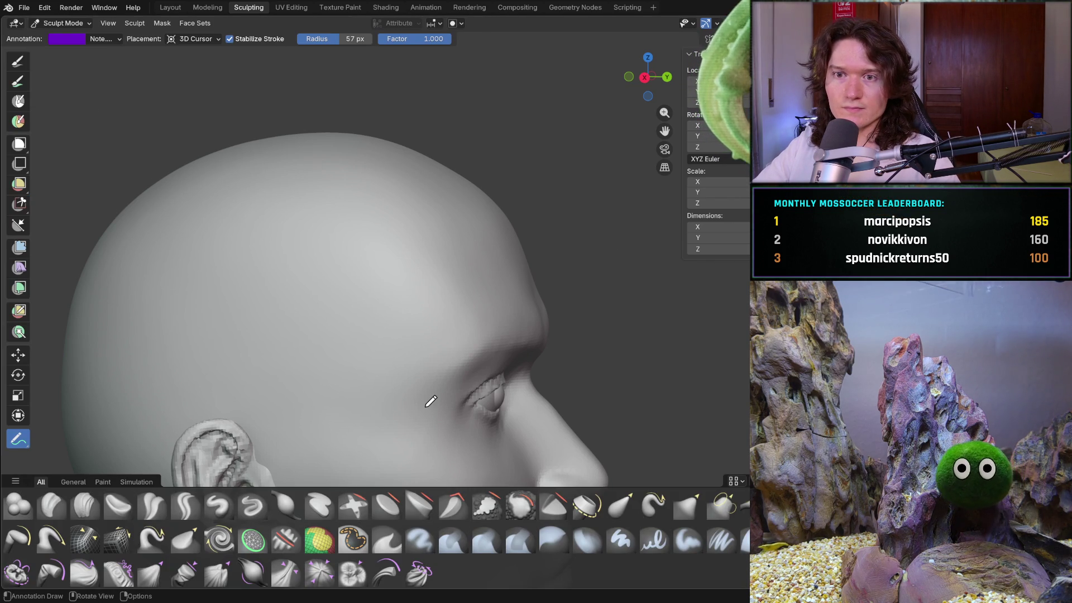
middle_drag(364, 296, 359, 356)
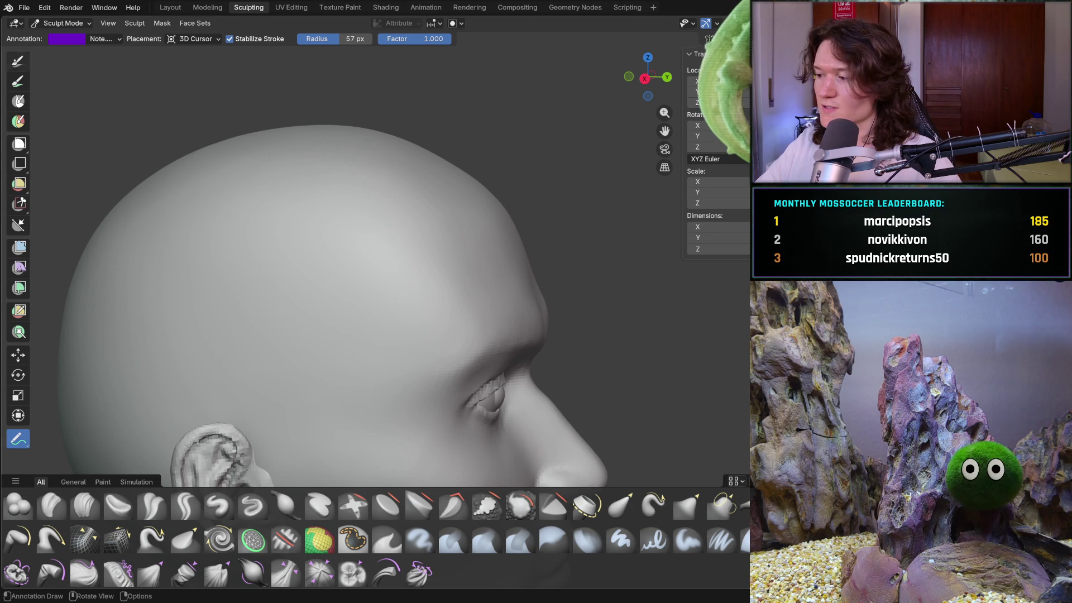
click(18, 61)
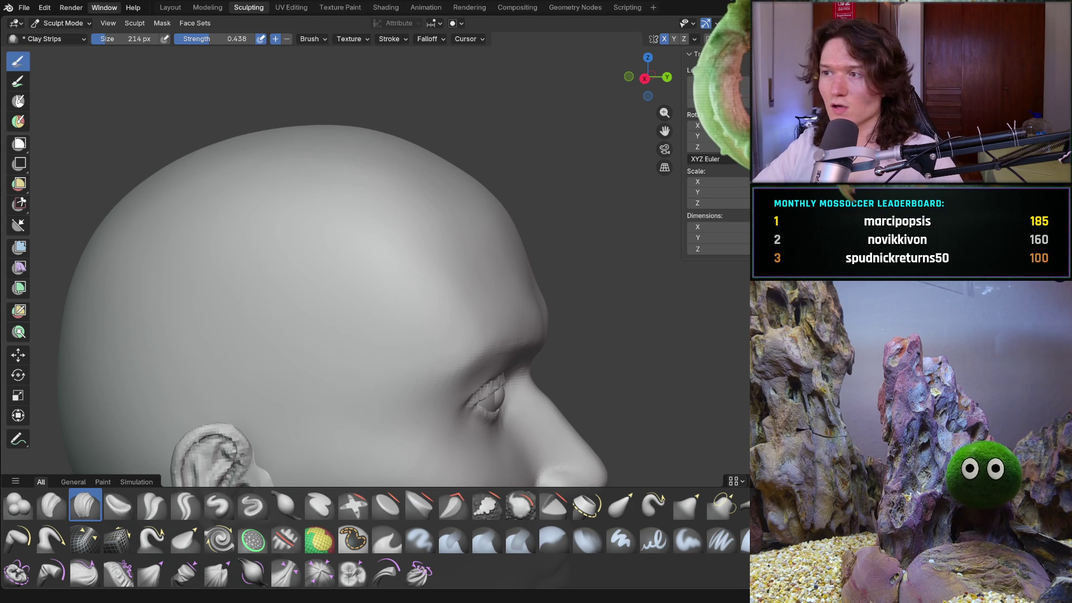
key(alt+Tab)
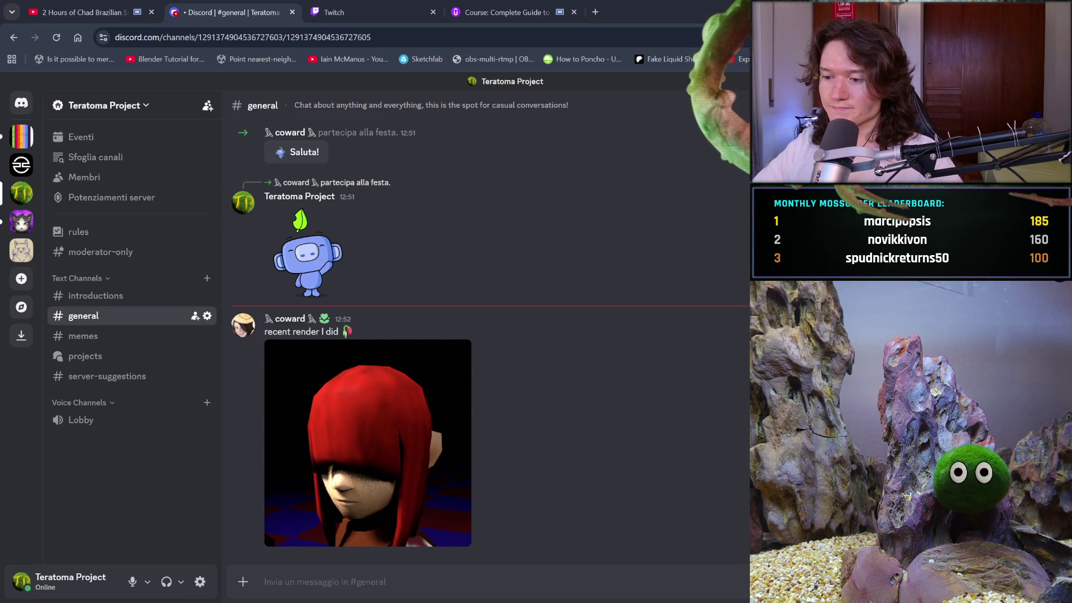
- In a new tab, search Google for 'form of the head and neck anatomy for sculptors pdf' image results
click(595, 11)
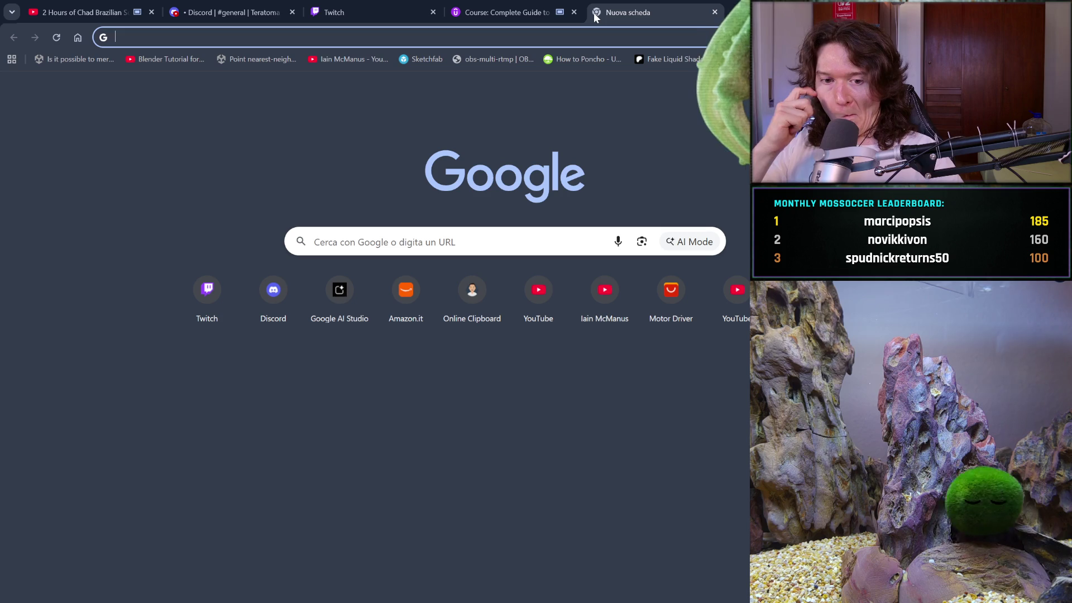
text(fo)
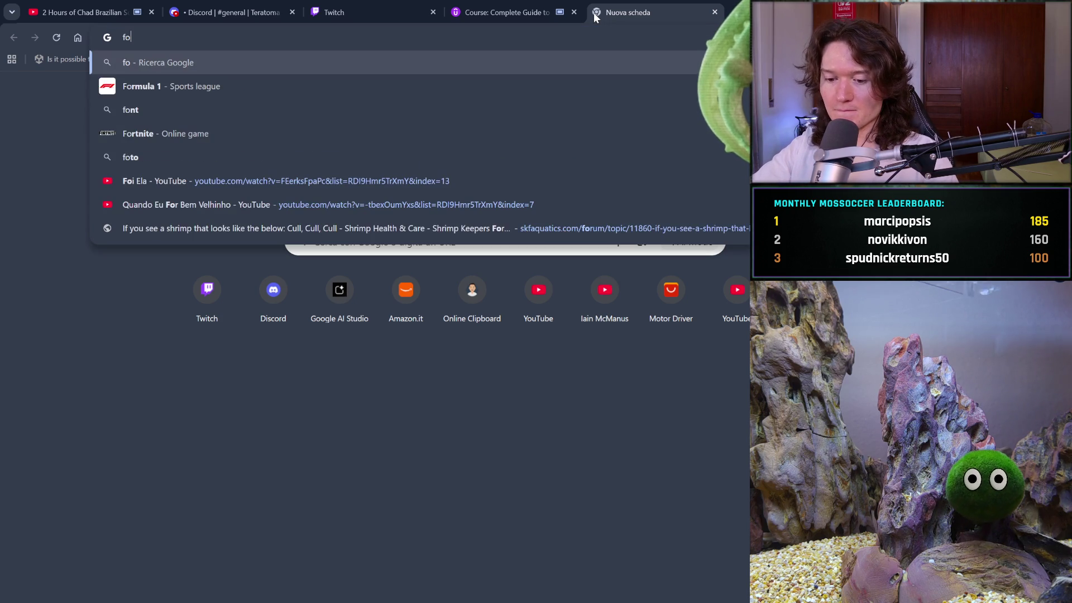
text(rm )
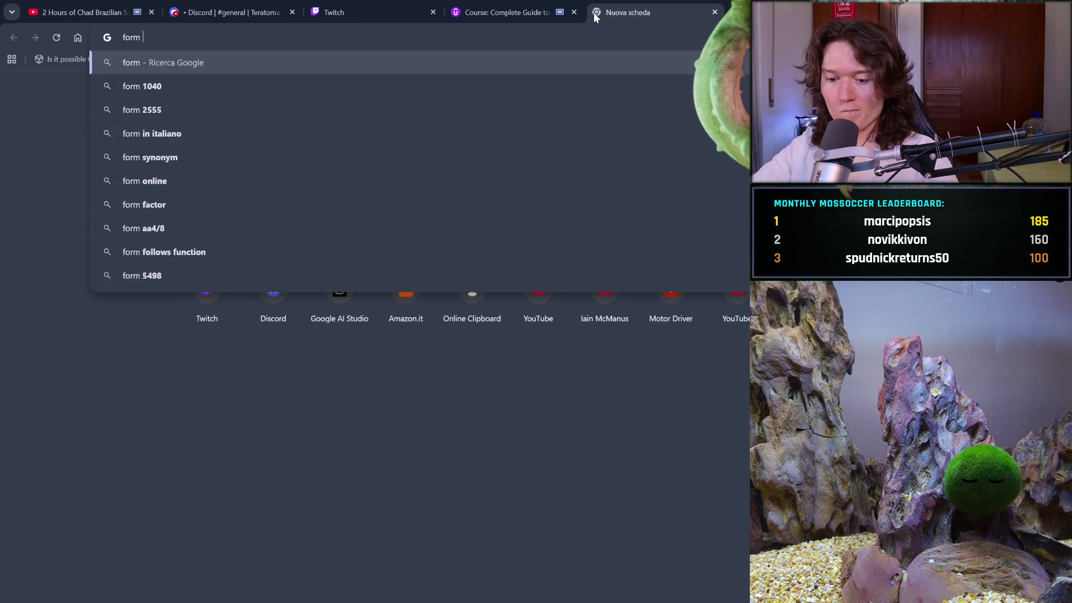
text(of the he)
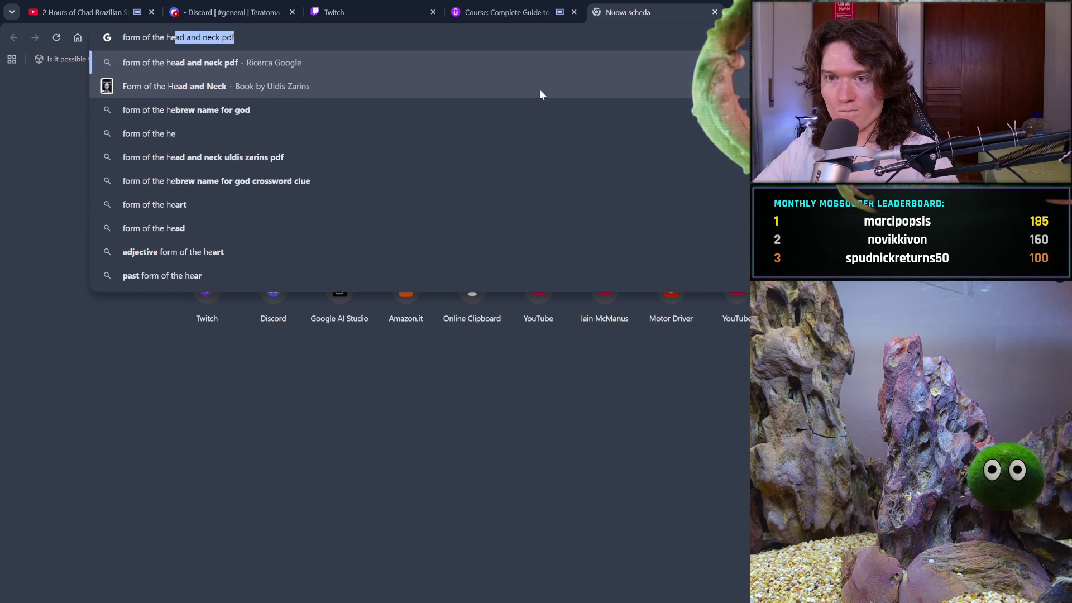
click(558, 60)
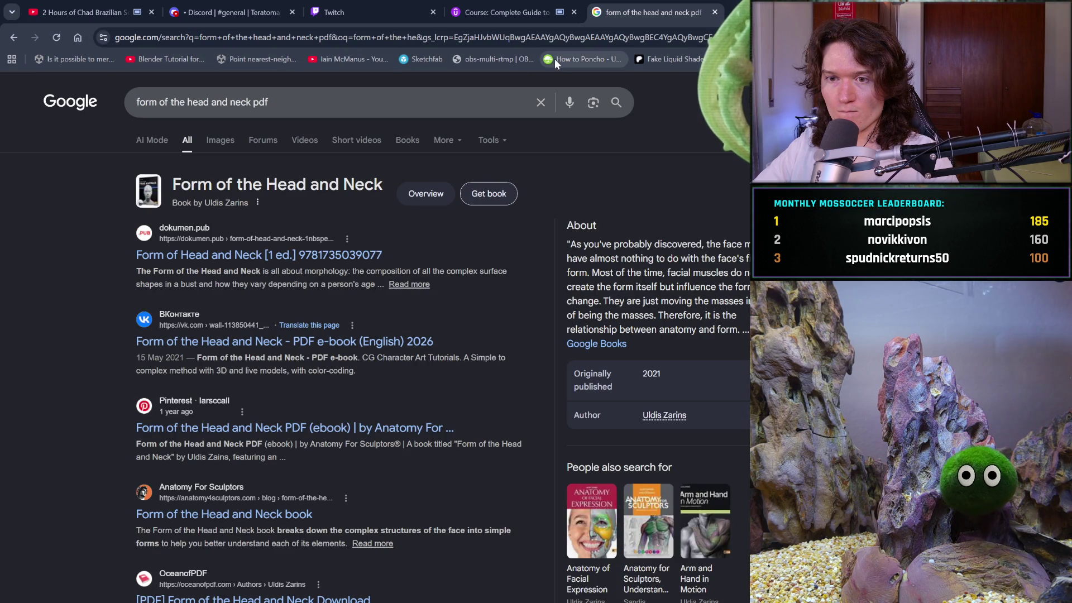
click(375, 112)
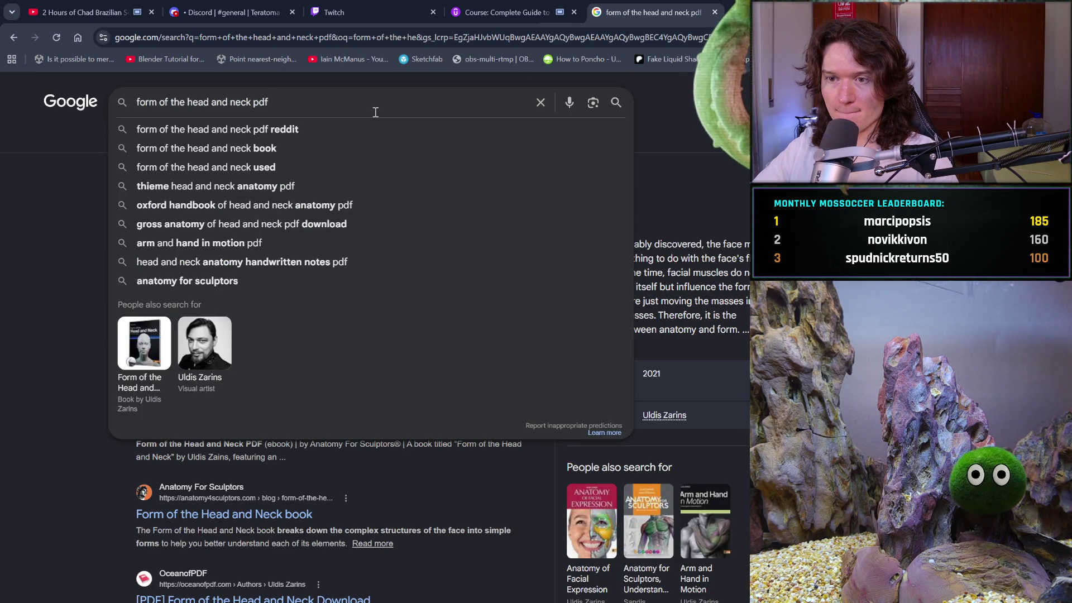
key(BackSpace)
key(BackSpace)
key(BackSpace)
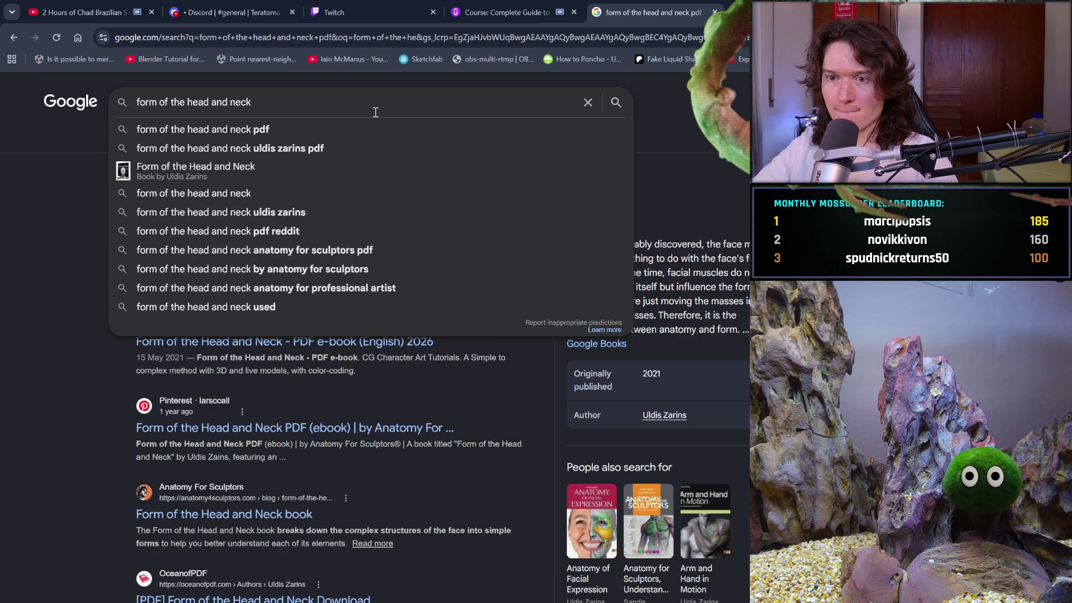
click(429, 254)
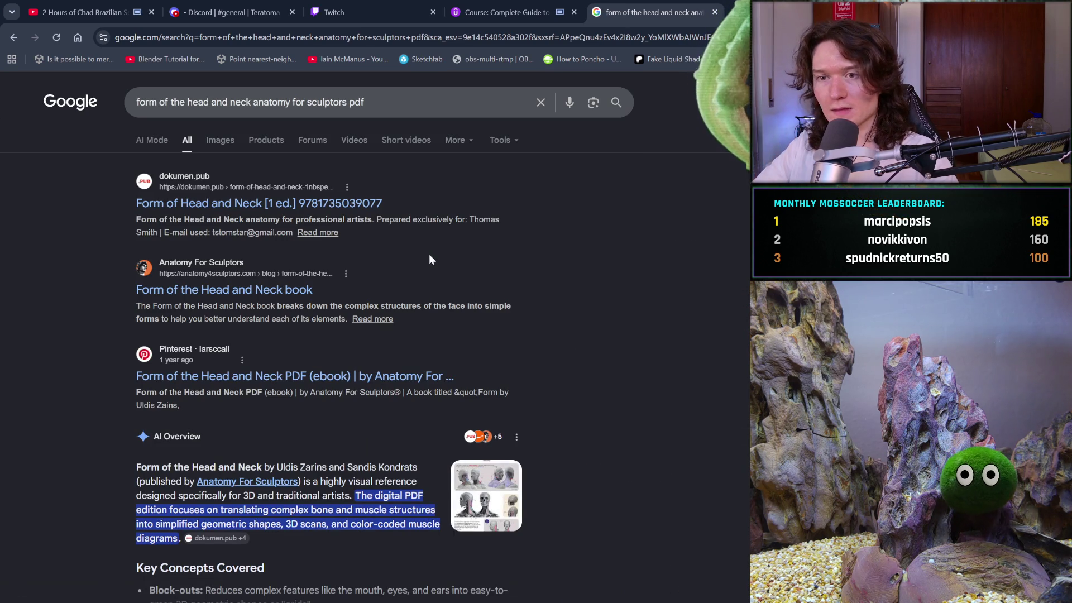
click(213, 131)
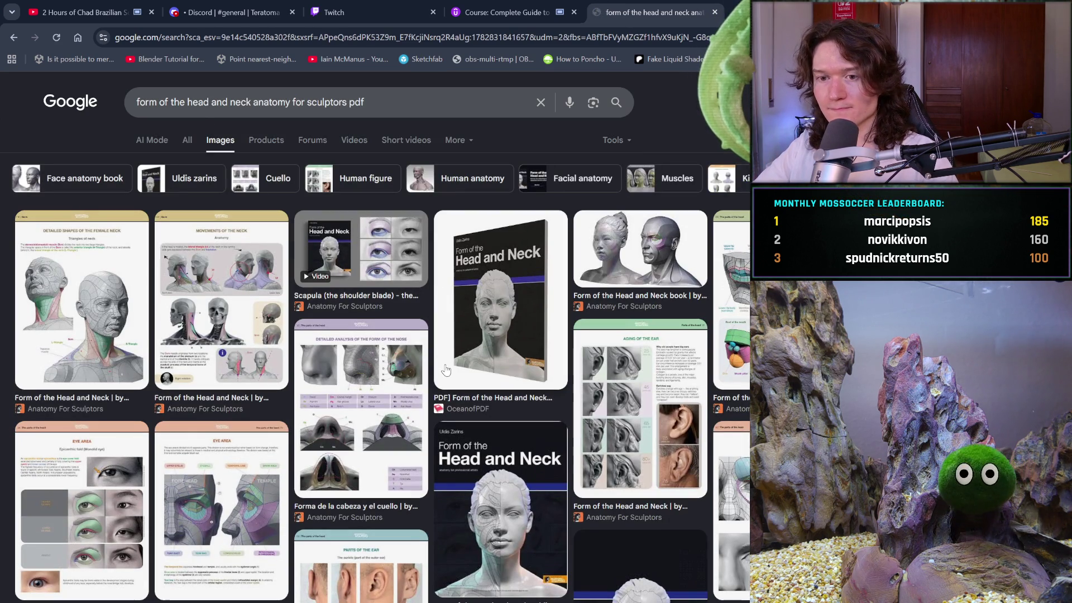
- Preview the female neck and ear-aging anatomy images, scroll through the results, then close the tab
click(89, 266)
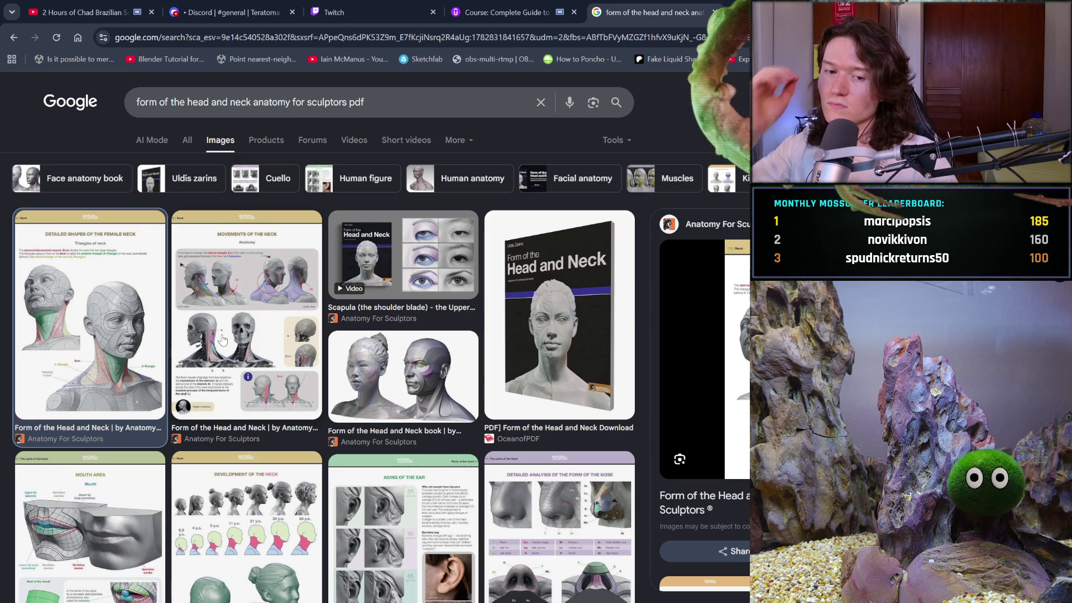
scroll(277, 364, down, 3)
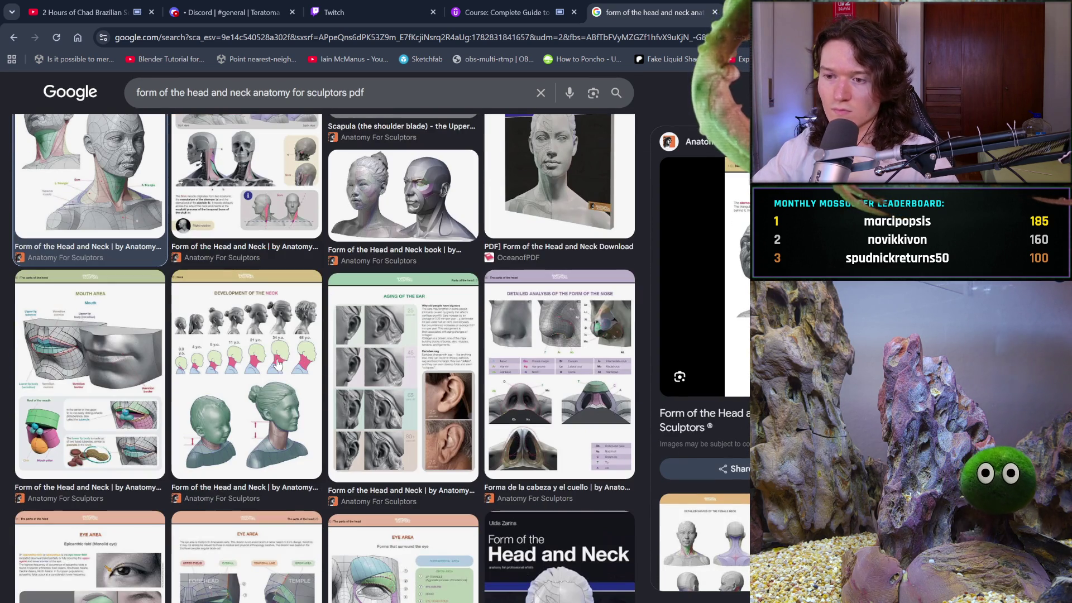
click(399, 403)
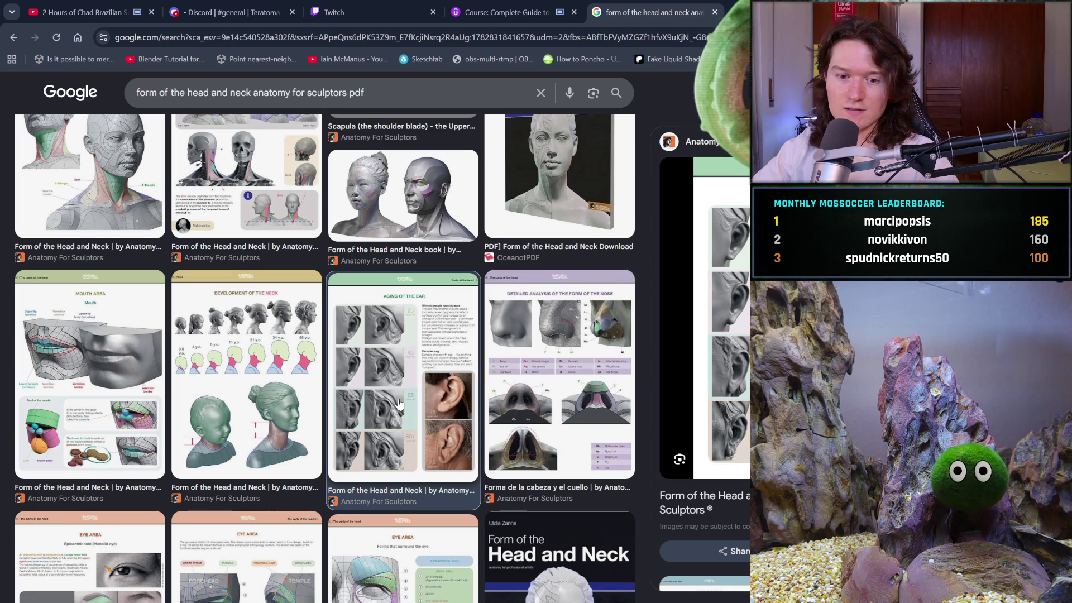
scroll(399, 403, down, 6)
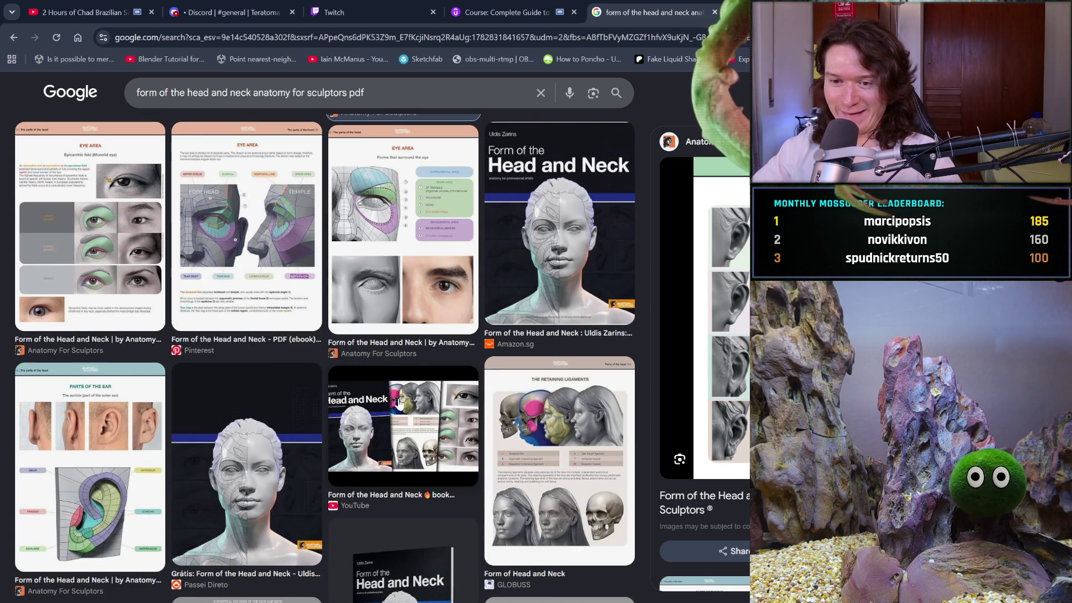
scroll(399, 403, down, 3)
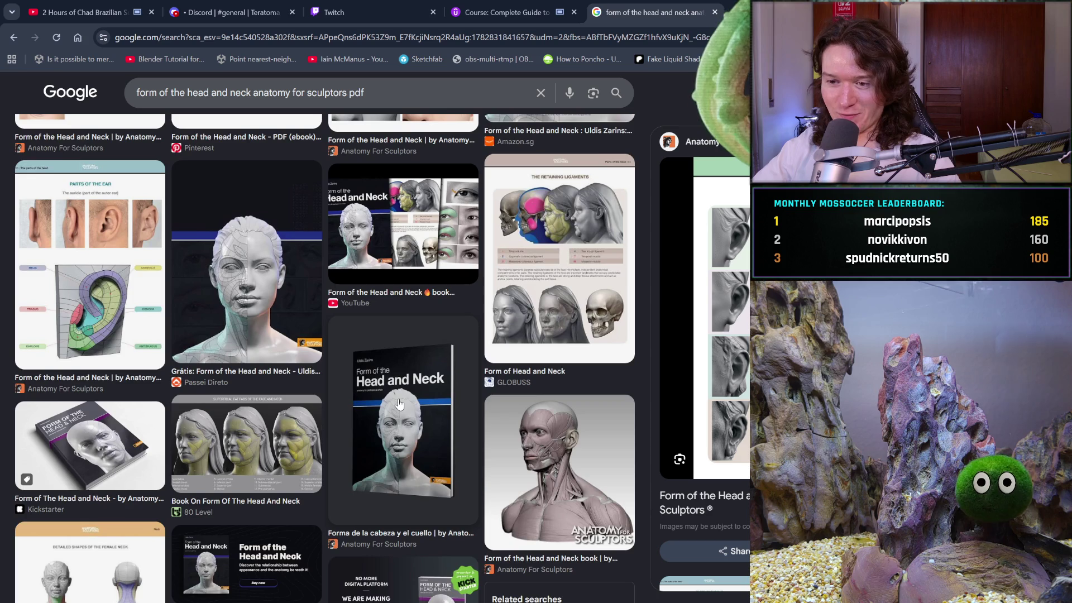
scroll(399, 403, down, 3)
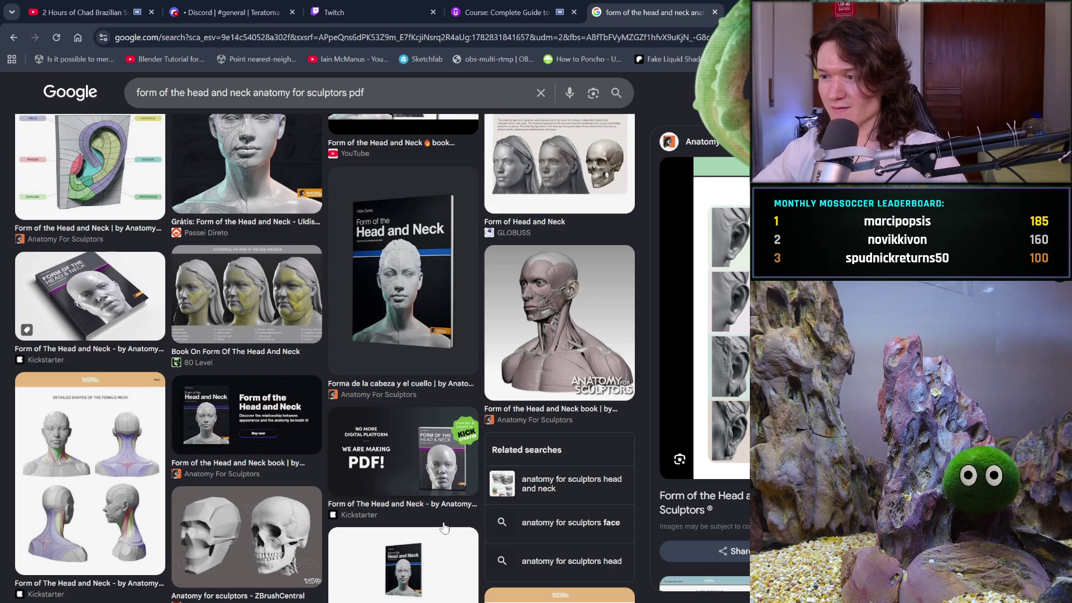
scroll(358, 427, down, 15)
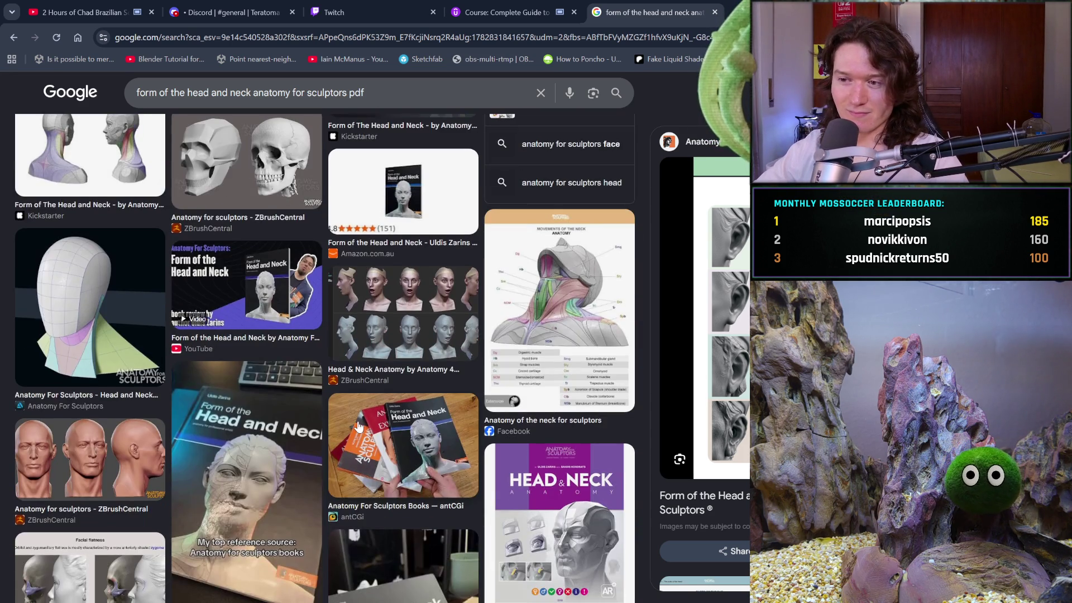
scroll(359, 427, down, 1)
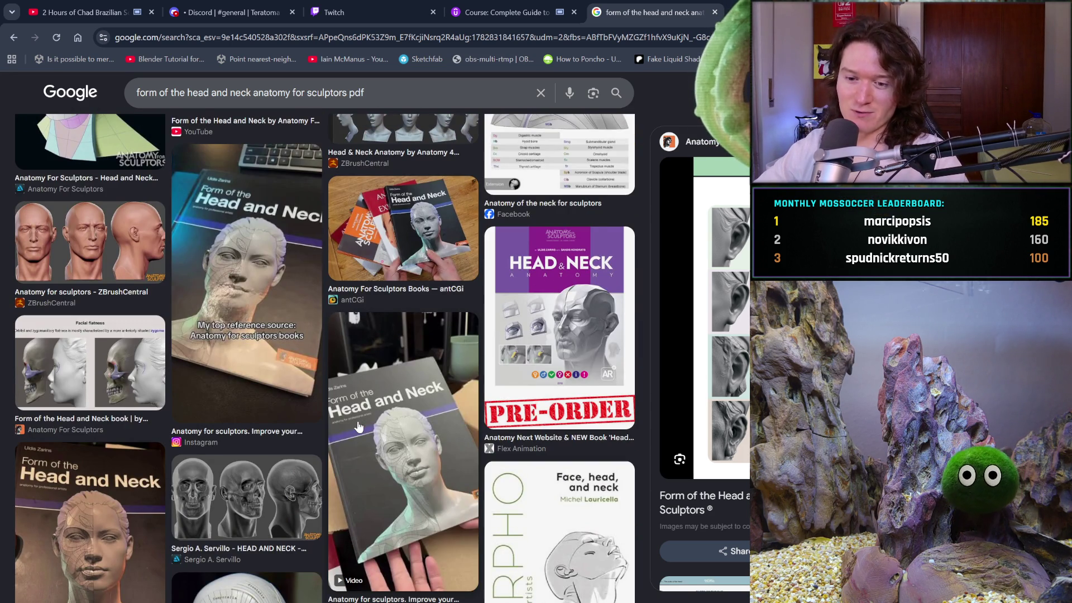
scroll(359, 427, down, 5)
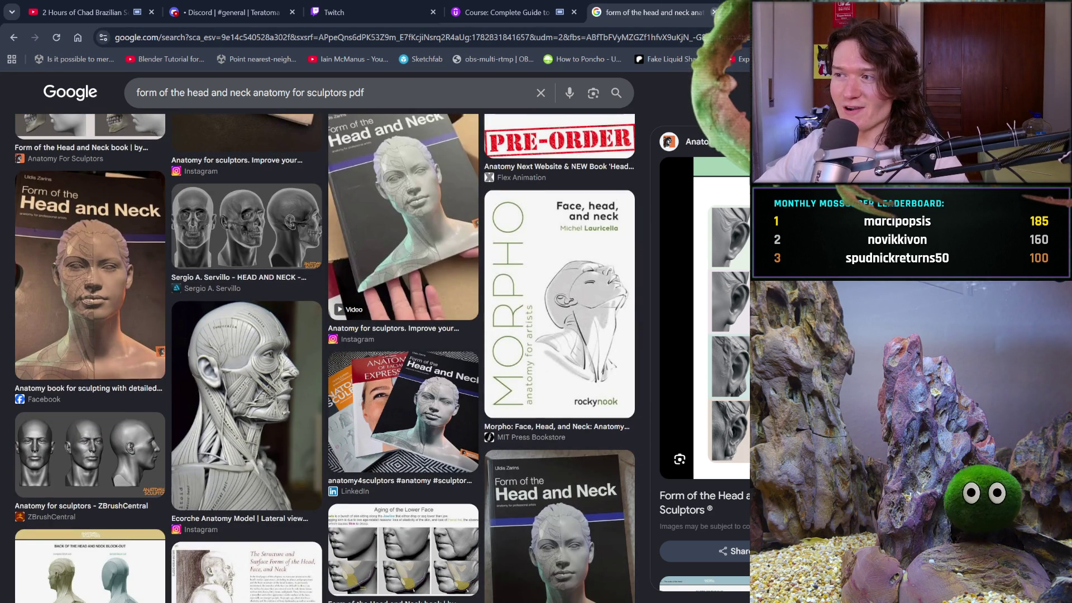
key(ctrl+w)
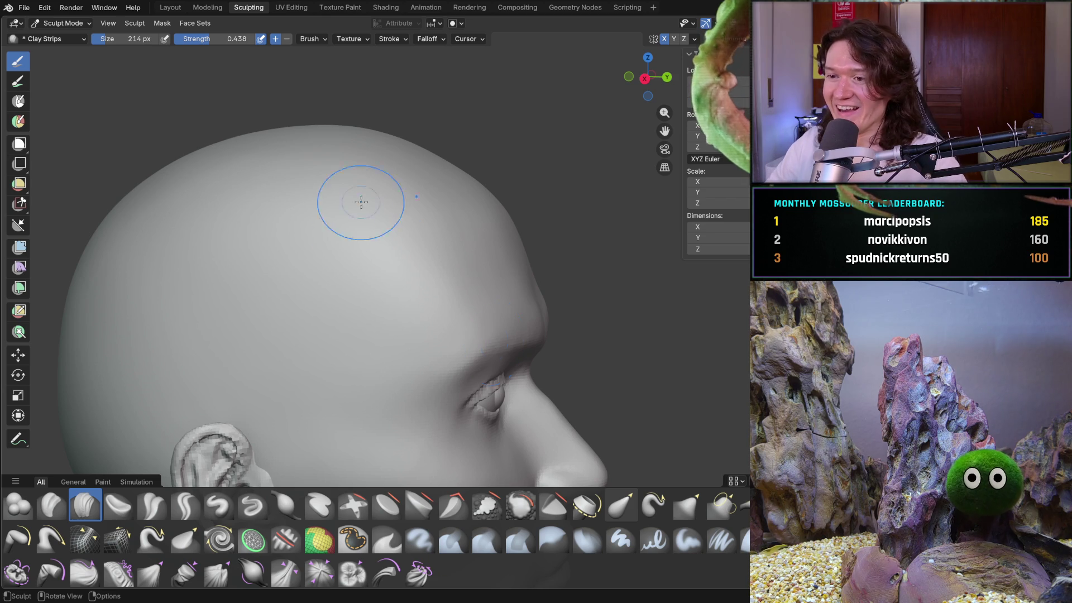
- Orbit and zoom around the bald head to inspect its top, eye, brow and ear
mouse_move(373, 253)
middle_down()
mouse_move(342, 310)
mouse_move(385, 266)
middle_up()
scroll(386, 266, up, 3)
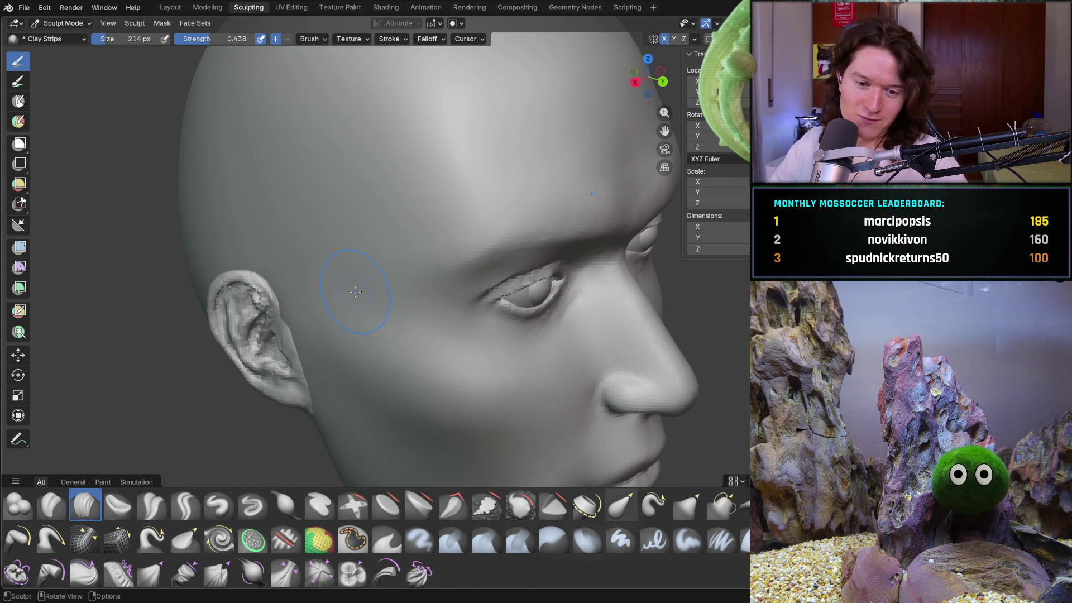
mouse_move(368, 302)
middle_down()
mouse_move(401, 240)
mouse_move(352, 270)
mouse_move(451, 226)
mouse_move(424, 196)
middle_up()
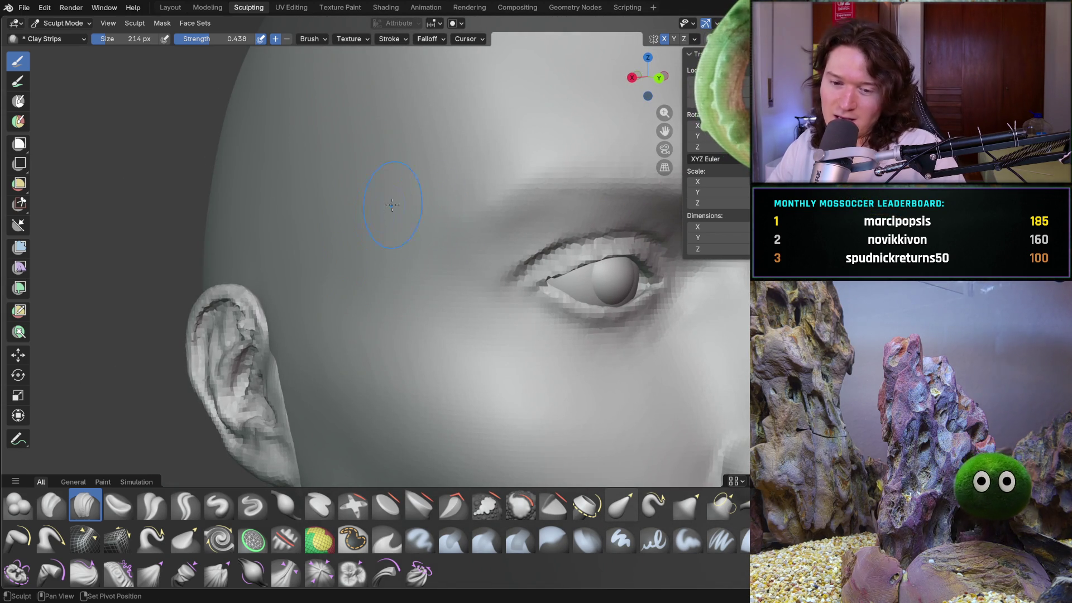
mouse_move(424, 195)
middle_down()
mouse_move(313, 242)
mouse_move(375, 272)
middle_up()
scroll(446, 240, up, 3)
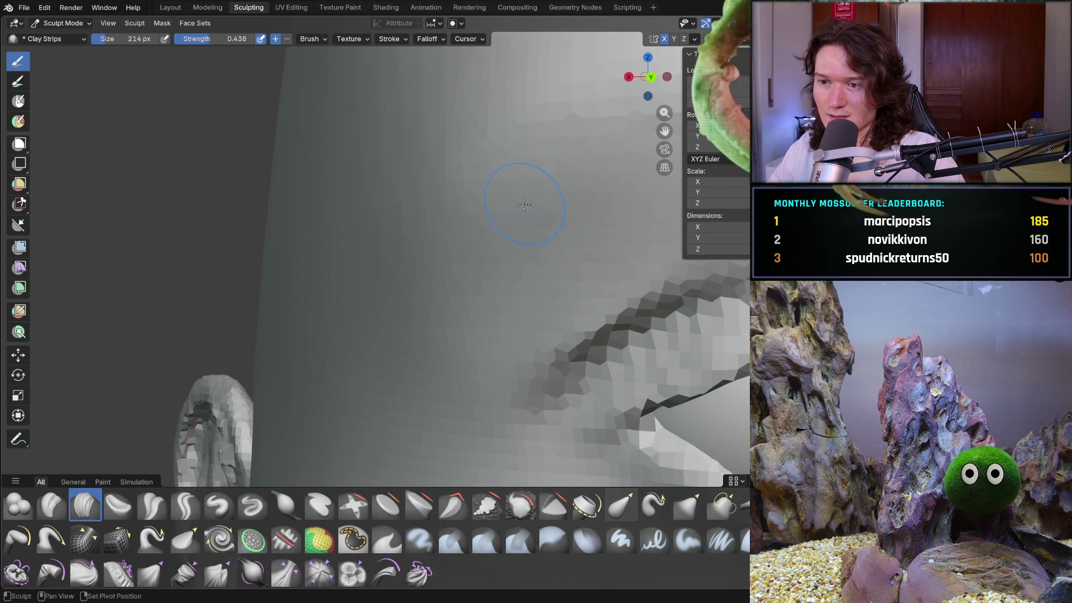
scroll(387, 204, down, 6)
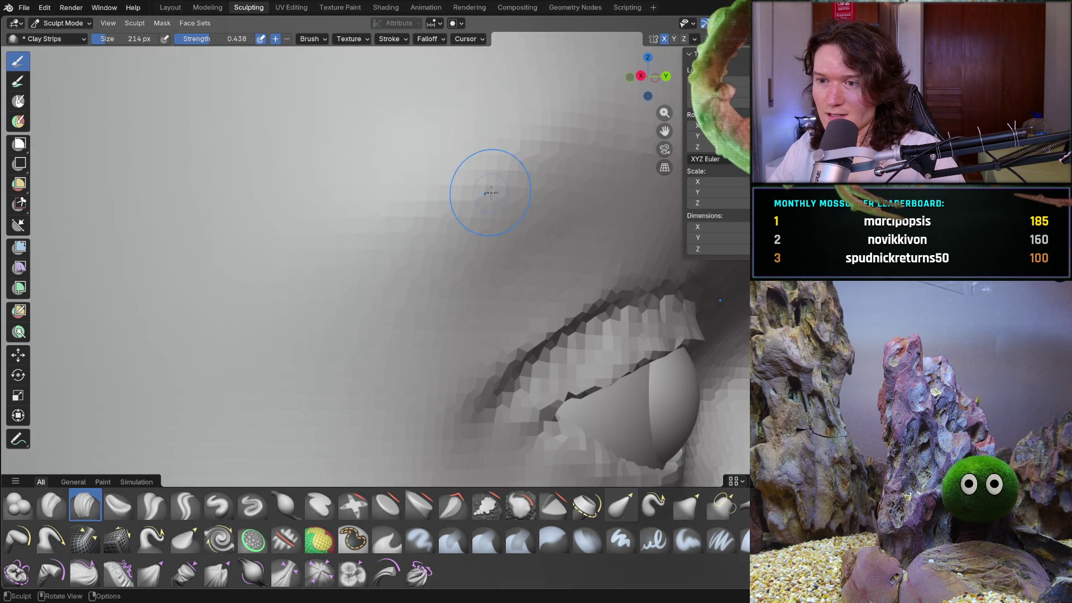
mouse_move(425, 304)
middle_down()
mouse_move(417, 288)
mouse_move(390, 287)
mouse_move(322, 249)
mouse_move(378, 290)
mouse_move(346, 266)
middle_up()
- From the front view, orbit to an eye close-up and a three-quarter right view
key(KP_1)
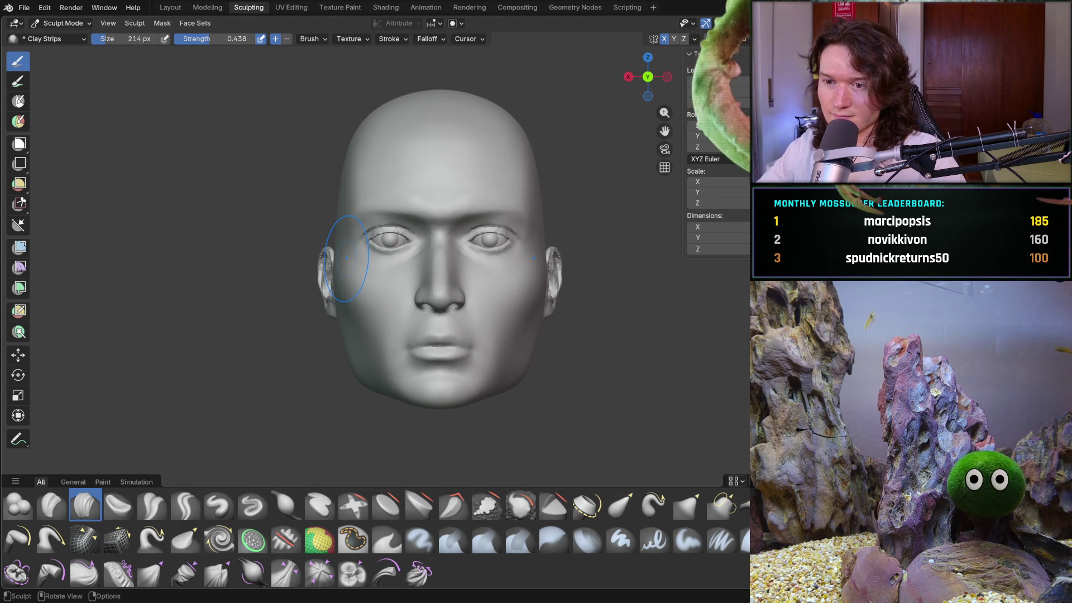
mouse_move(371, 351)
middle_down()
mouse_move(362, 321)
mouse_move(395, 316)
mouse_move(445, 383)
mouse_move(356, 332)
middle_up()
scroll(360, 316, up, 6)
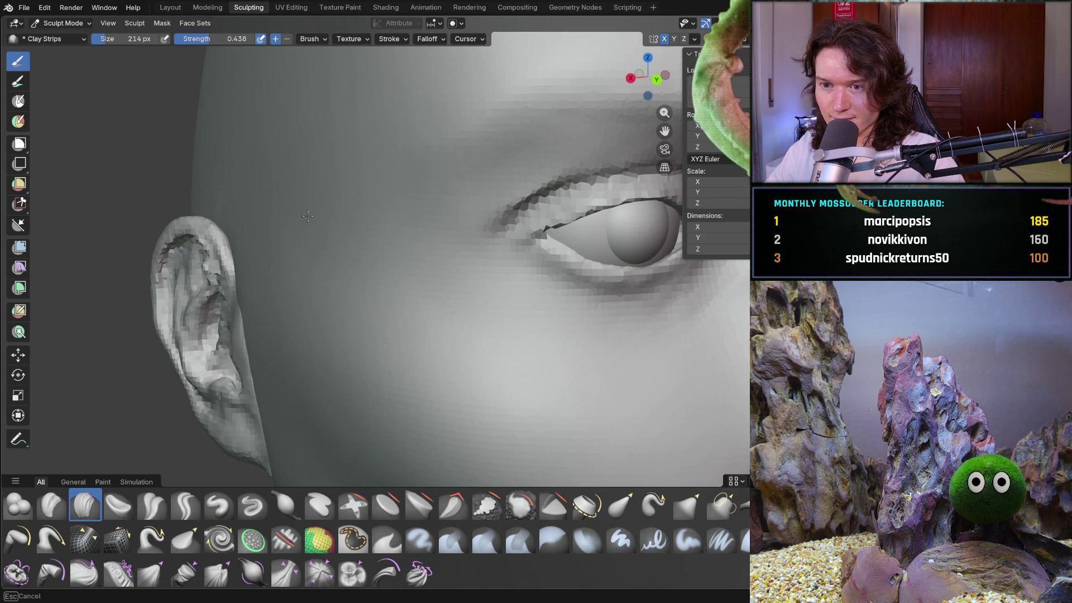
middle_drag(291, 231, 291, 231)
mouse_move(431, 285)
middle_down()
mouse_move(387, 244)
mouse_move(323, 275)
mouse_move(313, 300)
mouse_move(329, 268)
mouse_move(288, 370)
middle_up()
scroll(282, 363, down, 2)
scroll(227, 326, down, 3)
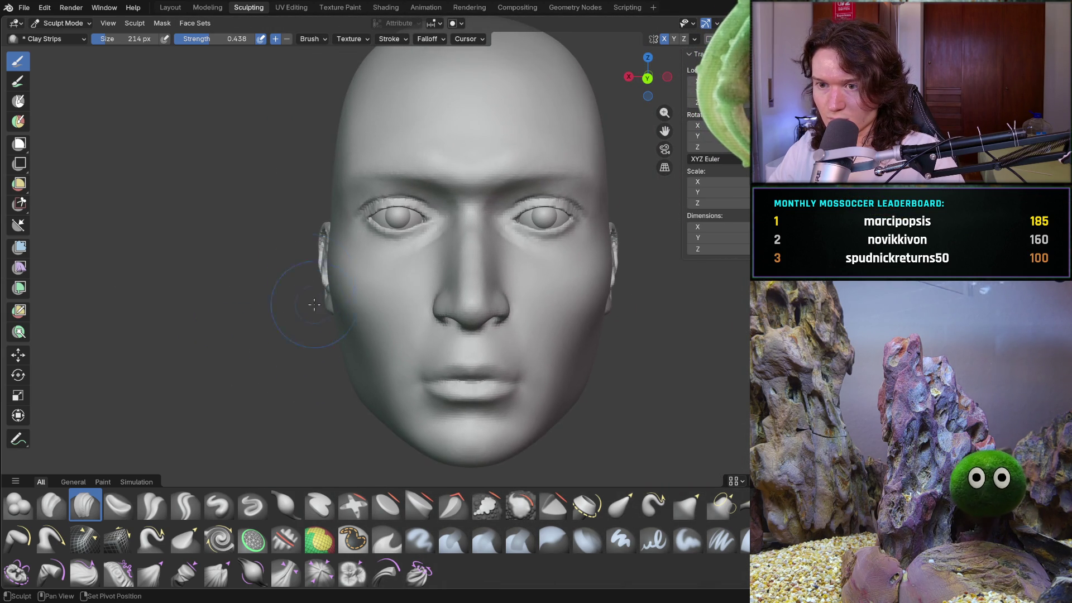
mouse_move(311, 301)
middle_down()
mouse_move(311, 311)
mouse_move(410, 283)
mouse_move(383, 327)
mouse_move(404, 343)
mouse_move(397, 317)
middle_up()
- Snap to a right-side profile and restore the reference photo and annotation overlays
key(KP_1)
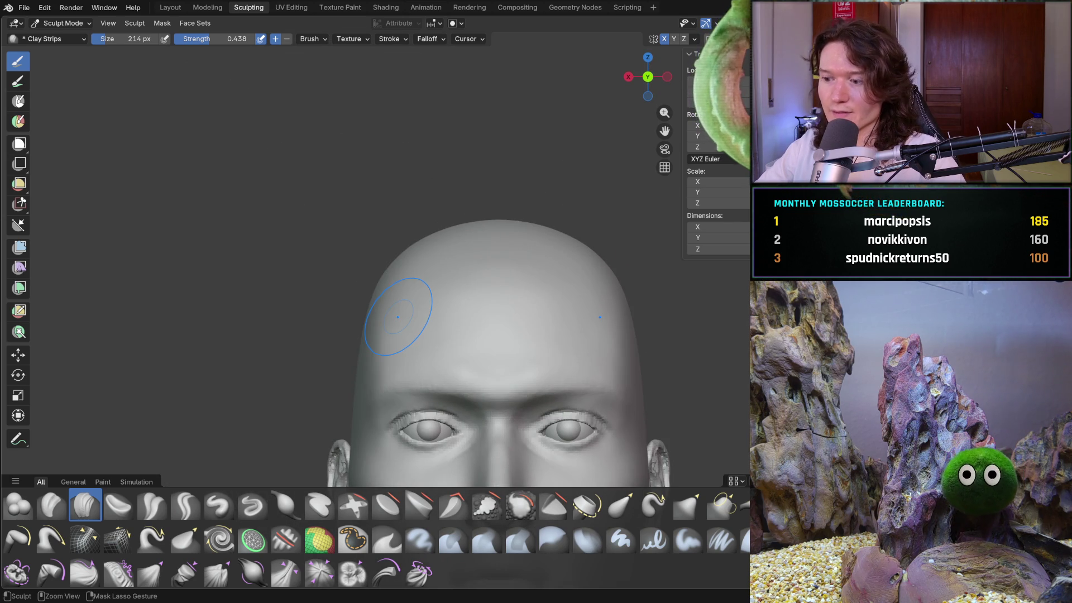
key(ctrl+KP_3)
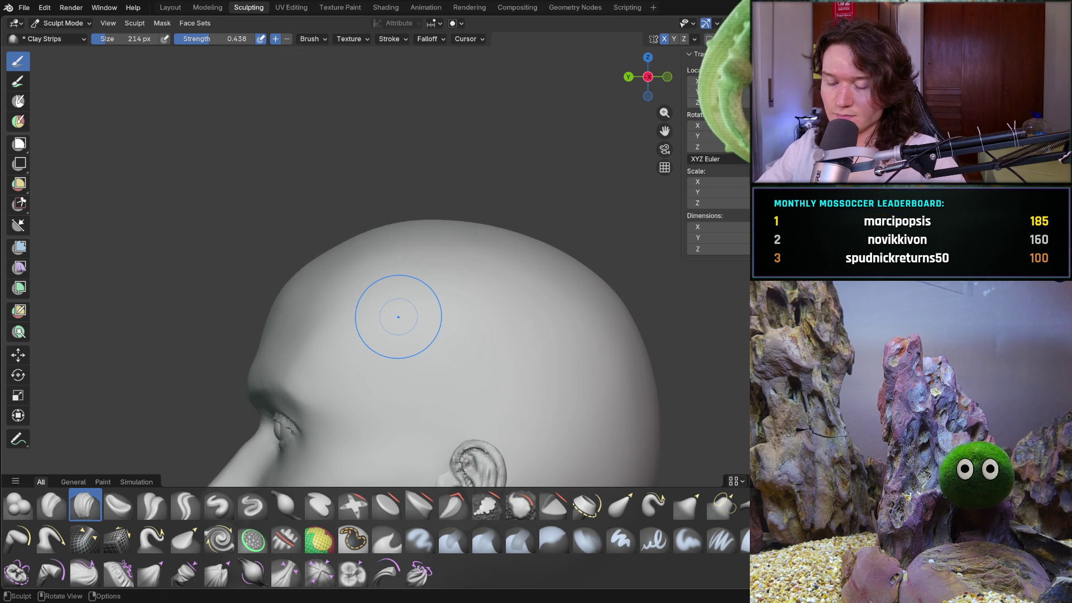
key(KP_3)
shift+middle_drag(282, 373, 418, 212)
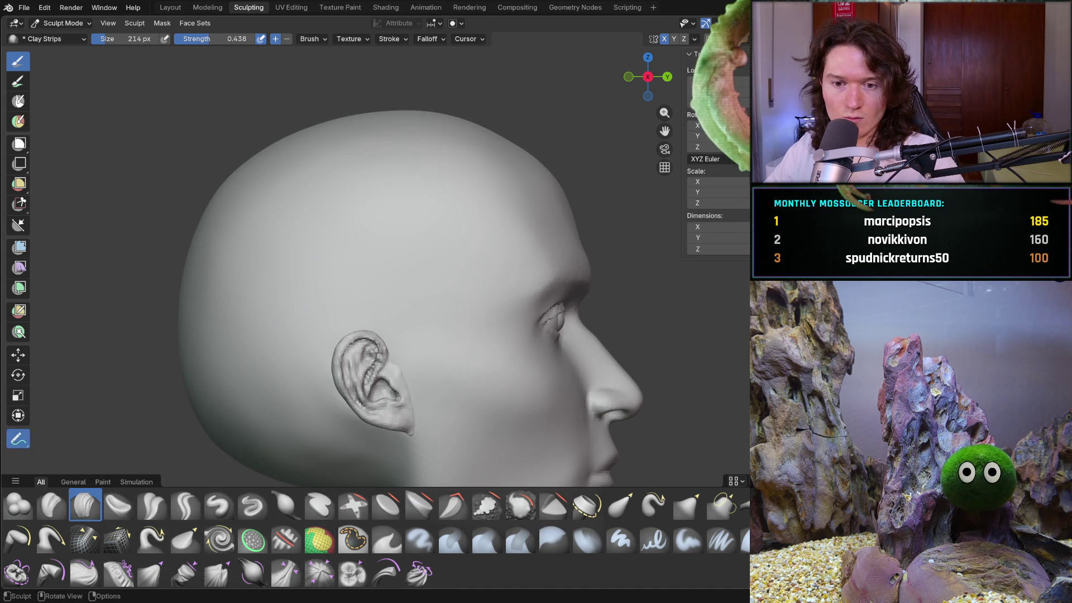
click(66, 23)
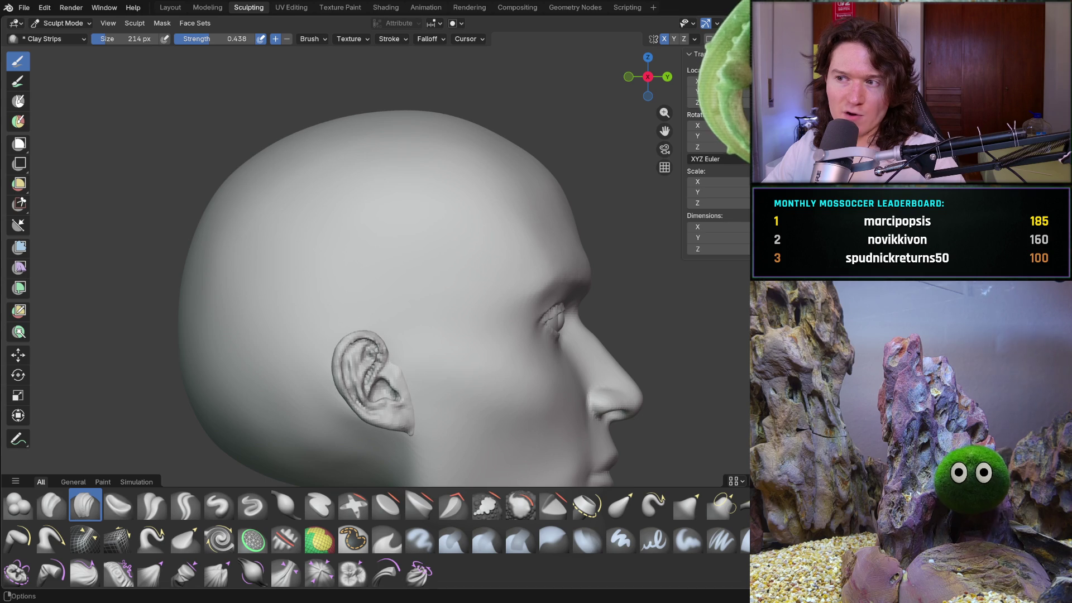
key(shift+alt+z)
- Hide the reference and annotation overlays and switch the head to Object Mode
mouse_move(481, 268)
shift+middle_down()
mouse_move(406, 268)
mouse_move(446, 132)
mouse_move(517, 129)
shift+middle_up()
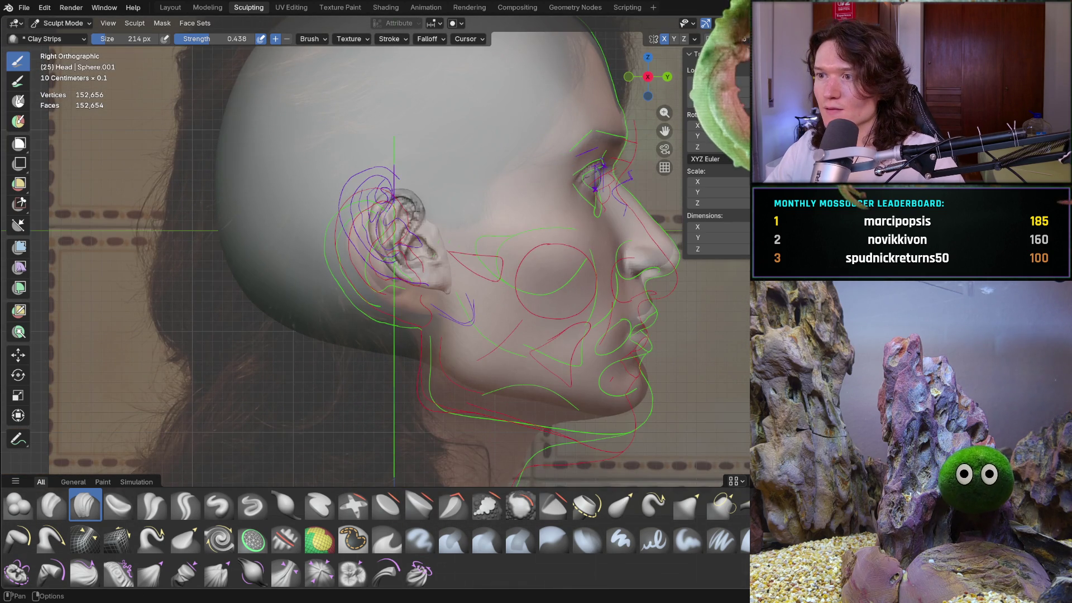
key(shift+alt+z)
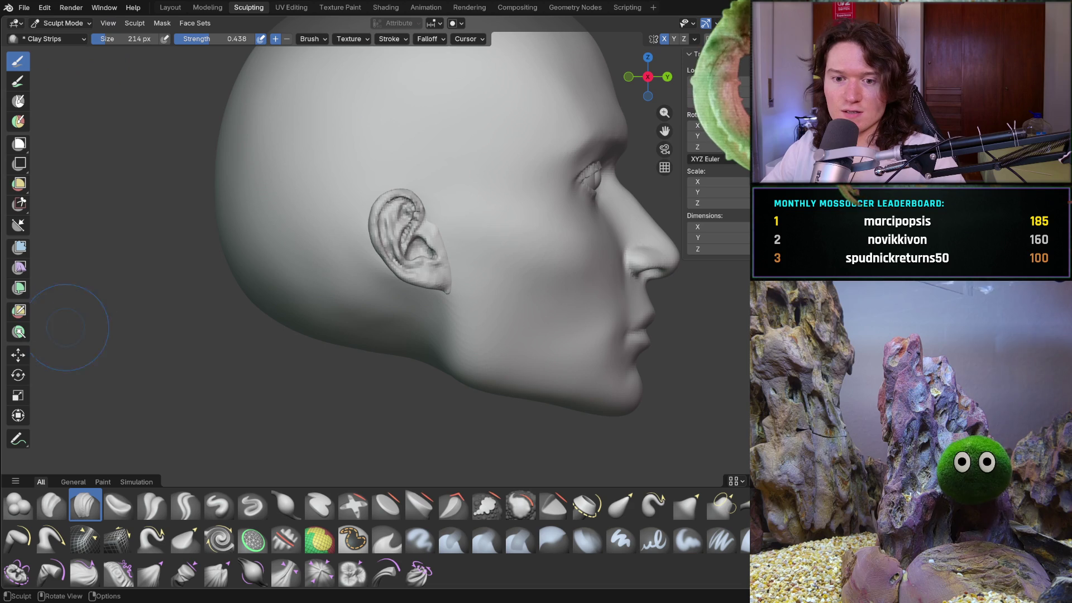
click(18, 439)
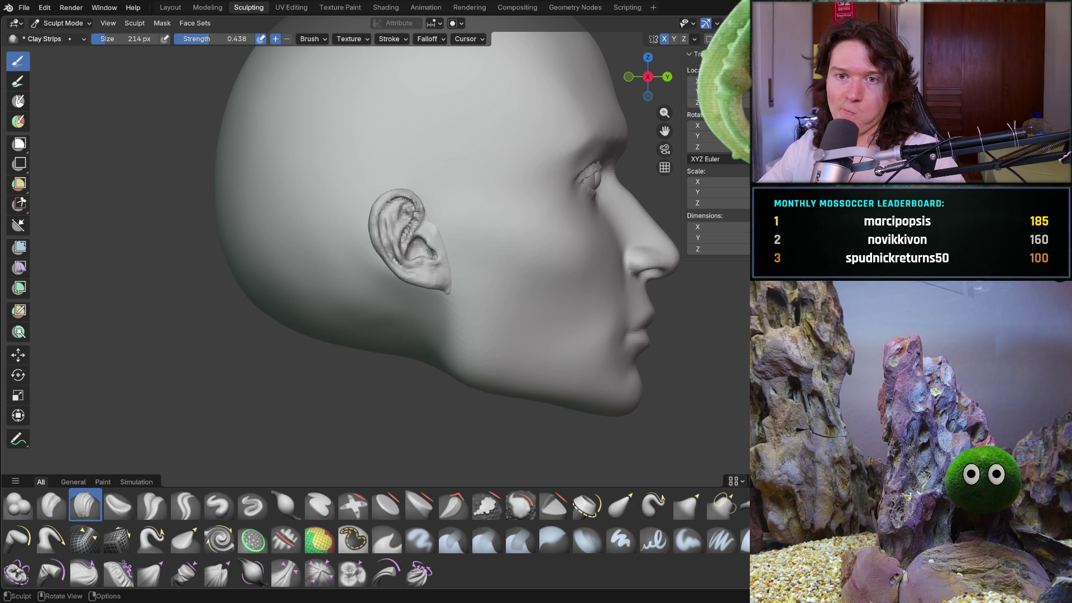
click(74, 23)
click(75, 37)
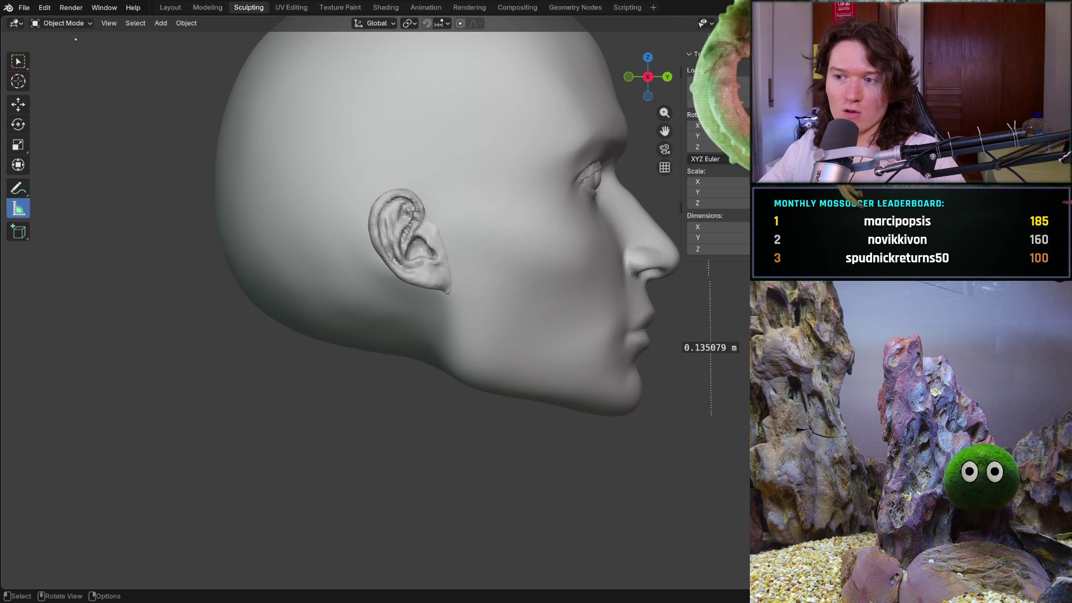
- Check the head's 0.135 m height, then return to Sculpt Mode with the Grab brush
mouse_move(258, 265)
shift+middle_down()
mouse_move(207, 386)
mouse_move(225, 371)
shift+middle_up()
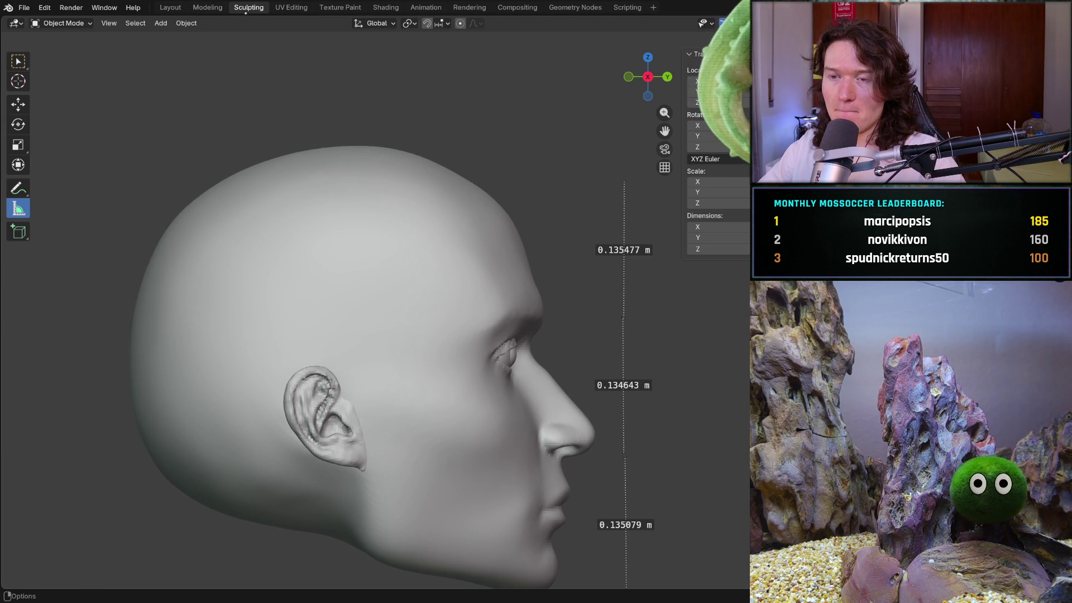
click(63, 23)
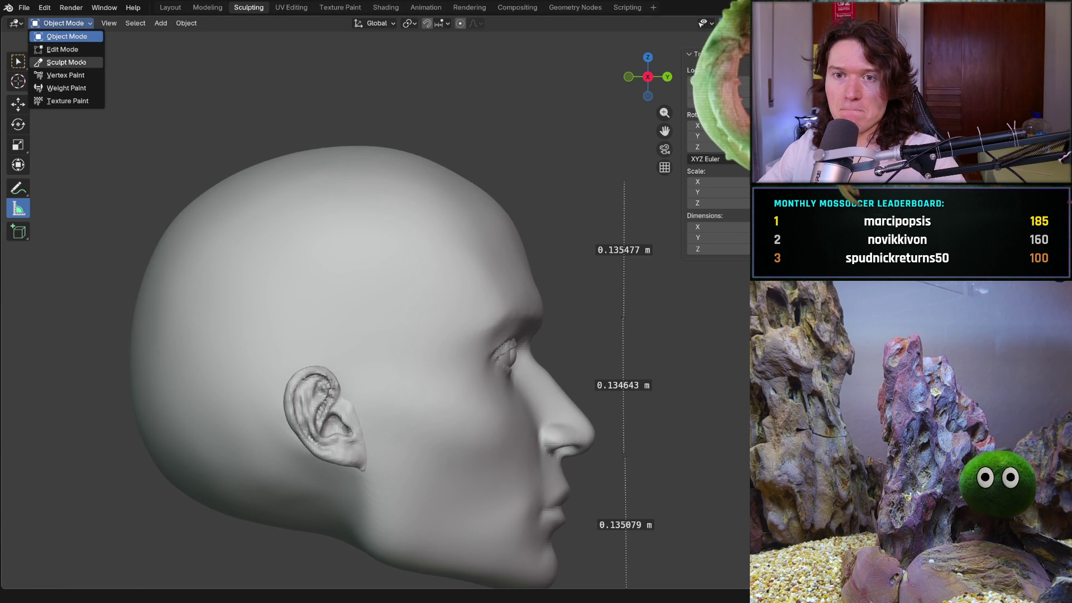
click(56, 63)
key(shift+t)
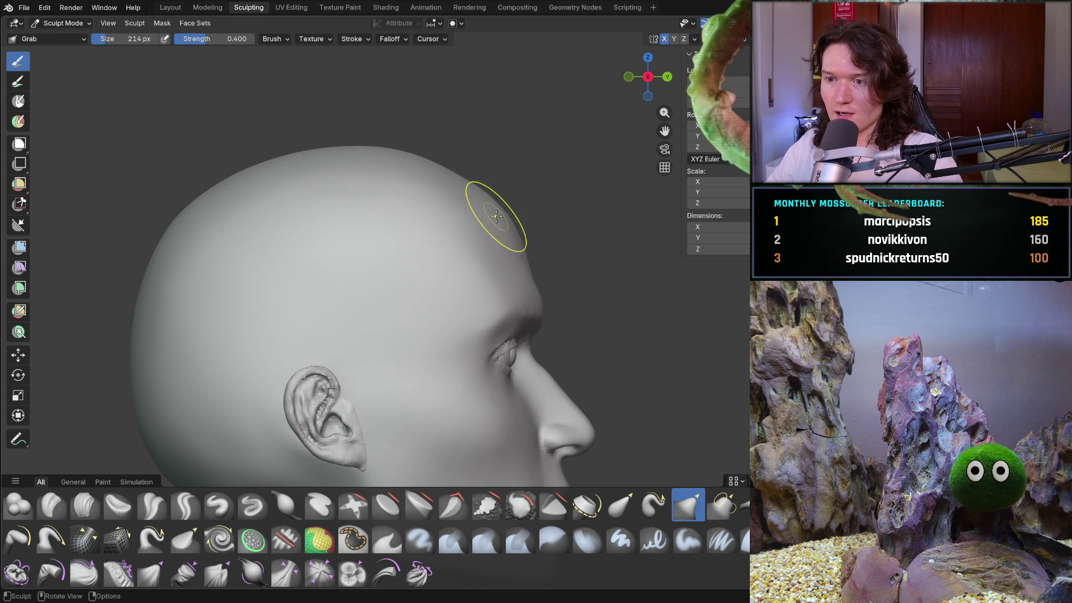
- Resize the Grab brush to 372 px and pull the top of the scalp into shape
key(f)
click(508, 220)
key(f)
click(511, 219)
drag(511, 219, 508, 213)
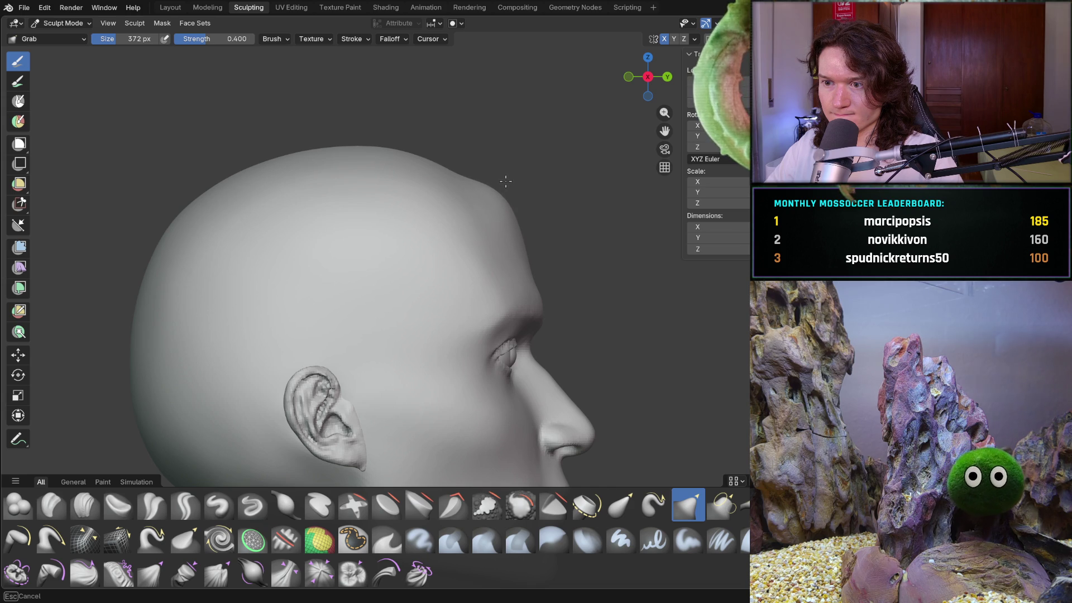
drag(505, 180, 501, 174)
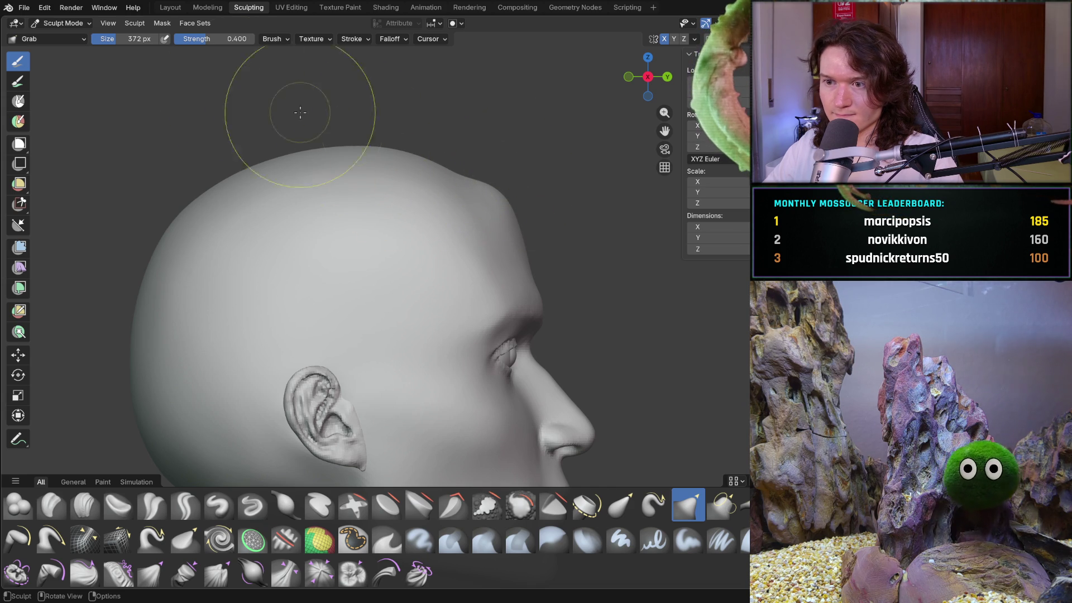
- In right-side profile, Grab-pull the forehead contour outward, then select the Clay Strips brush
click(81, 23)
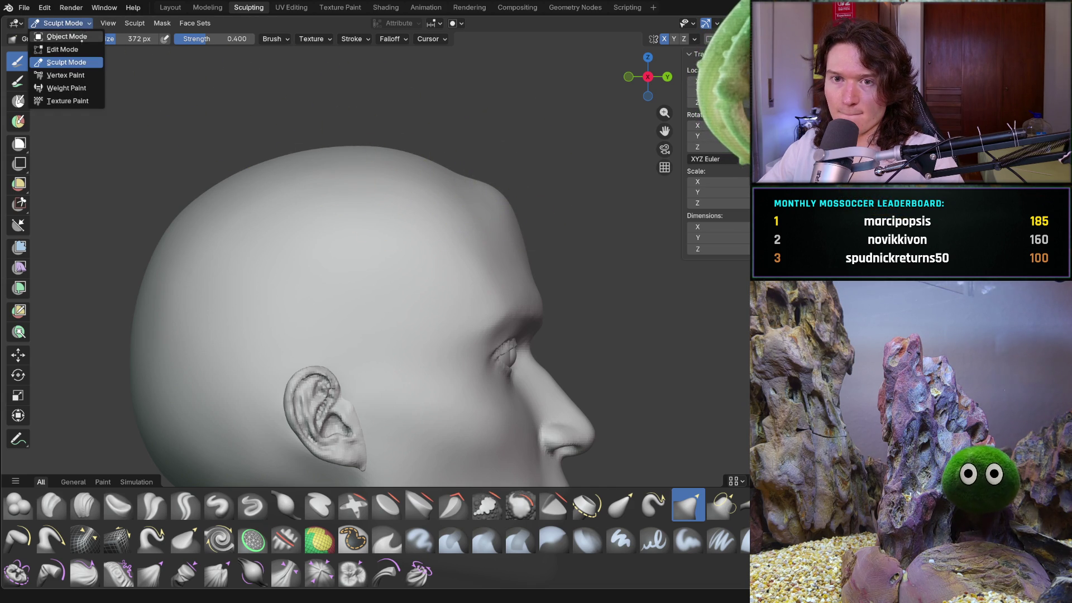
click(72, 36)
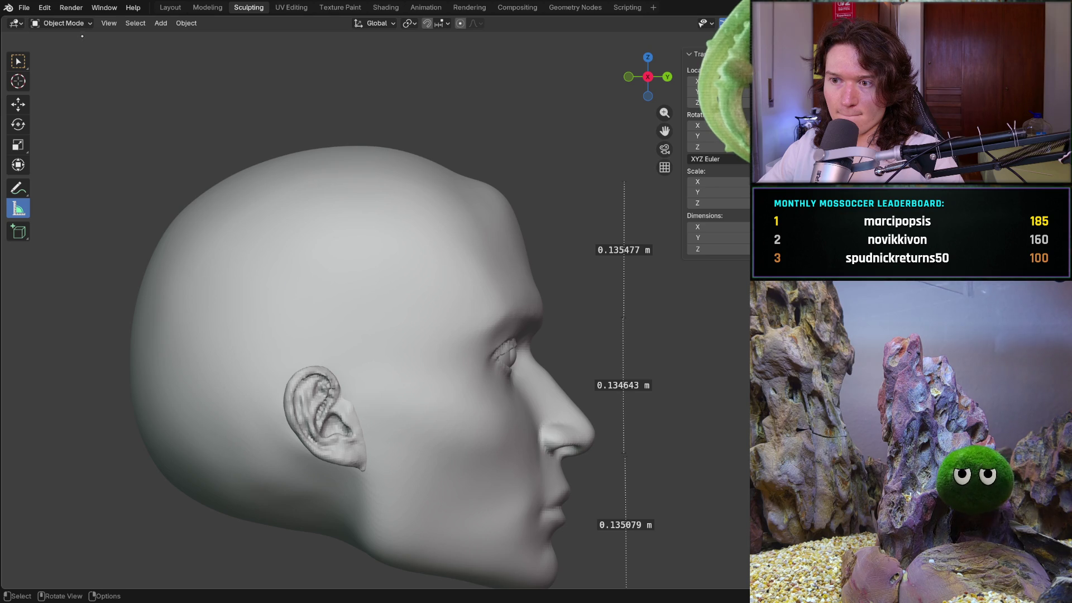
click(79, 26)
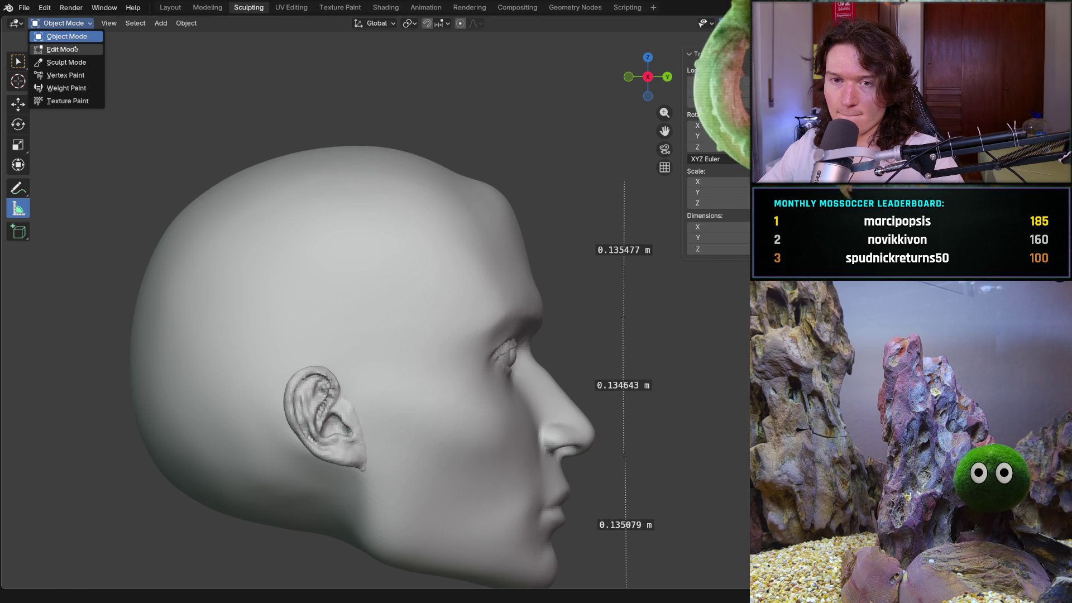
click(66, 62)
mouse_move(455, 239)
middle_down()
mouse_move(257, 328)
mouse_move(184, 276)
mouse_move(328, 239)
mouse_move(299, 271)
mouse_move(275, 263)
mouse_move(398, 249)
mouse_move(390, 240)
mouse_move(405, 234)
mouse_move(608, 193)
mouse_move(441, 277)
middle_up()
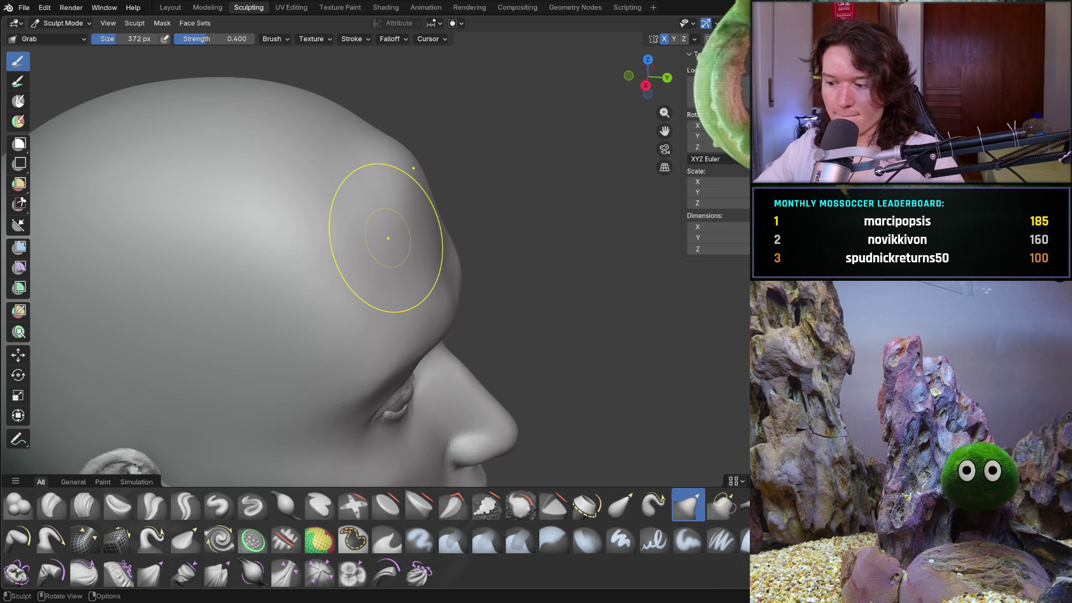
key(KP_3)
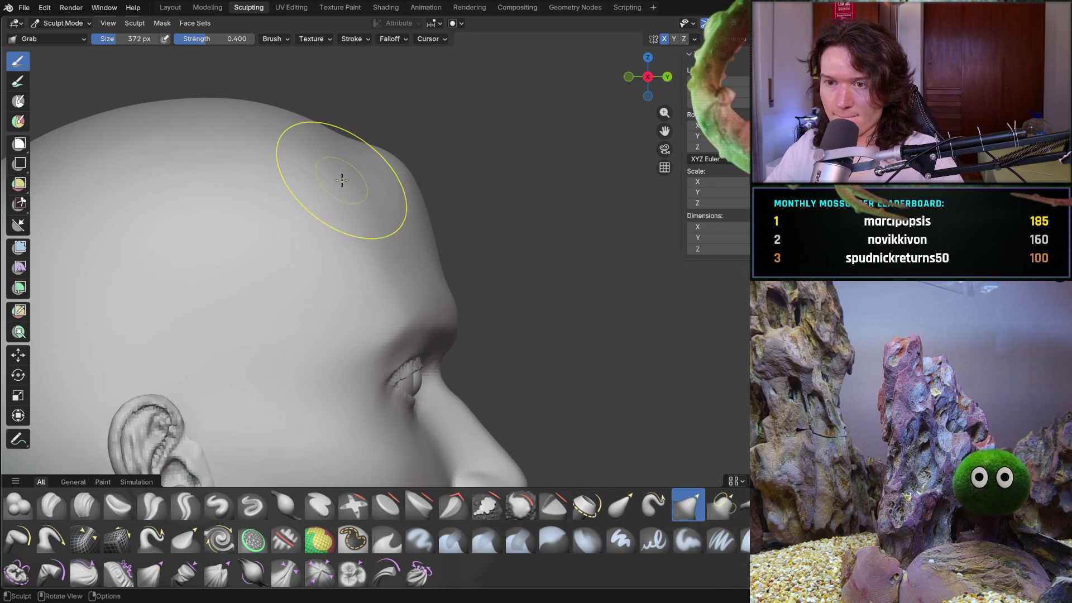
drag(335, 167, 340, 162)
mouse_move(467, 143)
middle_down()
mouse_move(375, 187)
mouse_move(360, 265)
mouse_move(346, 187)
mouse_move(380, 182)
mouse_move(356, 217)
middle_up()
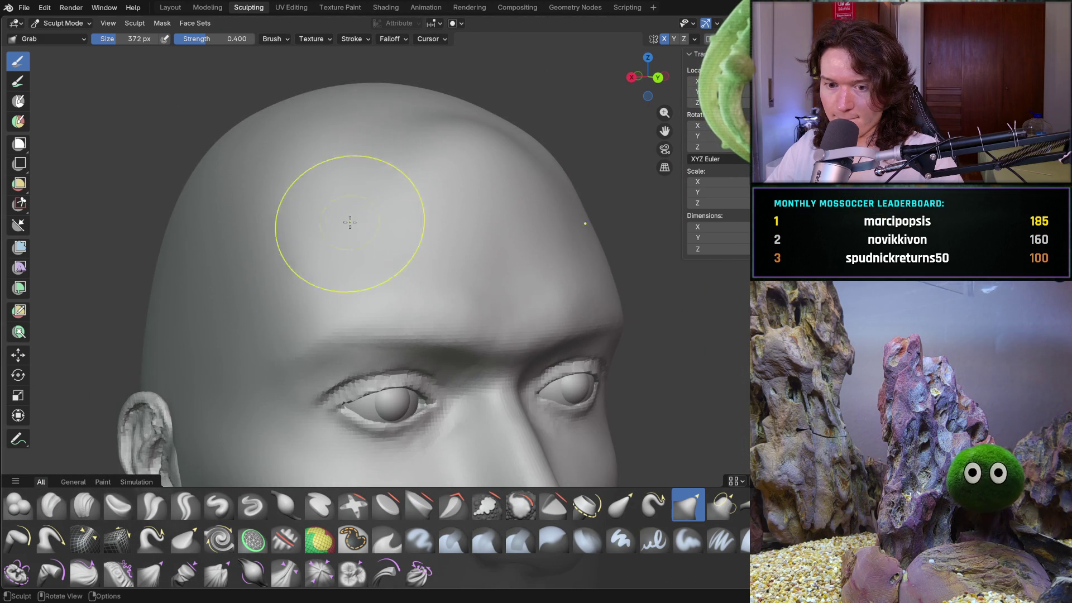
click(85, 505)
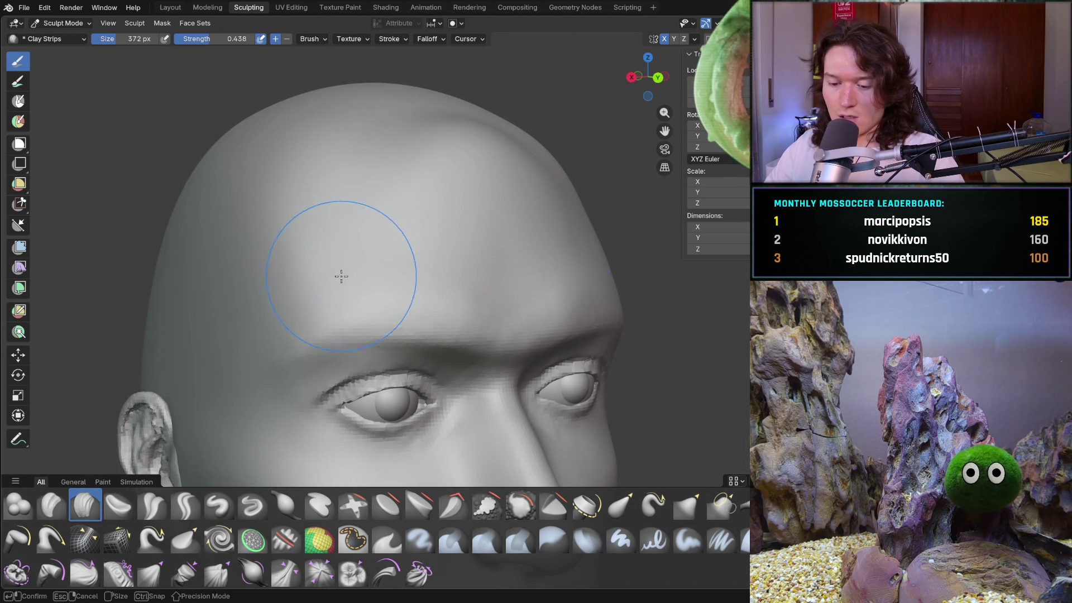
- Shrink Clay Strips to 206 px and lay hair strands across the forehead
key(f)
click(306, 283)
mouse_move(306, 282)
middle_down()
mouse_move(359, 225)
mouse_move(361, 279)
mouse_move(362, 245)
mouse_move(342, 216)
middle_up()
drag(315, 261, 391, 292)
drag(441, 268, 357, 279)
mouse_move(379, 217)
mouse_down()
mouse_move(391, 227)
mouse_move(486, 144)
mouse_move(504, 173)
mouse_up()
drag(469, 240, 335, 259)
mouse_move(402, 279)
mouse_down()
mouse_move(324, 281)
mouse_move(312, 239)
mouse_up()
mouse_move(391, 243)
mouse_down()
mouse_move(359, 203)
mouse_move(419, 211)
mouse_move(388, 156)
mouse_move(293, 150)
mouse_up()
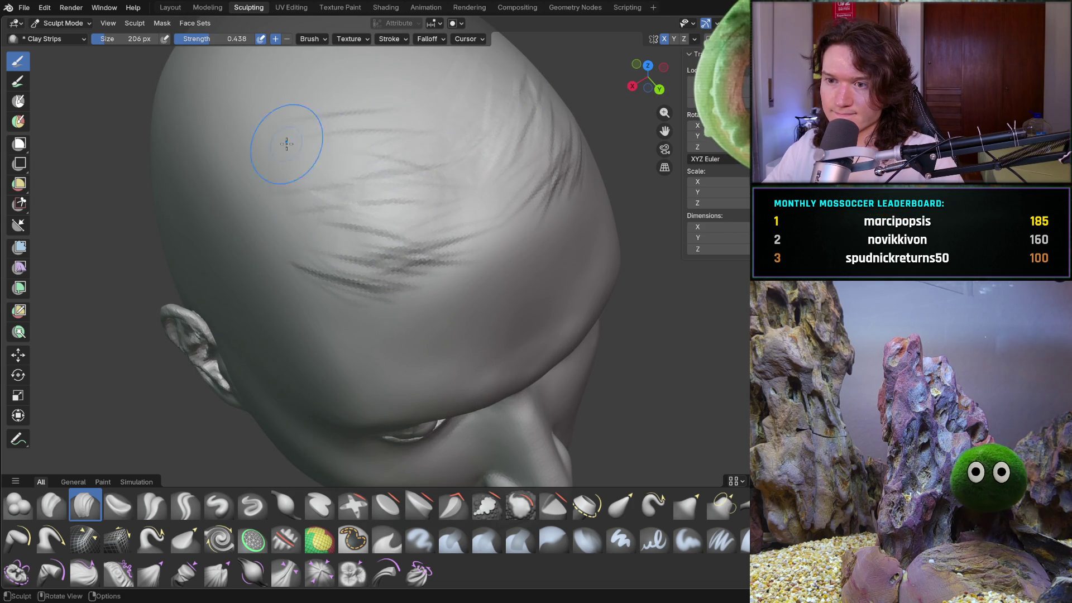
- Add strands along the upper hairline, the upper left scalp and the scalp's side
middle_drag(478, 148, 446, 157)
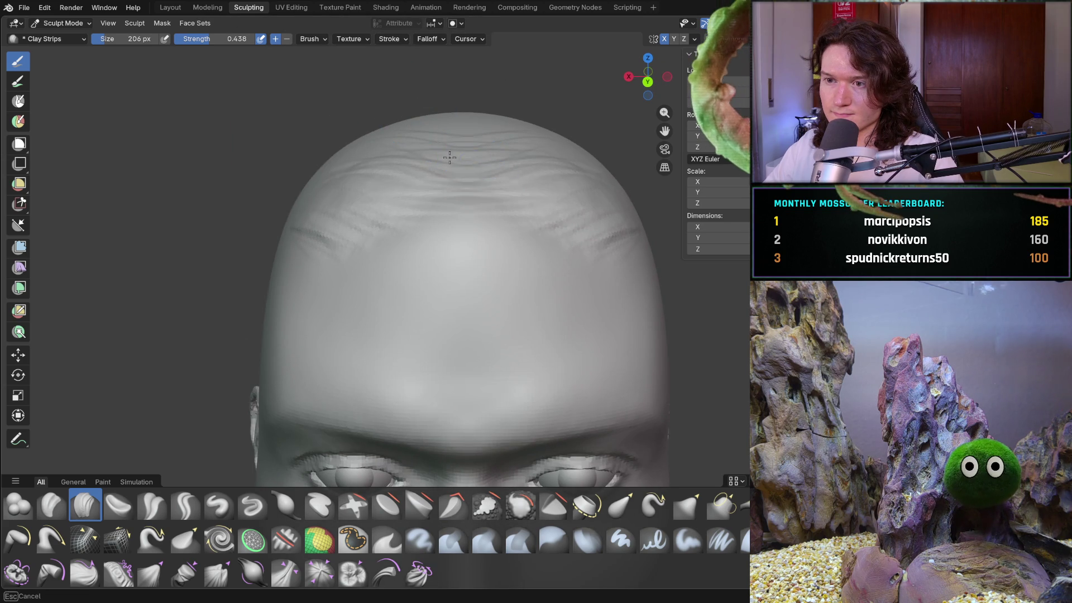
mouse_move(483, 171)
mouse_down()
mouse_move(419, 132)
mouse_move(472, 142)
mouse_up()
middle_drag(395, 130, 353, 168)
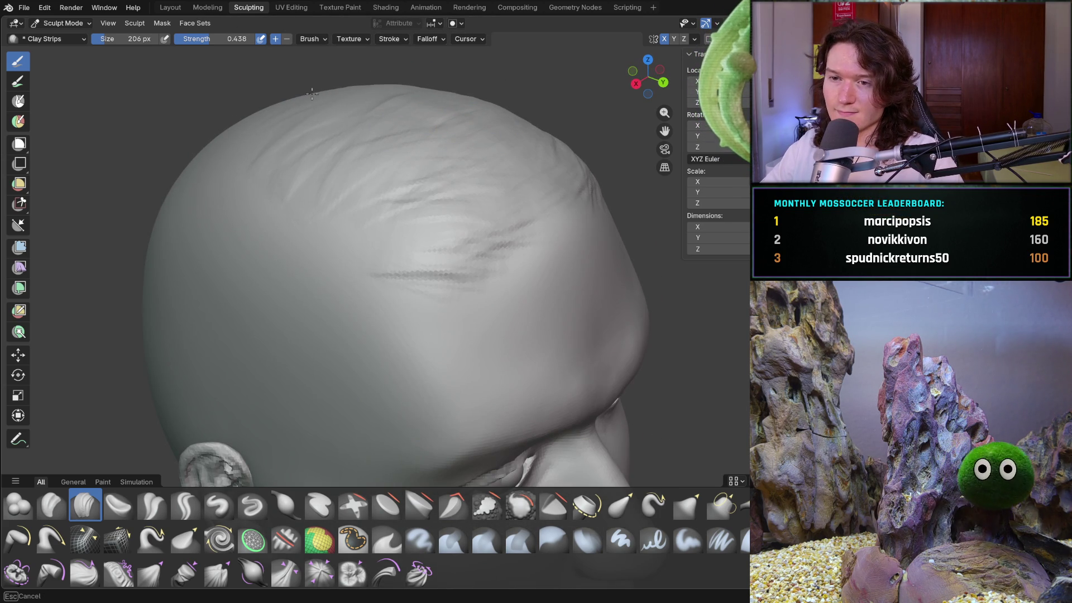
drag(217, 178, 268, 214)
mouse_move(364, 186)
mouse_down()
mouse_move(347, 227)
mouse_move(402, 92)
mouse_up()
mouse_move(409, 84)
middle_down()
mouse_move(333, 72)
mouse_move(346, 122)
mouse_move(371, 136)
middle_up()
middle_drag(269, 133, 306, 139)
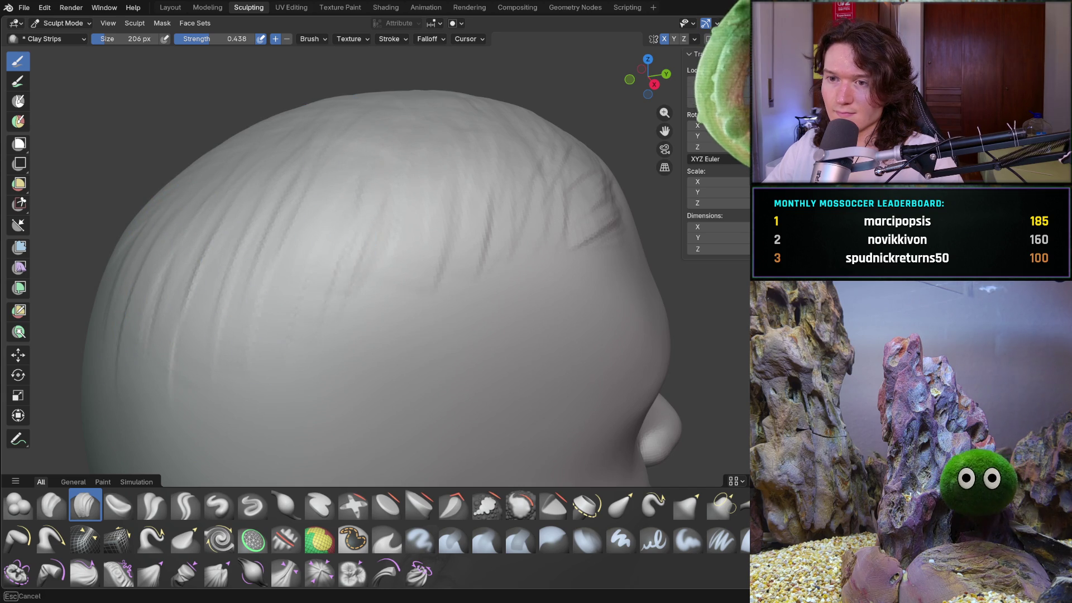
mouse_move(375, 291)
mouse_down()
mouse_move(460, 235)
mouse_move(526, 156)
mouse_up()
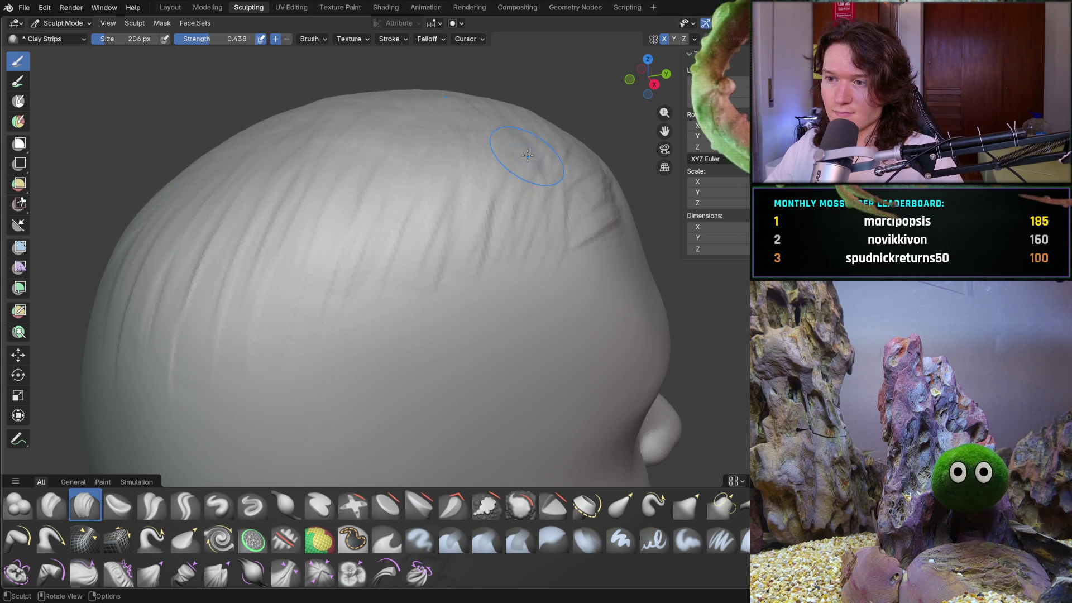
middle_drag(526, 156, 398, 144)
- Add a short strand near the forehead top and lay more strands across the head
mouse_move(576, 197)
middle_down()
mouse_move(536, 151)
mouse_move(497, 139)
mouse_move(467, 172)
mouse_move(460, 240)
mouse_move(495, 172)
middle_up()
scroll(495, 172, up, 4)
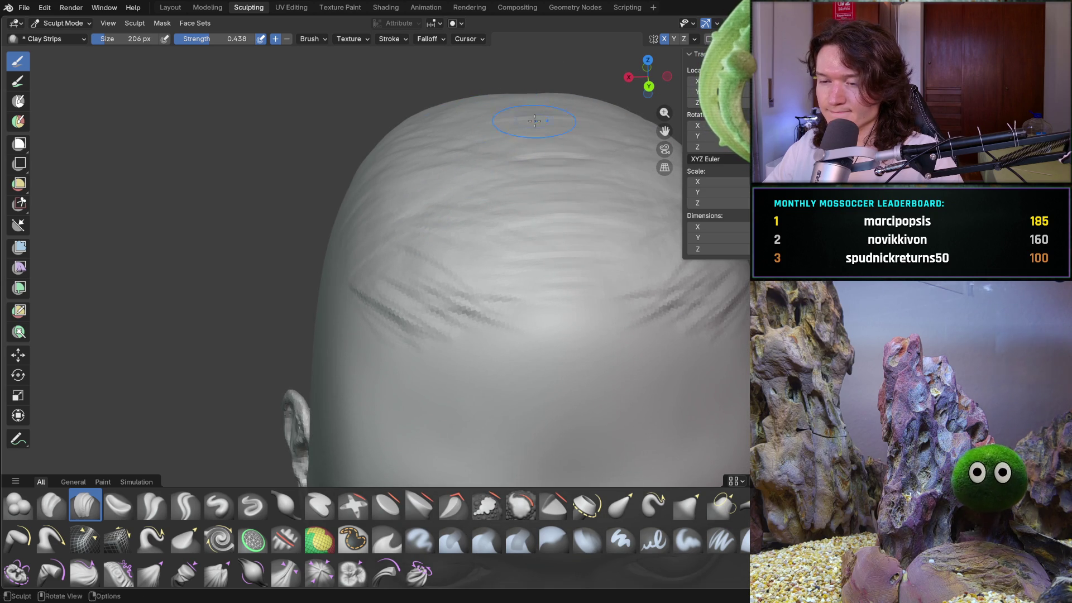
mouse_move(505, 173)
mouse_down()
mouse_move(480, 176)
mouse_move(475, 125)
mouse_move(487, 209)
mouse_up()
drag(484, 249, 545, 227)
mouse_move(546, 227)
middle_down()
mouse_move(597, 199)
mouse_move(597, 184)
mouse_move(558, 207)
middle_up()
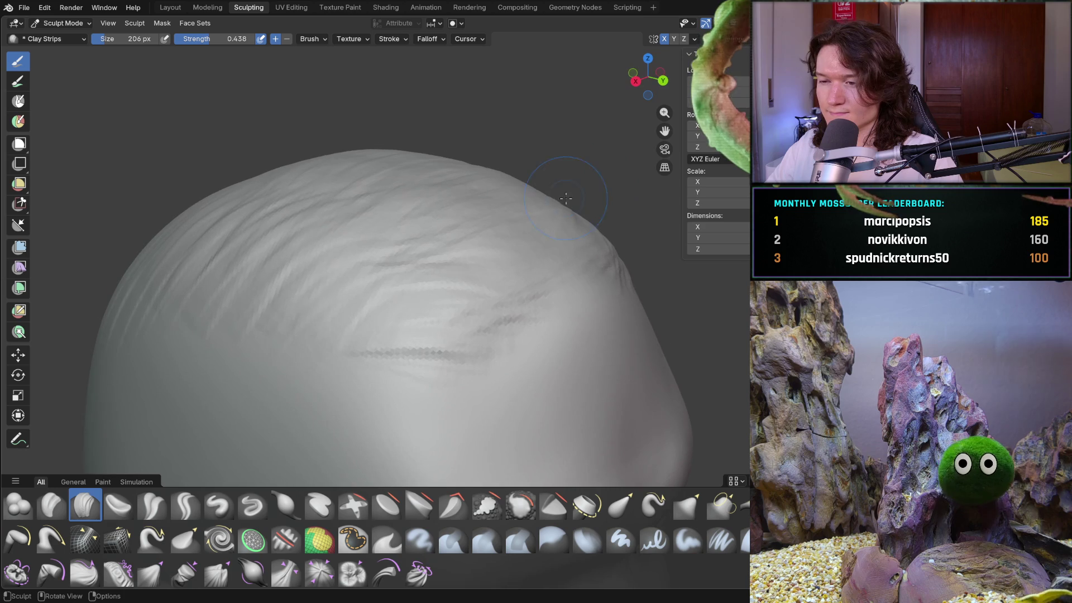
drag(421, 273, 353, 319)
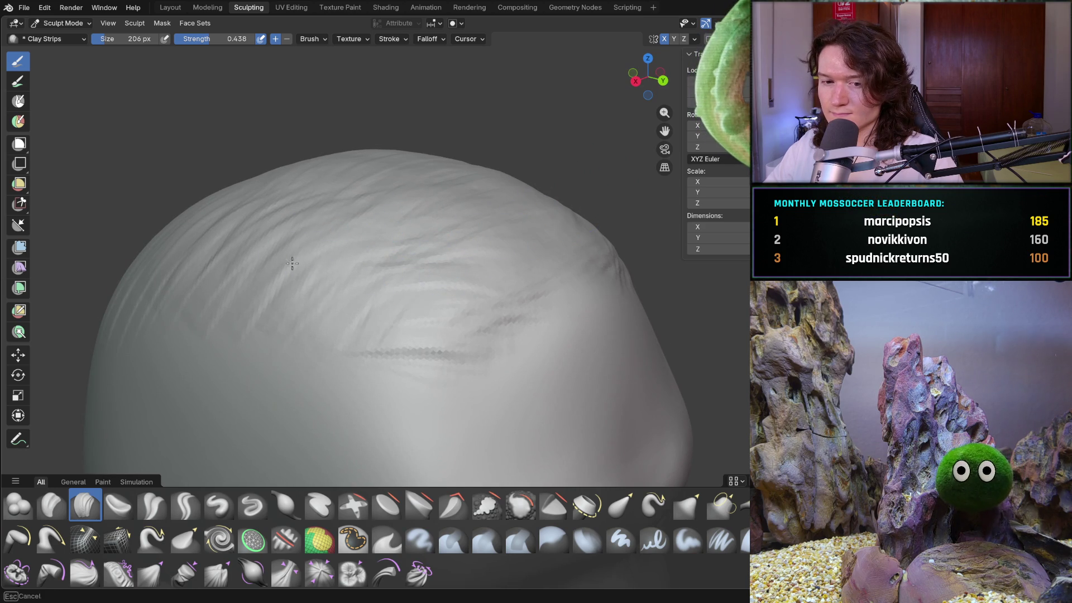
drag(269, 191, 240, 189)
drag(215, 271, 433, 275)
mouse_move(433, 275)
middle_down()
mouse_move(356, 225)
mouse_move(354, 275)
mouse_move(407, 292)
middle_up()
- Sculpt clay strands onto the crown and along the top of the head
drag(407, 292, 389, 263)
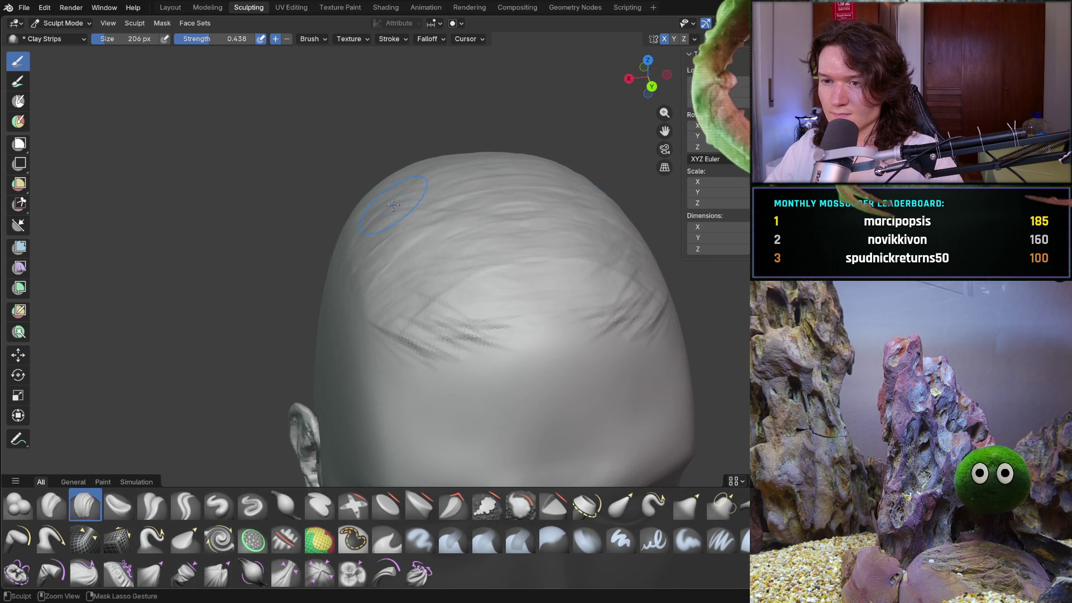
drag(488, 282, 384, 223)
middle_drag(447, 178, 462, 147)
mouse_move(592, 194)
middle_down()
mouse_move(588, 219)
mouse_move(455, 140)
middle_up()
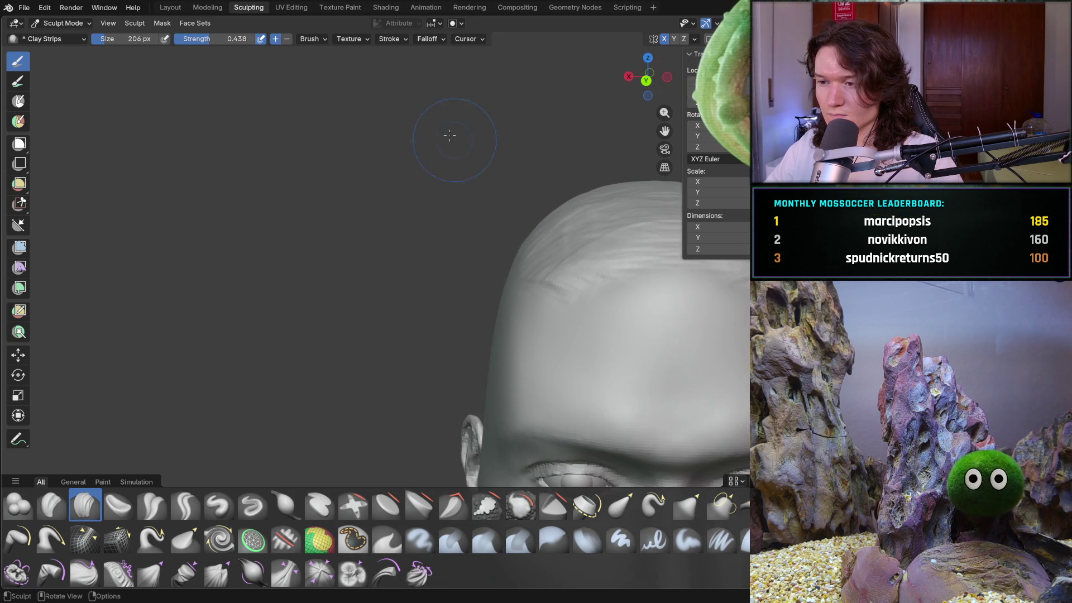
mouse_move(561, 235)
ctrl+middle_down()
mouse_move(563, 263)
mouse_move(568, 174)
ctrl+middle_up()
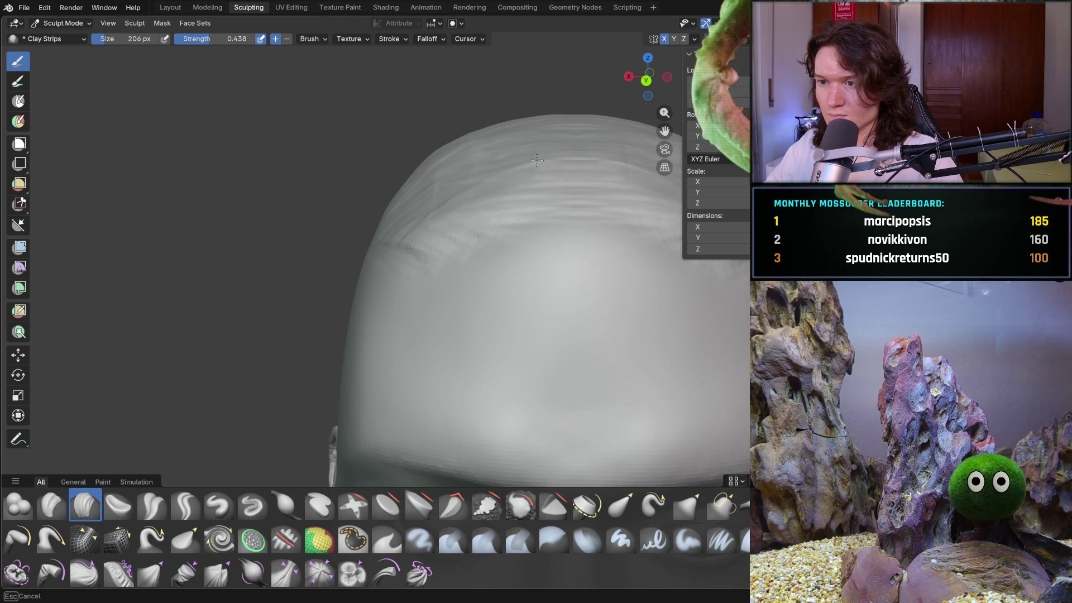
middle_drag(478, 219, 479, 206)
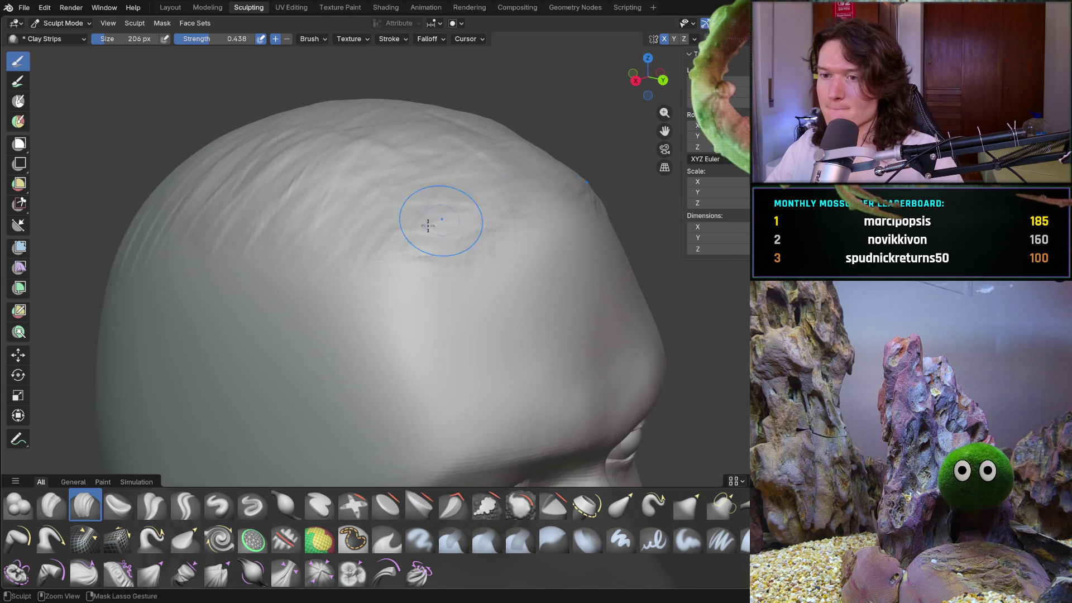
middle_drag(359, 203, 481, 167)
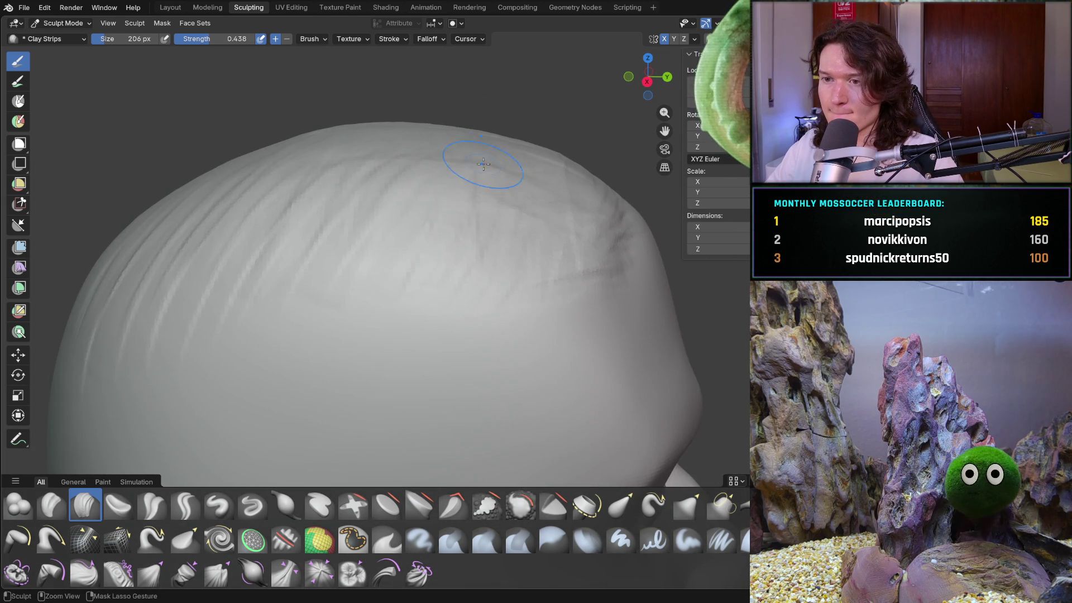
drag(421, 128, 344, 132)
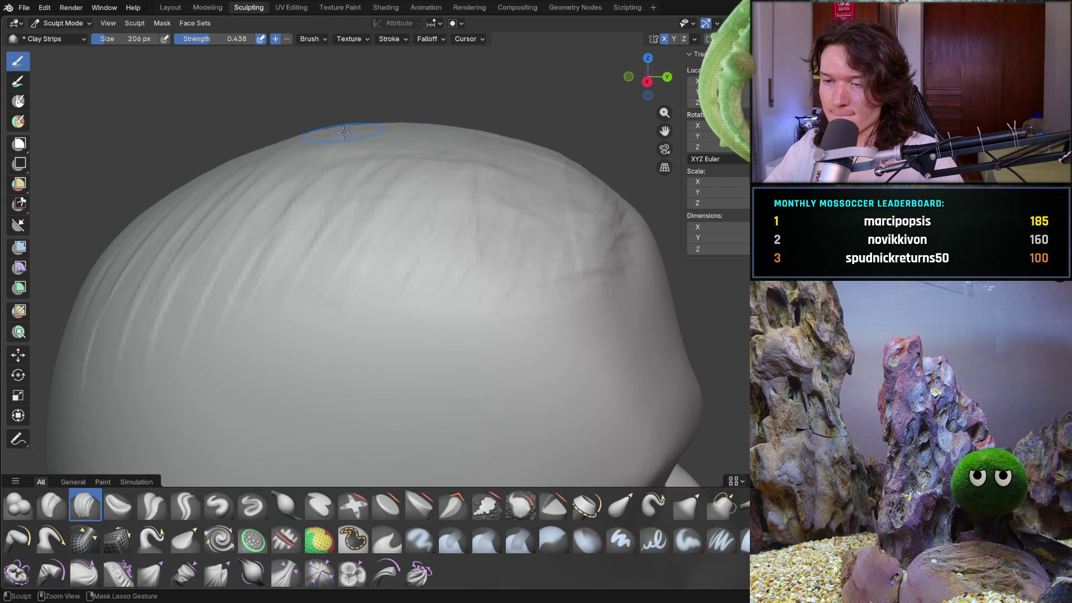
middle_drag(417, 135, 357, 246)
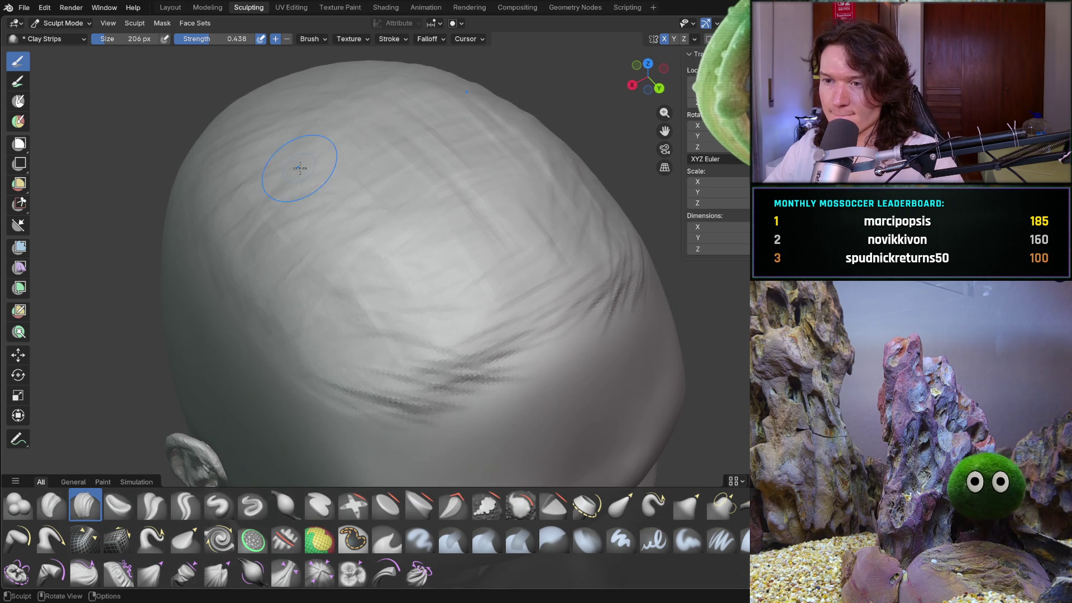
mouse_move(301, 206)
mouse_down()
mouse_move(385, 126)
mouse_move(391, 173)
mouse_move(236, 178)
mouse_up()
drag(298, 187, 433, 225)
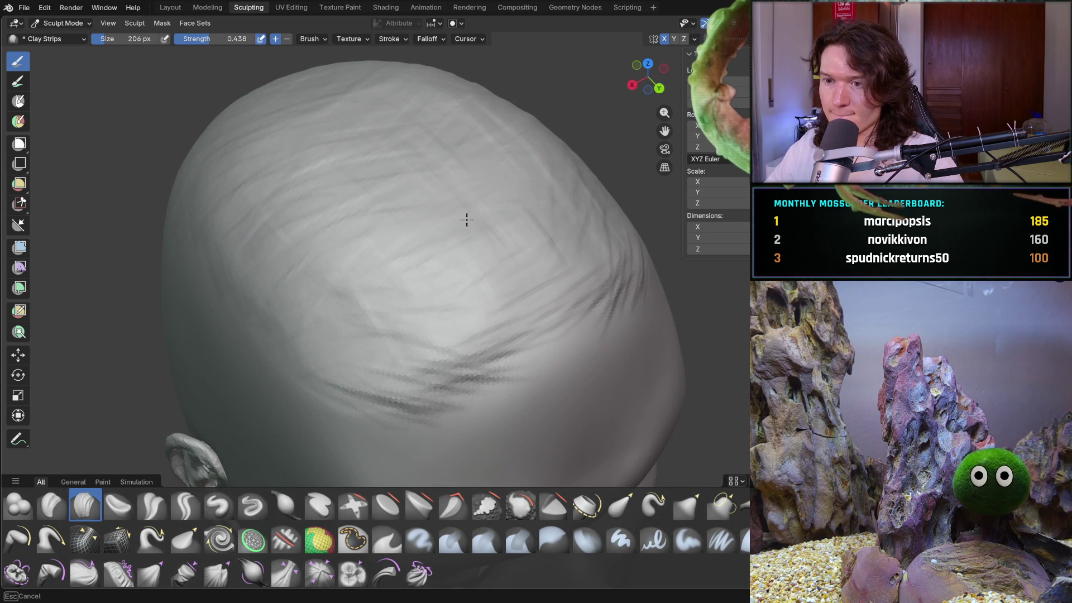
- From a side profile, add more strands across the upper left scalp
drag(523, 239, 554, 216)
scroll(555, 216, down, 5)
mouse_move(554, 216)
middle_down()
mouse_move(589, 200)
mouse_move(529, 271)
mouse_move(447, 278)
middle_up()
scroll(545, 249, up, 5)
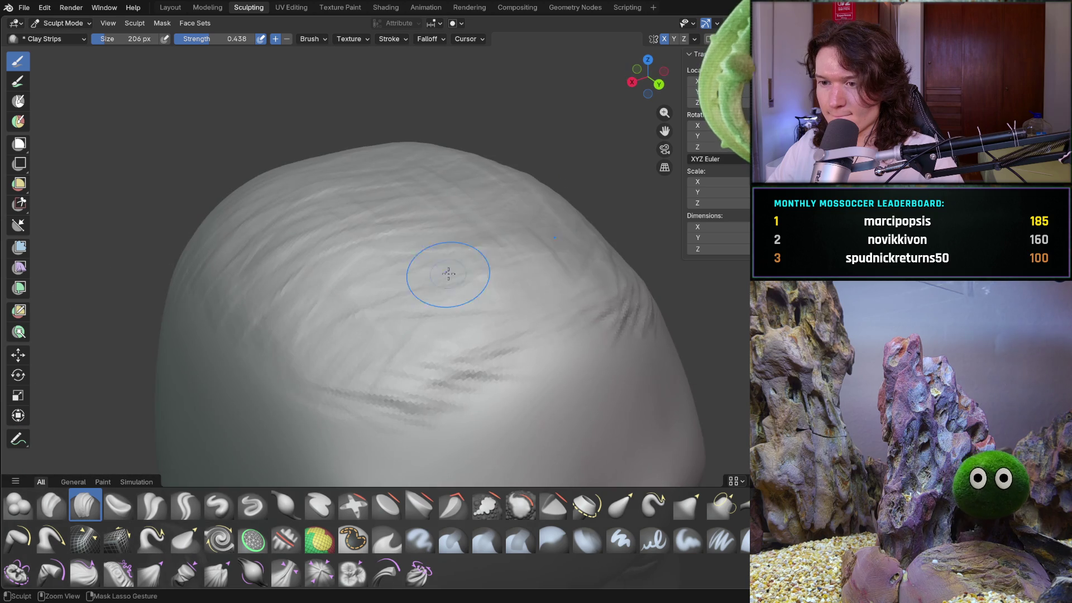
drag(384, 290, 315, 190)
mouse_move(380, 222)
mouse_down()
mouse_move(375, 287)
mouse_move(358, 302)
mouse_move(190, 251)
mouse_up()
drag(354, 287, 359, 201)
mouse_move(359, 201)
middle_down()
mouse_move(304, 157)
mouse_move(383, 168)
mouse_move(558, 223)
middle_up()
- From a front view, sculpt strands along the scalp's left side
scroll(568, 149, down, 5)
mouse_move(426, 288)
middle_down()
mouse_move(509, 254)
mouse_move(567, 203)
mouse_move(563, 224)
mouse_move(605, 230)
middle_up()
scroll(564, 224, up, 5)
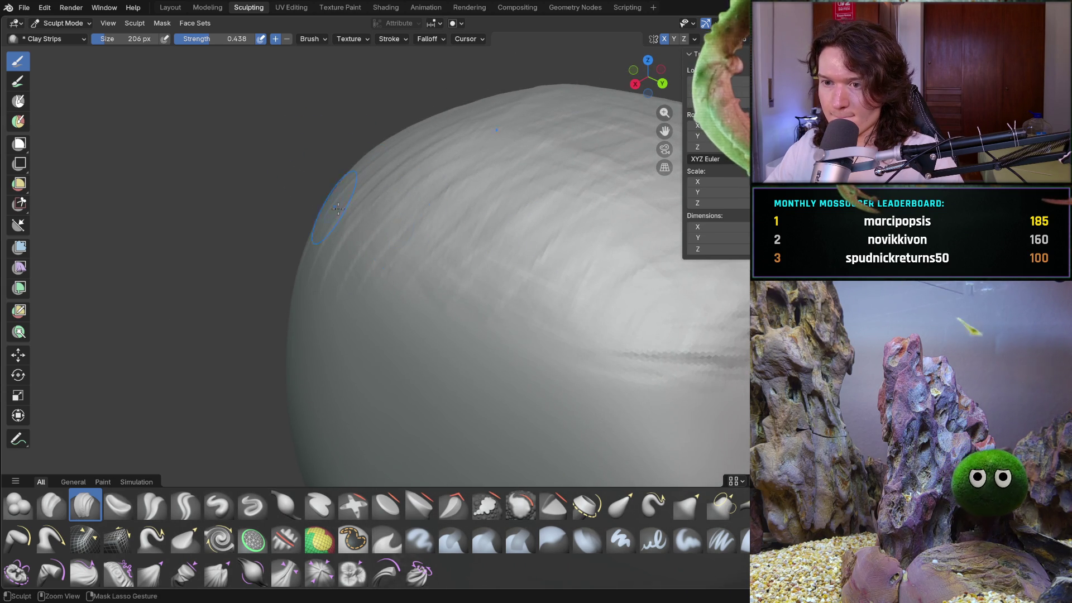
drag(423, 282, 333, 253)
mouse_move(514, 184)
mouse_down()
mouse_move(526, 151)
mouse_move(539, 161)
mouse_up()
- Reshape the scalp strands from a side view and shrink the brush to 138 px
drag(545, 237, 511, 275)
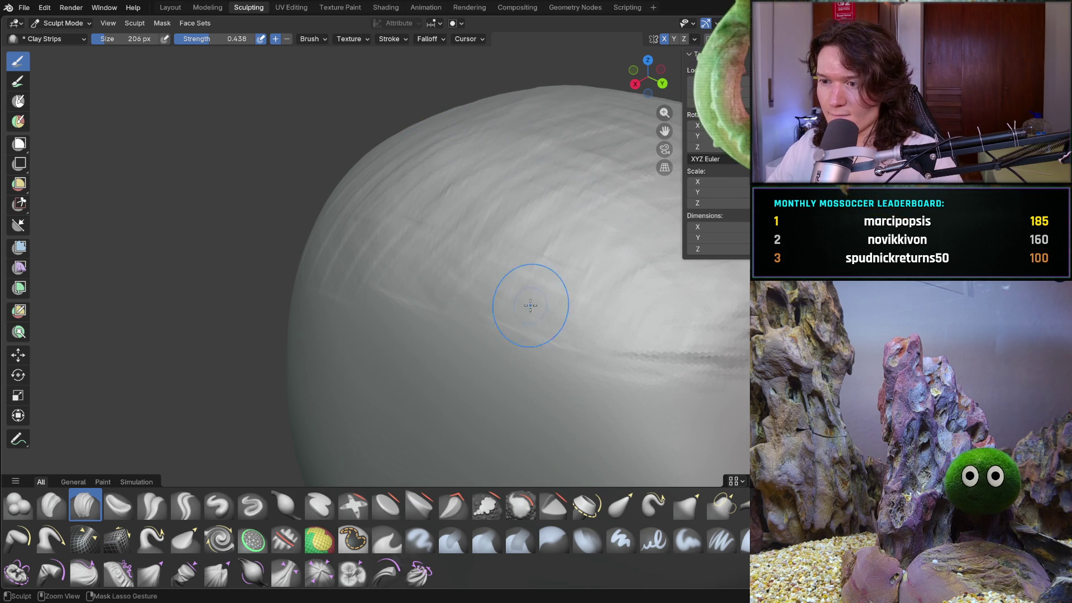
mouse_move(486, 234)
middle_down()
mouse_move(495, 236)
mouse_move(455, 223)
mouse_move(565, 202)
middle_up()
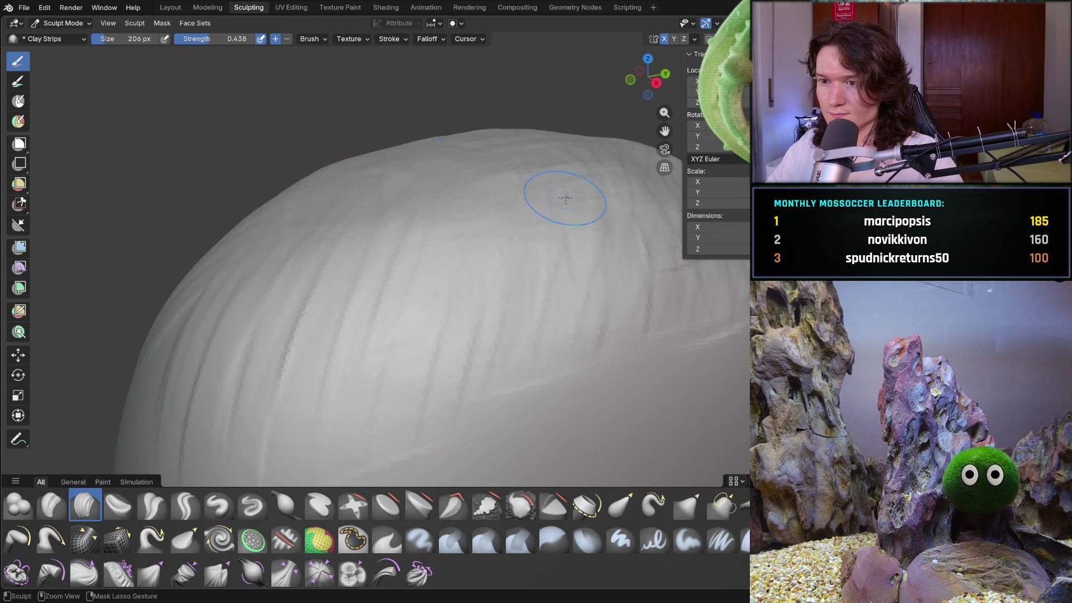
mouse_move(276, 175)
middle_down()
mouse_move(383, 184)
mouse_move(402, 199)
mouse_move(487, 194)
middle_up()
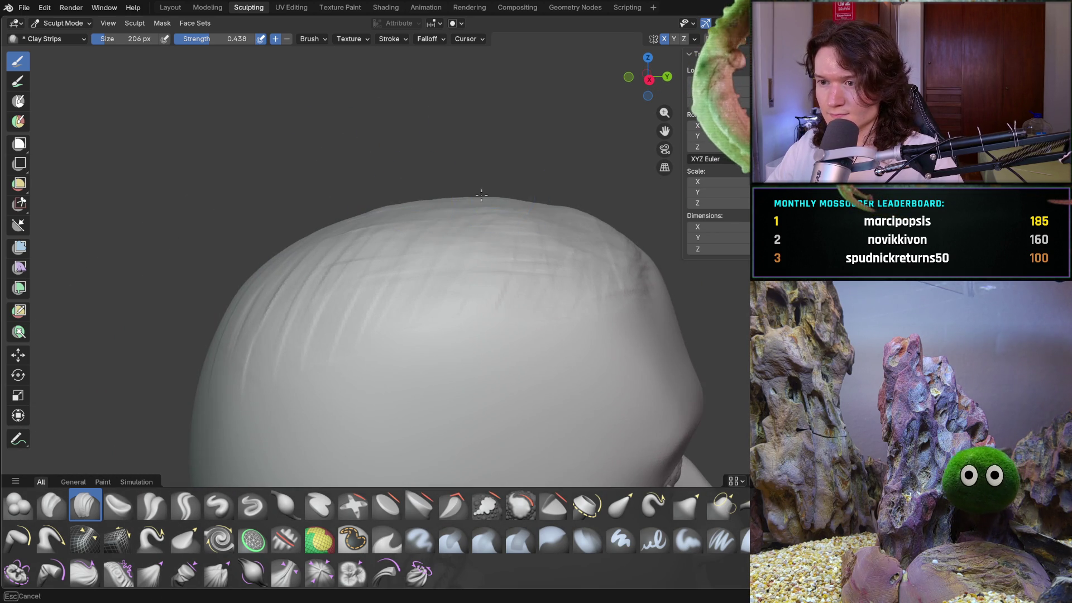
mouse_move(584, 211)
middle_down()
mouse_move(593, 179)
mouse_move(555, 222)
middle_up()
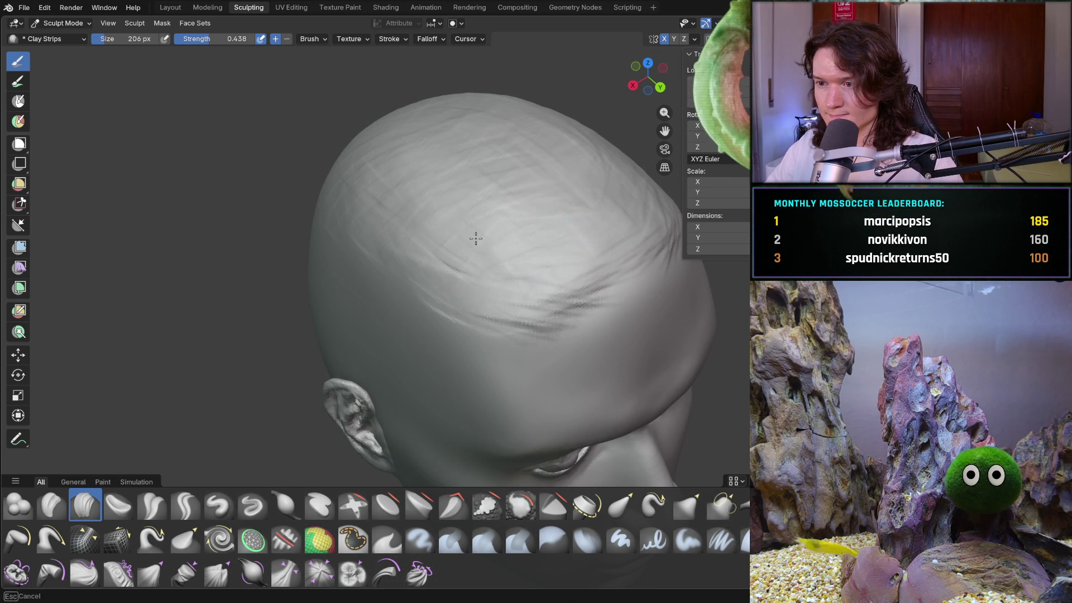
middle_drag(598, 187, 539, 189)
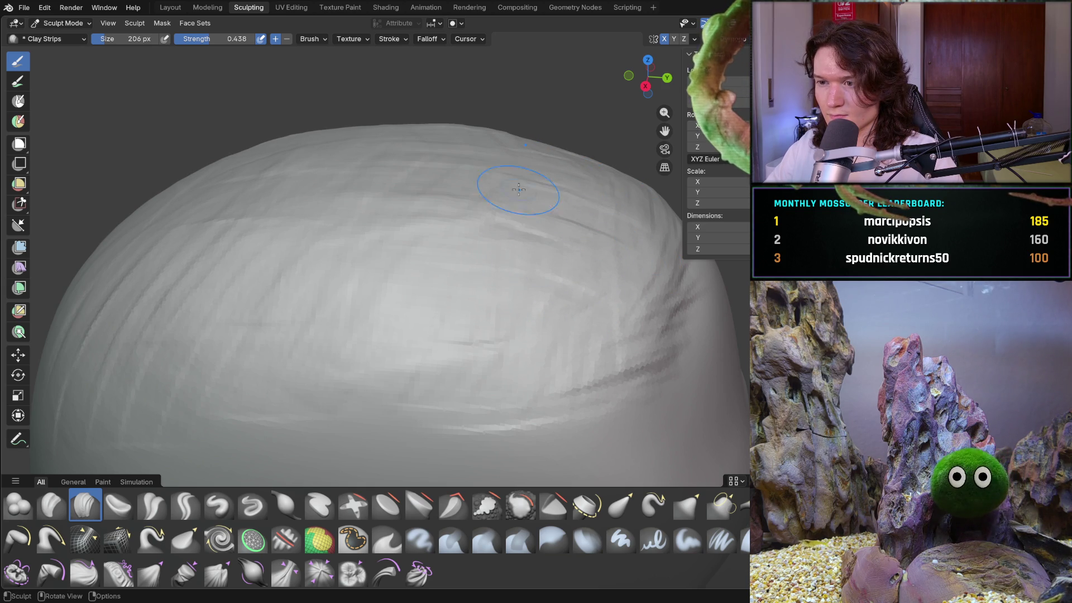
mouse_move(583, 167)
middle_down()
mouse_move(581, 203)
mouse_move(426, 232)
mouse_move(387, 263)
middle_up()
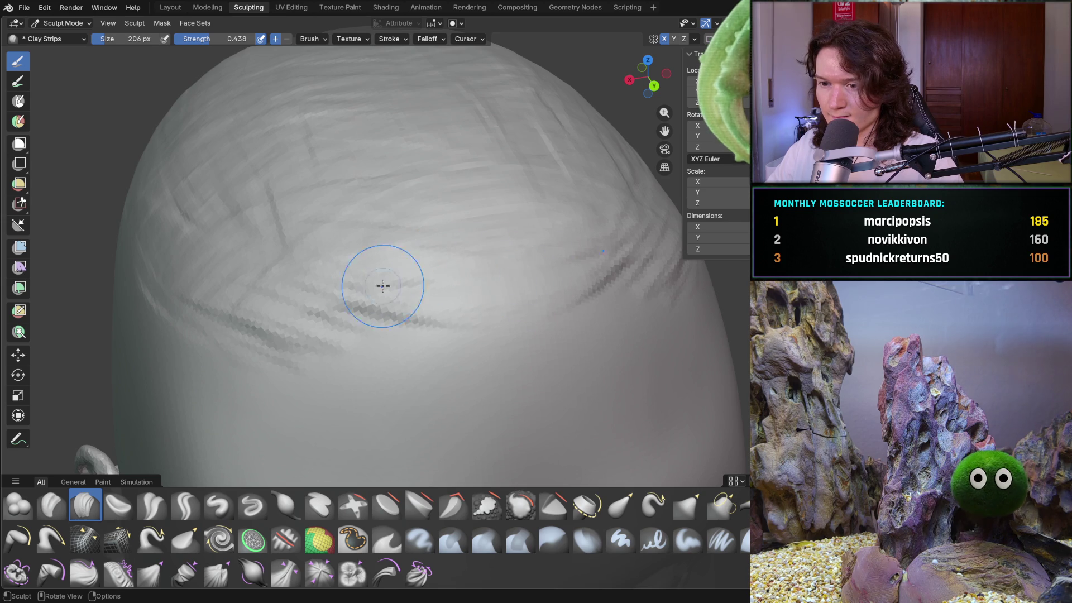
drag(428, 306, 460, 285)
drag(245, 337, 213, 351)
mouse_move(212, 350)
shift+middle_down()
mouse_move(245, 332)
mouse_move(318, 228)
mouse_move(394, 232)
mouse_move(335, 256)
shift+middle_up()
key(f)
click(308, 222)
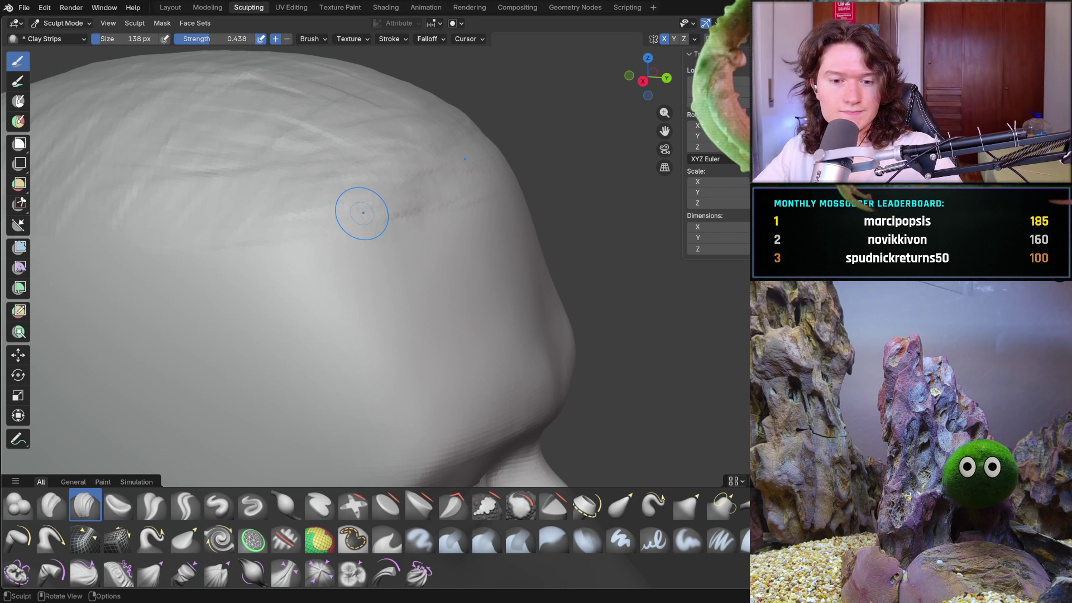
- Orbit from the side to the front and lay a clay strip across the crown
middle_drag(370, 255, 343, 246)
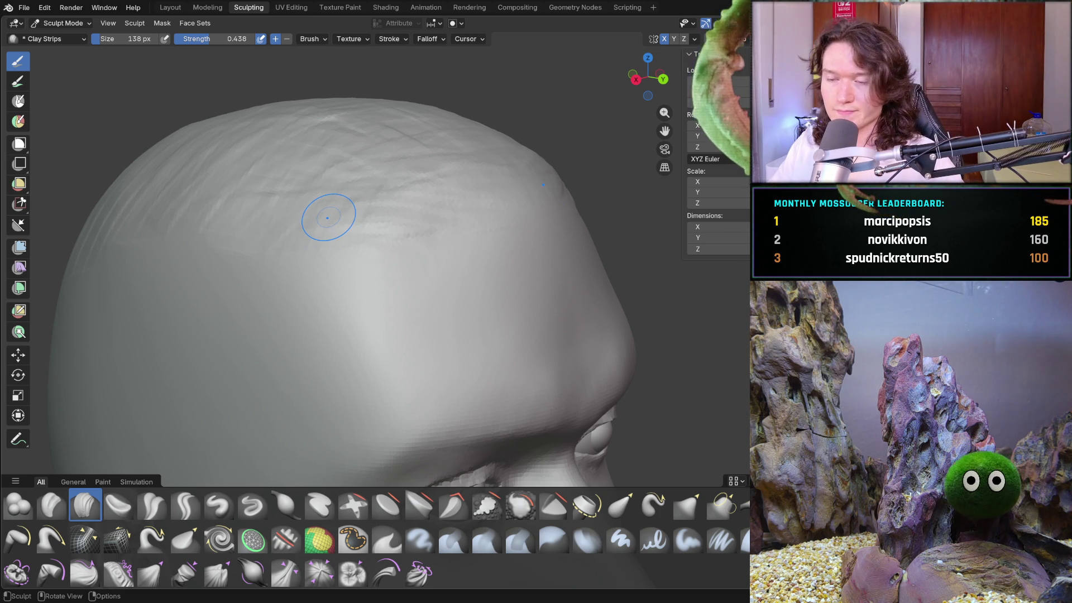
mouse_move(339, 237)
middle_down()
mouse_move(345, 222)
mouse_move(352, 263)
middle_up()
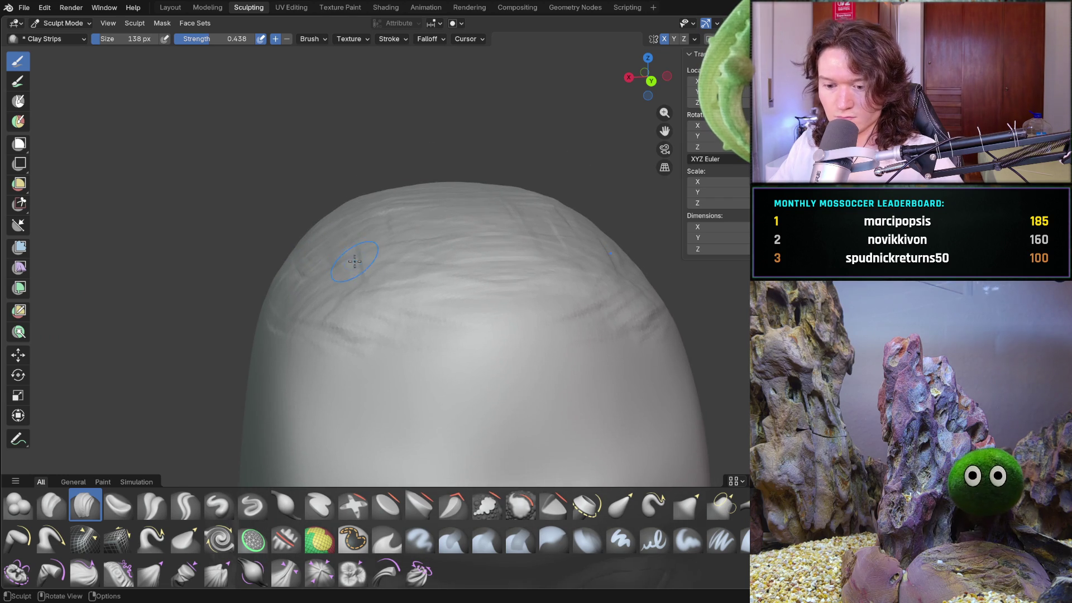
drag(318, 302, 340, 329)
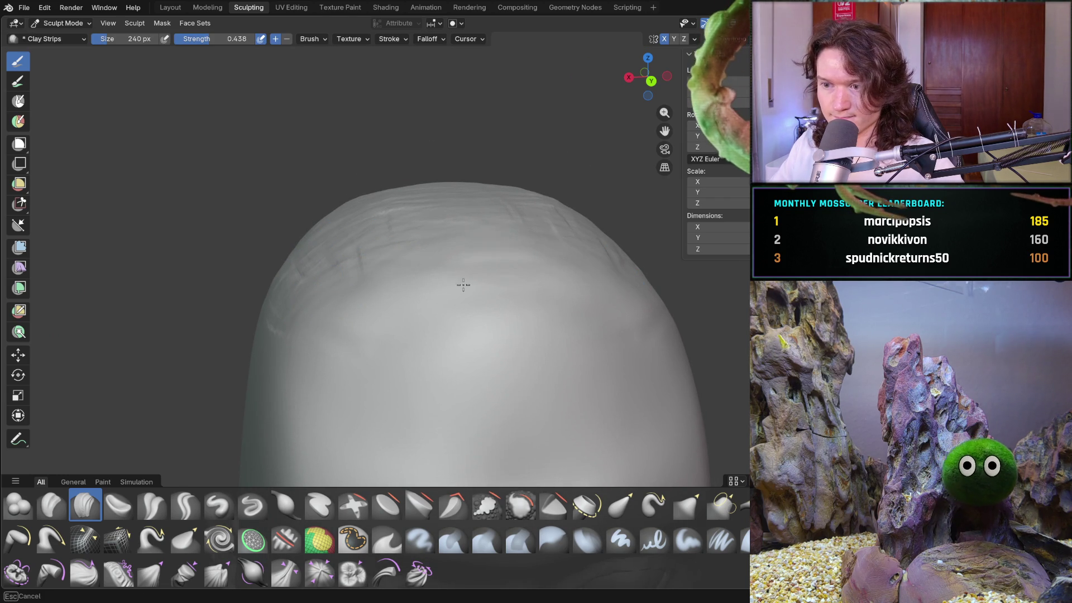
mouse_move(387, 191)
middle_down()
mouse_move(231, 218)
mouse_move(153, 263)
mouse_move(385, 255)
middle_up()
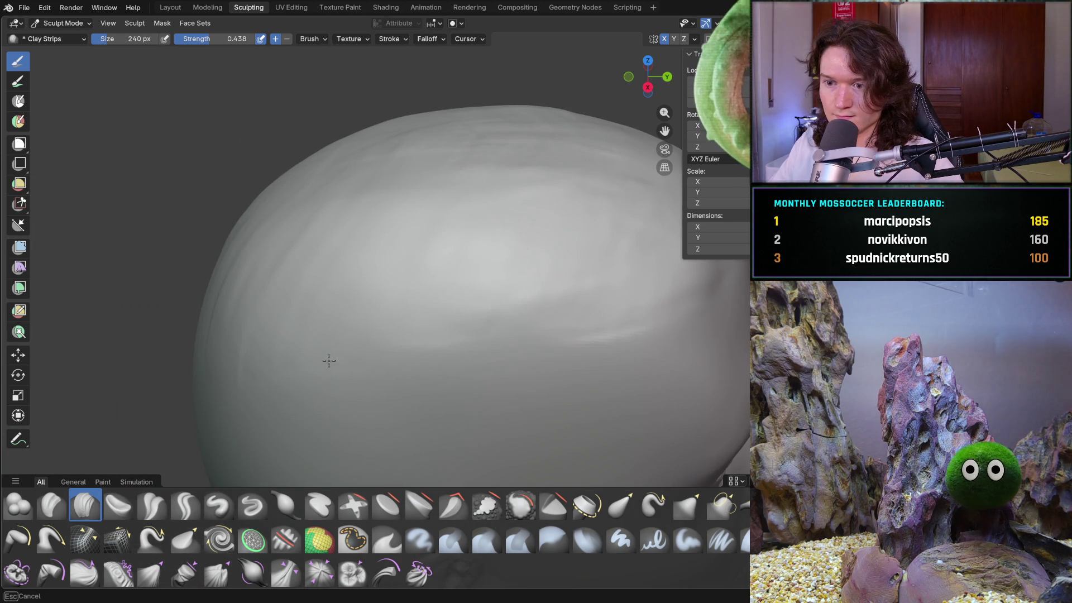
middle_drag(464, 131, 447, 349)
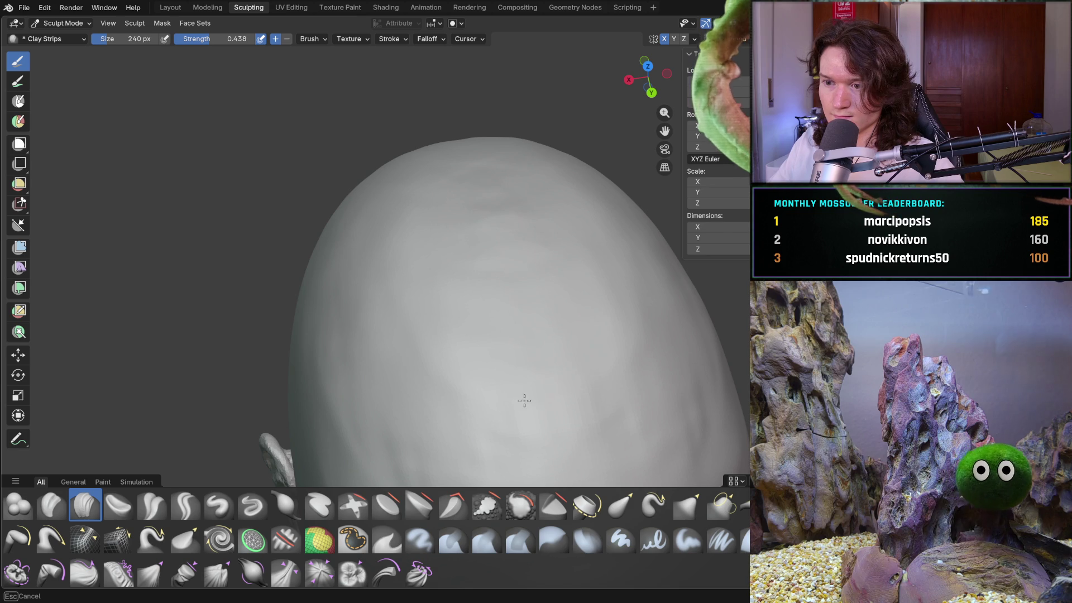
mouse_move(583, 274)
shift+middle_down()
mouse_move(543, 249)
mouse_move(566, 271)
shift+middle_up()
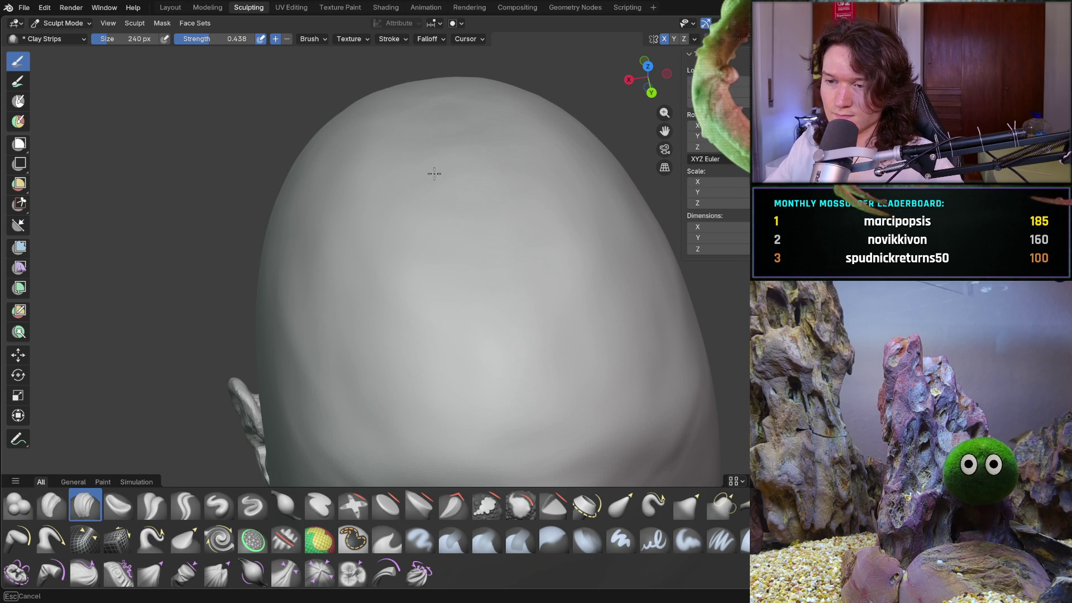
mouse_move(505, 181)
middle_down()
mouse_move(441, 256)
mouse_move(464, 306)
mouse_move(484, 223)
middle_up()
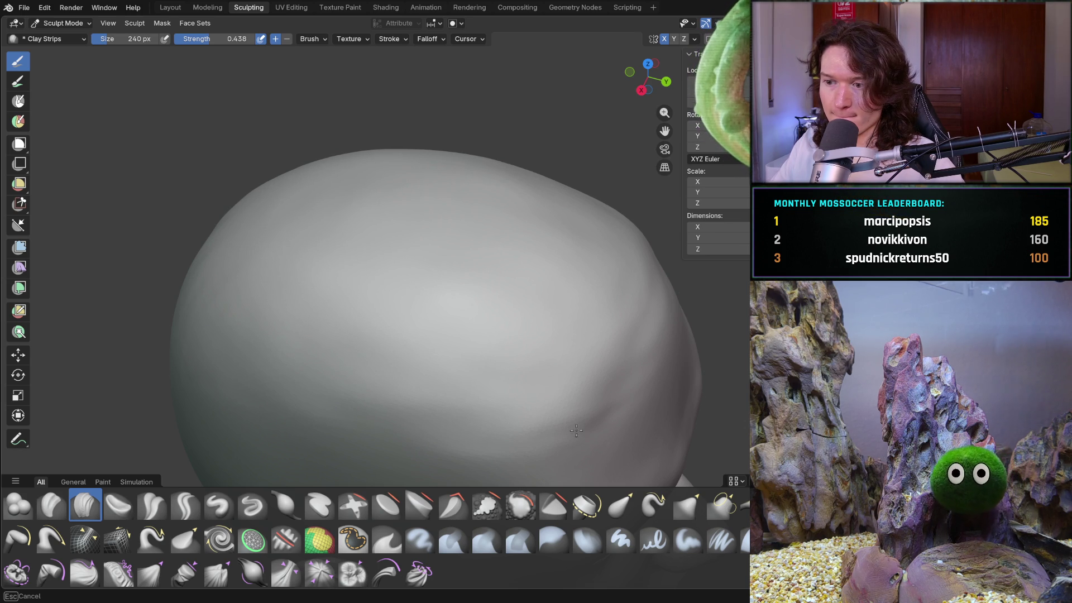
mouse_move(631, 312)
middle_down()
mouse_move(521, 301)
mouse_move(527, 232)
middle_up()
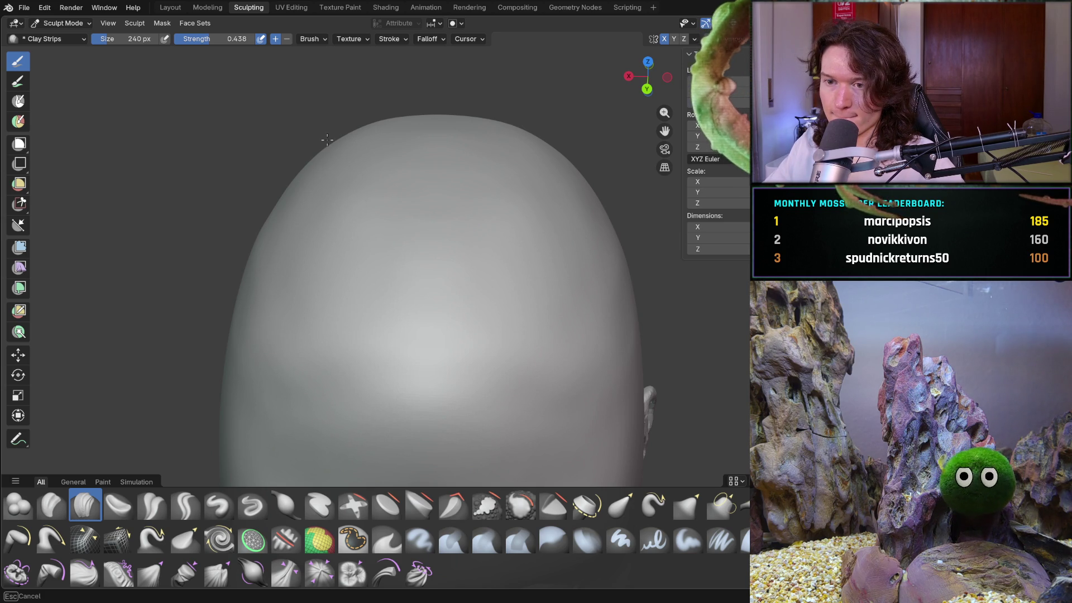
middle_drag(240, 218, 290, 266)
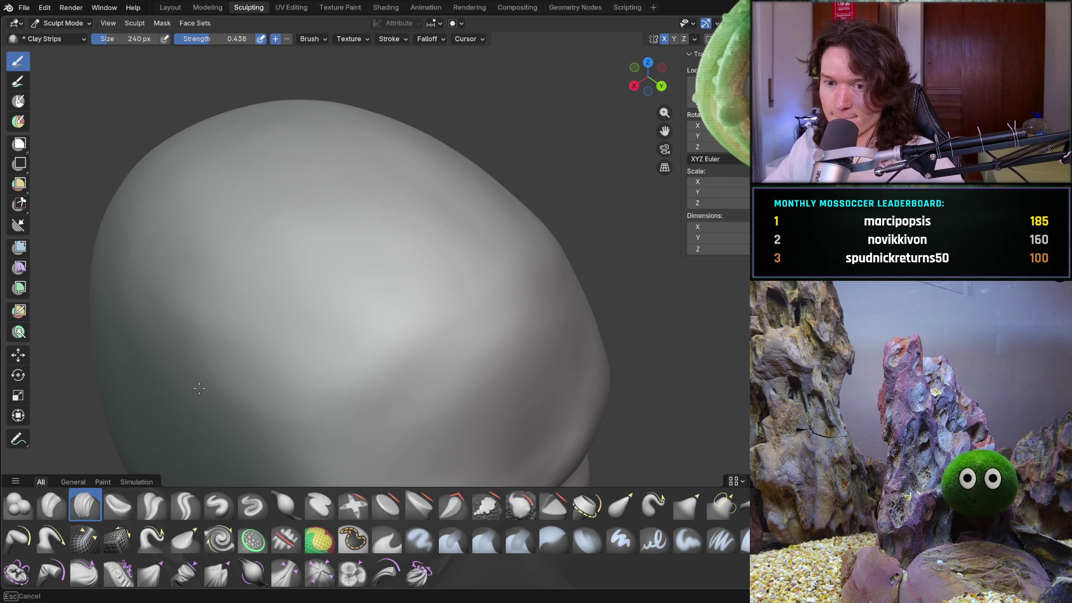
mouse_move(154, 223)
middle_down()
mouse_move(290, 225)
mouse_move(265, 352)
mouse_move(182, 351)
mouse_move(223, 362)
mouse_move(383, 334)
mouse_move(316, 356)
mouse_move(328, 285)
mouse_move(424, 270)
mouse_move(316, 348)
mouse_move(337, 311)
mouse_move(344, 329)
mouse_move(306, 329)
middle_up()
scroll(387, 352, up, 5)
scroll(316, 357, down, 3)
scroll(313, 342, up, 3)
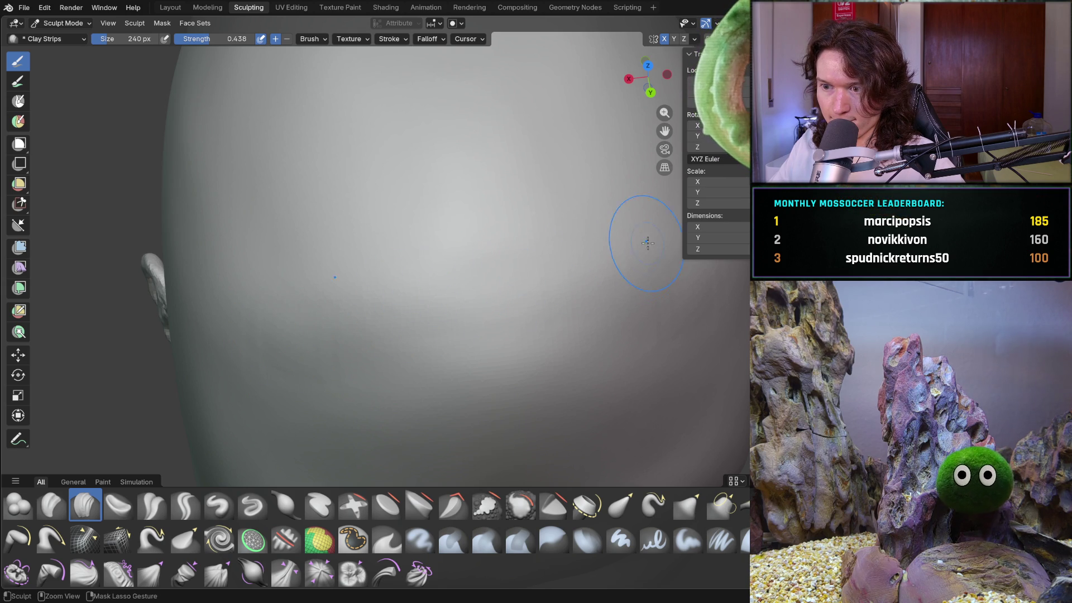
- Carve diagonal strand strokes across the scalp out toward the head's edge
mouse_move(447, 311)
middle_down()
mouse_move(549, 247)
mouse_move(480, 275)
middle_up()
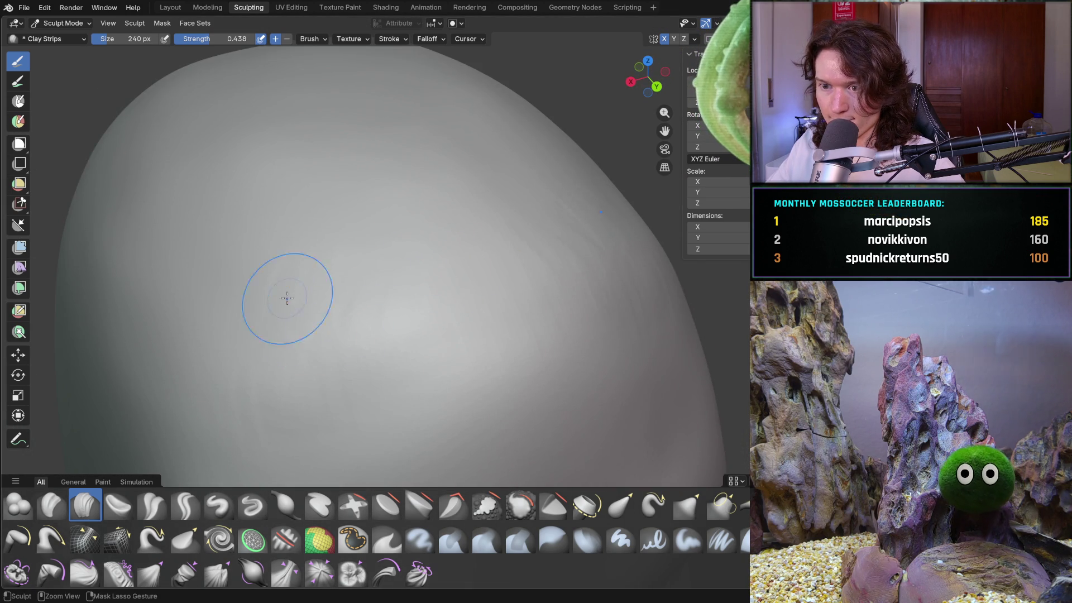
mouse_move(229, 307)
mouse_down()
mouse_move(227, 332)
mouse_move(330, 286)
mouse_up()
mouse_move(402, 257)
mouse_down()
mouse_move(504, 263)
mouse_move(614, 237)
mouse_up()
mouse_move(645, 247)
middle_down()
mouse_move(581, 220)
mouse_move(598, 227)
middle_up()
mouse_move(393, 195)
middle_down()
mouse_move(366, 179)
mouse_move(386, 270)
middle_up()
scroll(386, 269, up, 2)
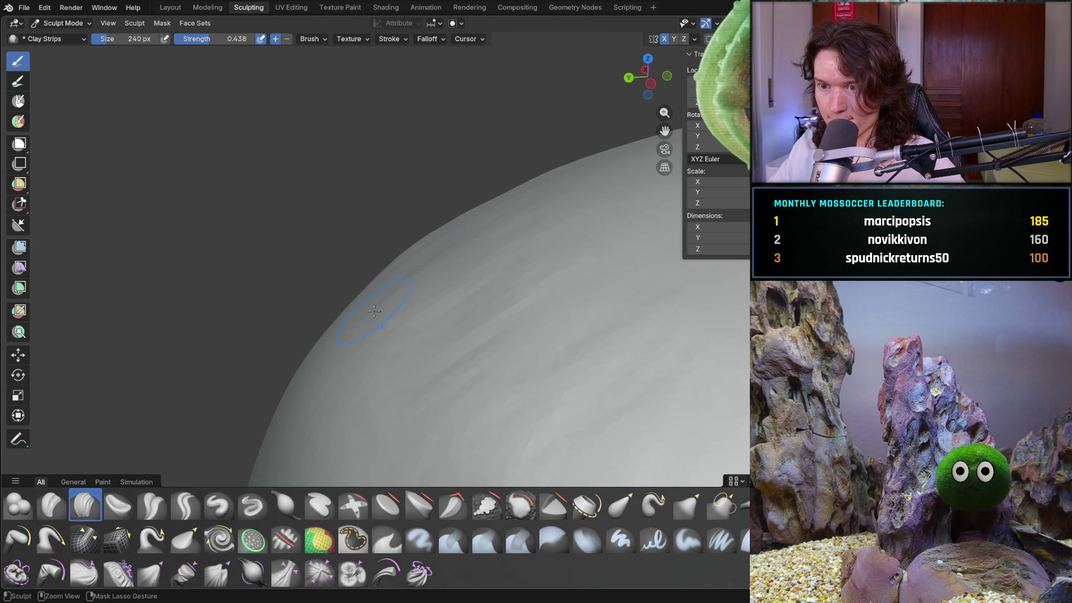
mouse_move(487, 229)
middle_down()
mouse_move(493, 256)
mouse_move(360, 195)
middle_up()
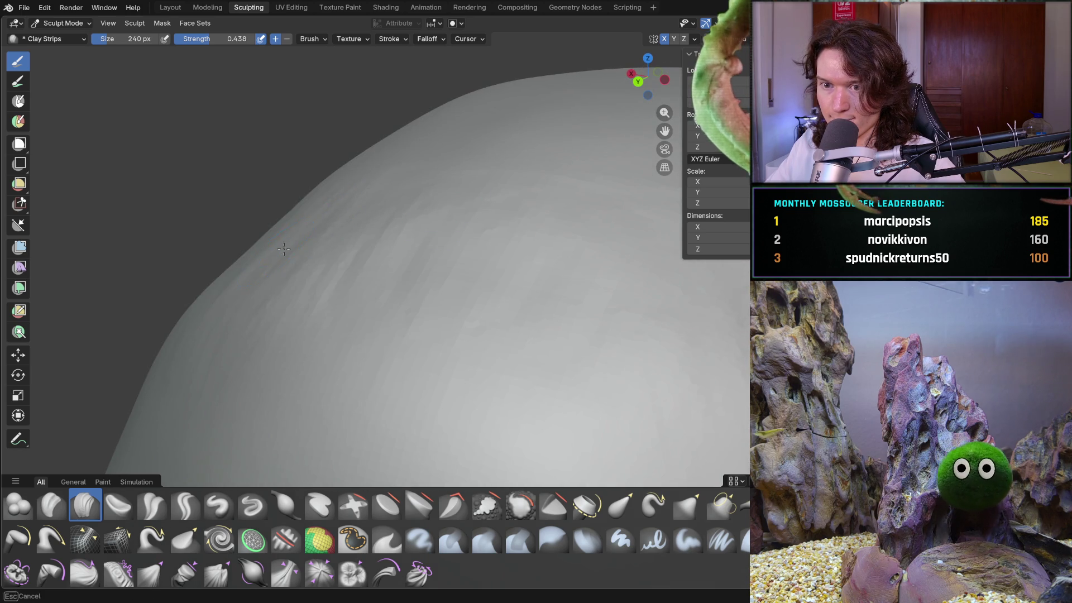
- Lay a strand down the back of the head and another across the head
mouse_move(203, 239)
middle_down()
mouse_move(270, 268)
mouse_move(167, 346)
middle_up()
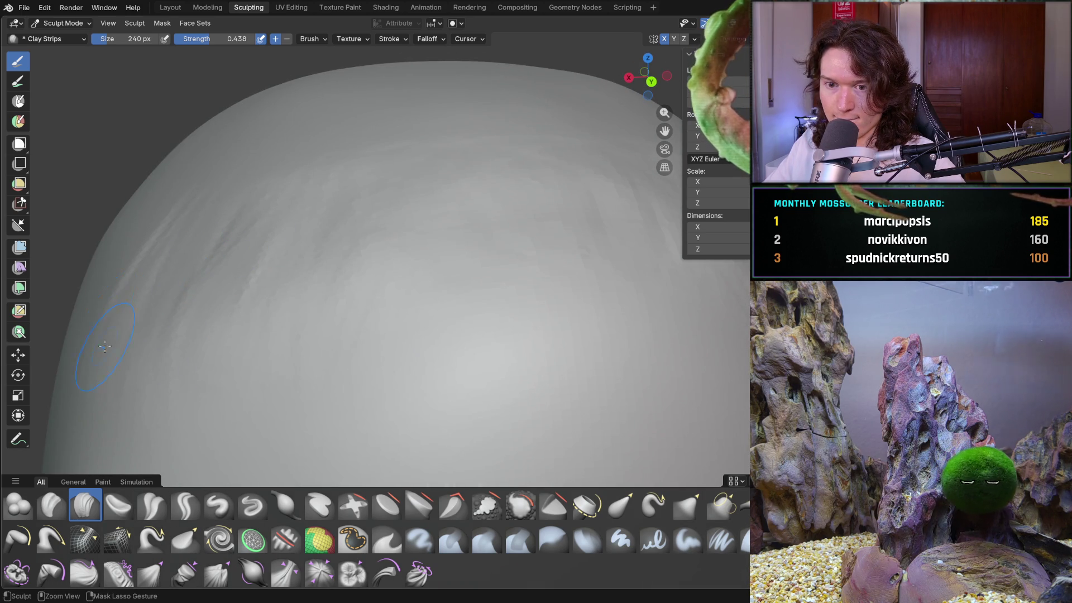
mouse_move(290, 249)
middle_down()
mouse_move(367, 327)
mouse_move(340, 301)
mouse_move(359, 256)
middle_up()
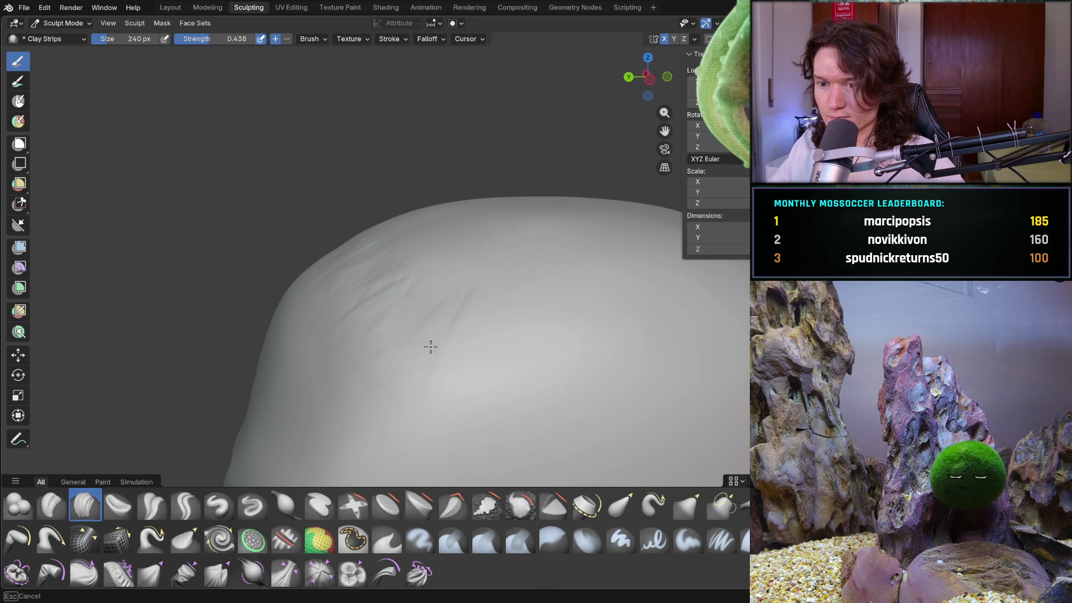
mouse_move(401, 296)
middle_down()
mouse_move(521, 323)
mouse_move(383, 371)
mouse_move(391, 313)
mouse_move(485, 288)
mouse_move(424, 239)
mouse_move(426, 377)
mouse_move(438, 400)
mouse_move(434, 343)
middle_up()
middle_drag(383, 224, 383, 224)
middle_drag(386, 310, 386, 310)
mouse_move(319, 403)
middle_down()
mouse_move(366, 318)
mouse_move(457, 262)
mouse_move(455, 313)
mouse_move(395, 323)
mouse_move(438, 265)
mouse_move(407, 316)
middle_up()
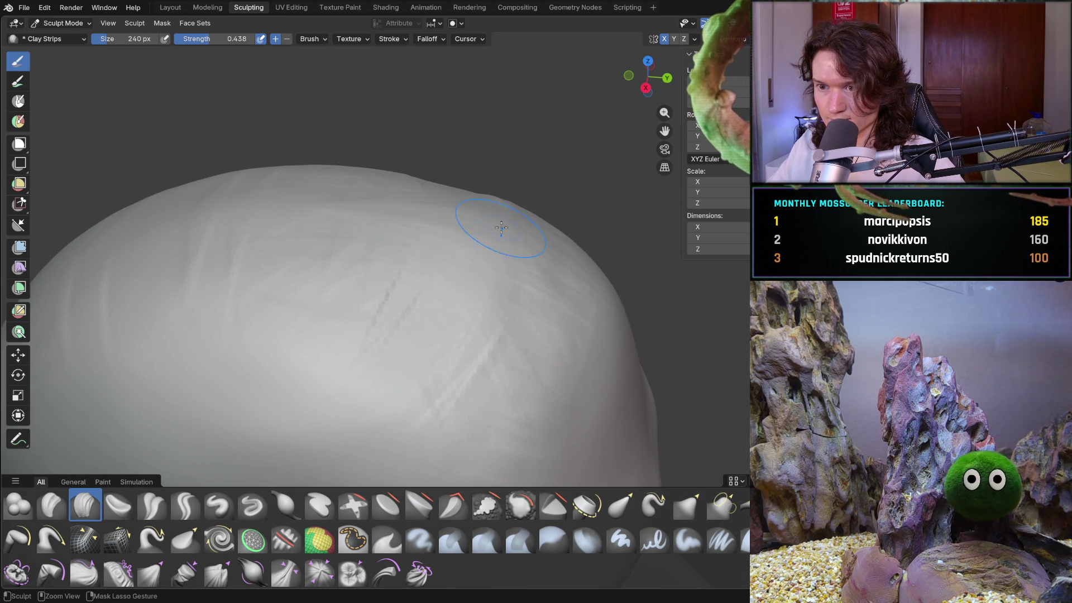
mouse_move(294, 199)
mouse_down()
mouse_move(371, 254)
mouse_move(399, 388)
mouse_move(275, 427)
mouse_move(430, 323)
mouse_move(413, 301)
mouse_up()
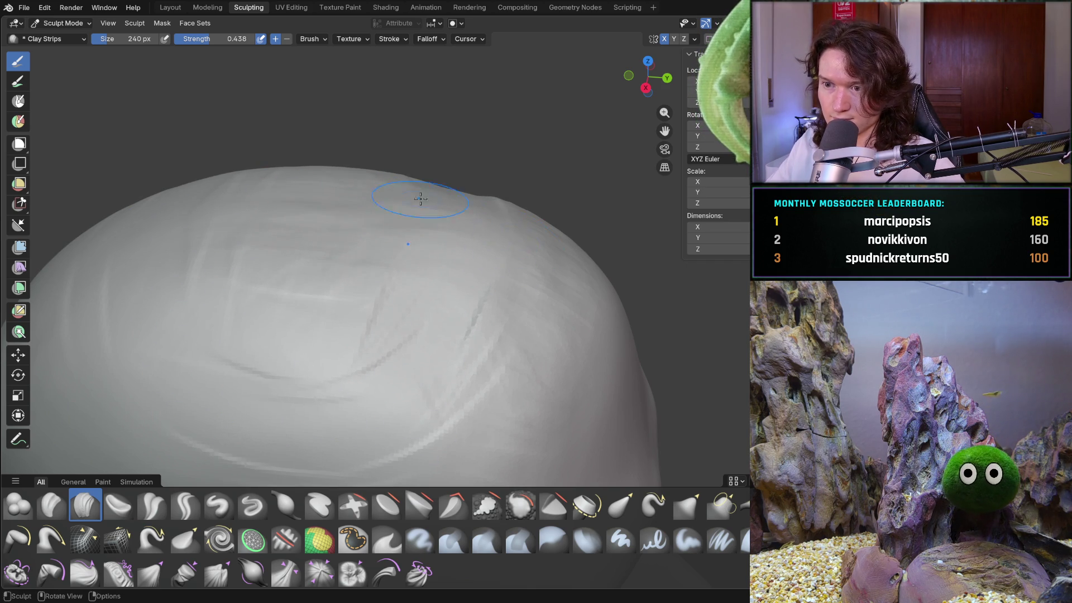
- Extend a strand crease across the scalp and add another strand stroke above it
middle_drag(425, 197, 282, 195)
mouse_move(405, 293)
middle_down()
mouse_move(368, 235)
mouse_move(359, 192)
mouse_move(418, 203)
mouse_move(461, 270)
middle_up()
scroll(463, 284, up, 3)
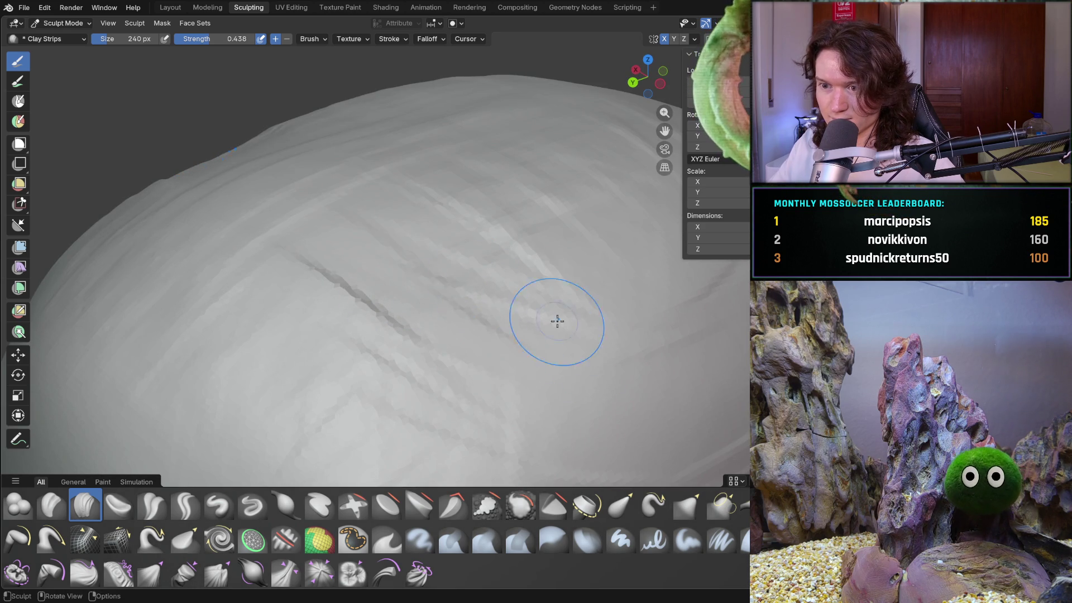
mouse_move(508, 334)
mouse_down()
mouse_move(440, 277)
mouse_move(519, 262)
mouse_up()
middle_drag(599, 208, 421, 234)
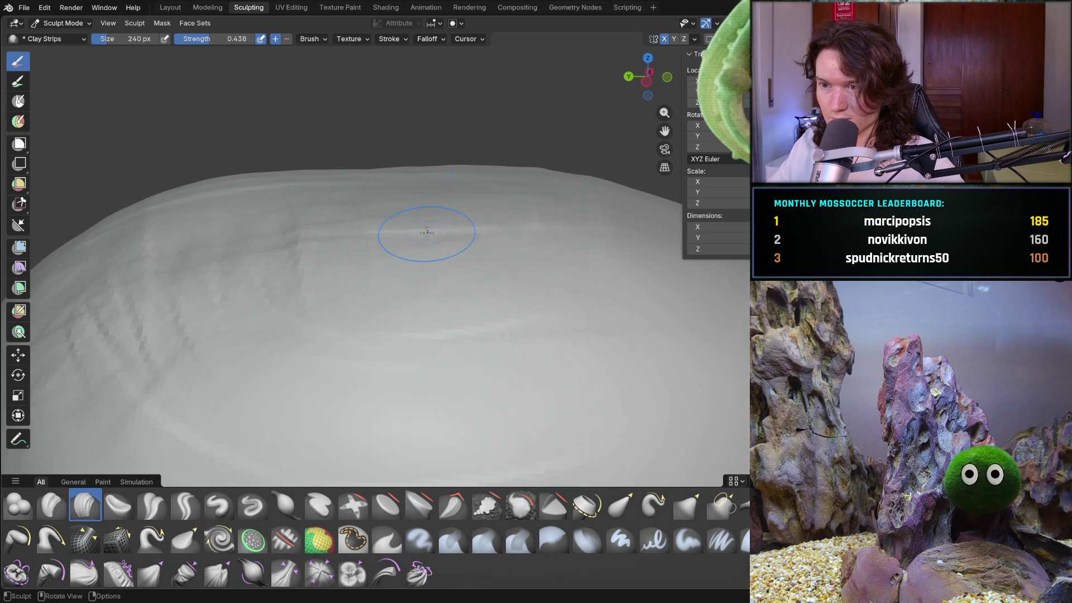
middle_drag(424, 191, 412, 153)
drag(411, 153, 399, 105)
mouse_move(359, 71)
mouse_down()
mouse_move(310, 132)
mouse_move(385, 206)
mouse_up()
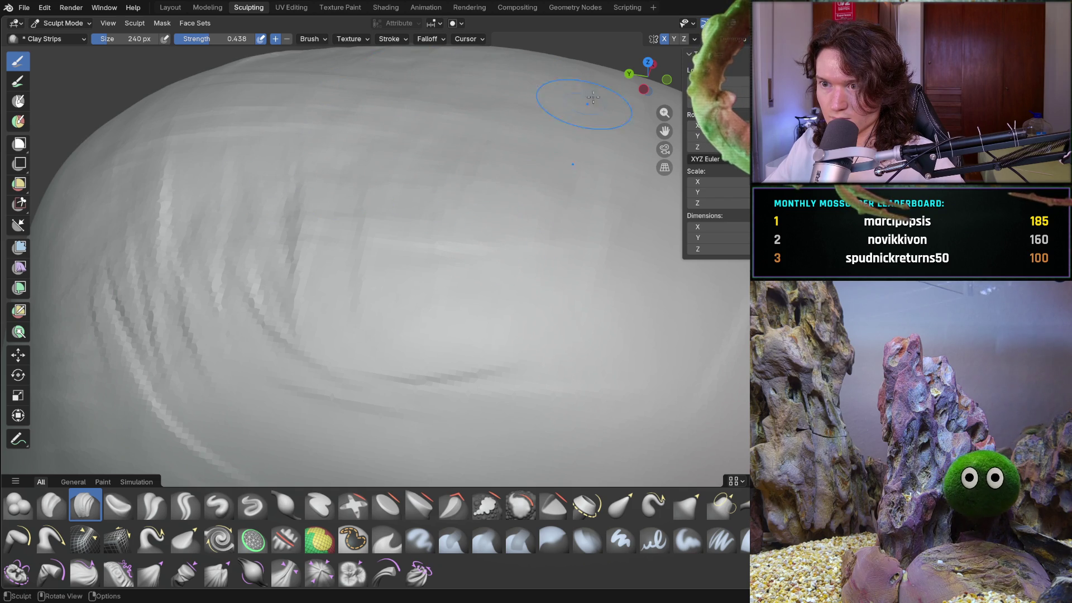
- Review the strand-covered scalp dome back to a front view and switch to the Smooth brush
middle_drag(565, 223, 454, 187)
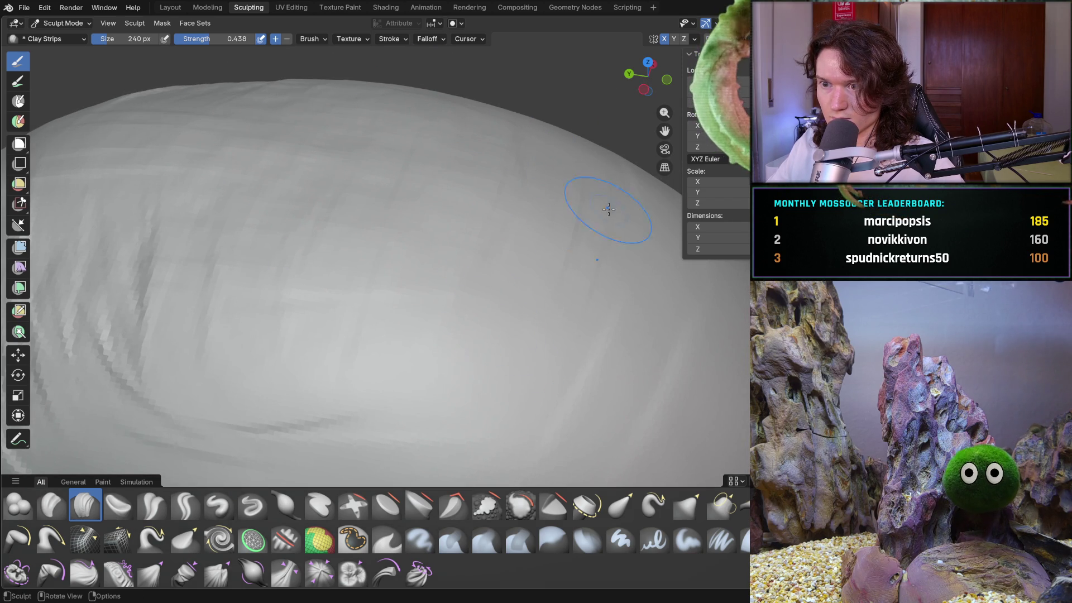
mouse_move(566, 376)
middle_down()
mouse_move(433, 239)
mouse_move(456, 284)
mouse_move(419, 222)
mouse_move(350, 255)
middle_up()
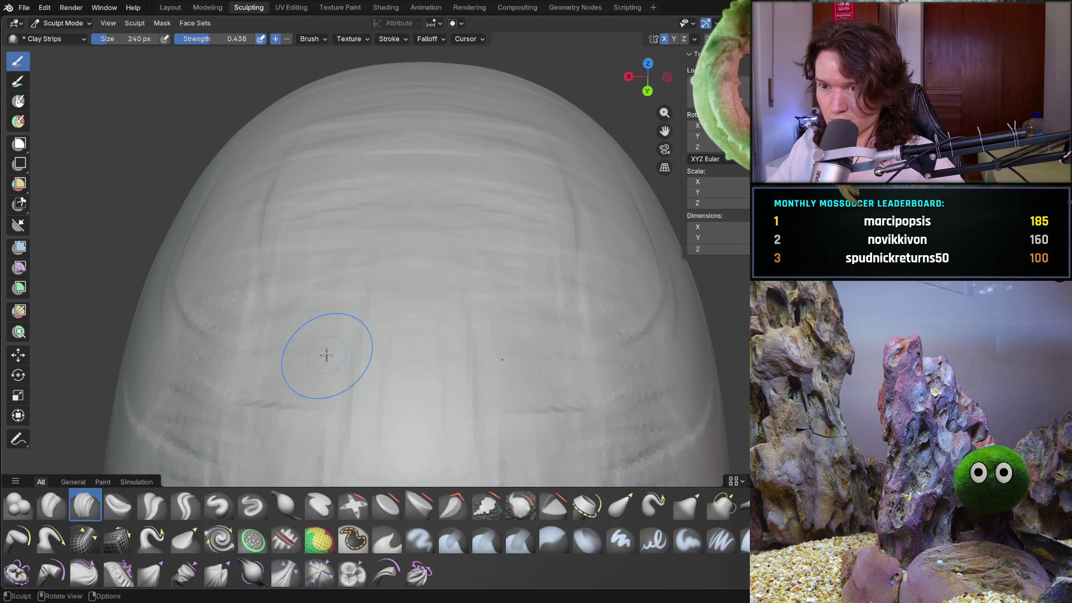
mouse_move(304, 354)
middle_down()
mouse_move(313, 277)
mouse_move(409, 296)
mouse_move(510, 233)
middle_up()
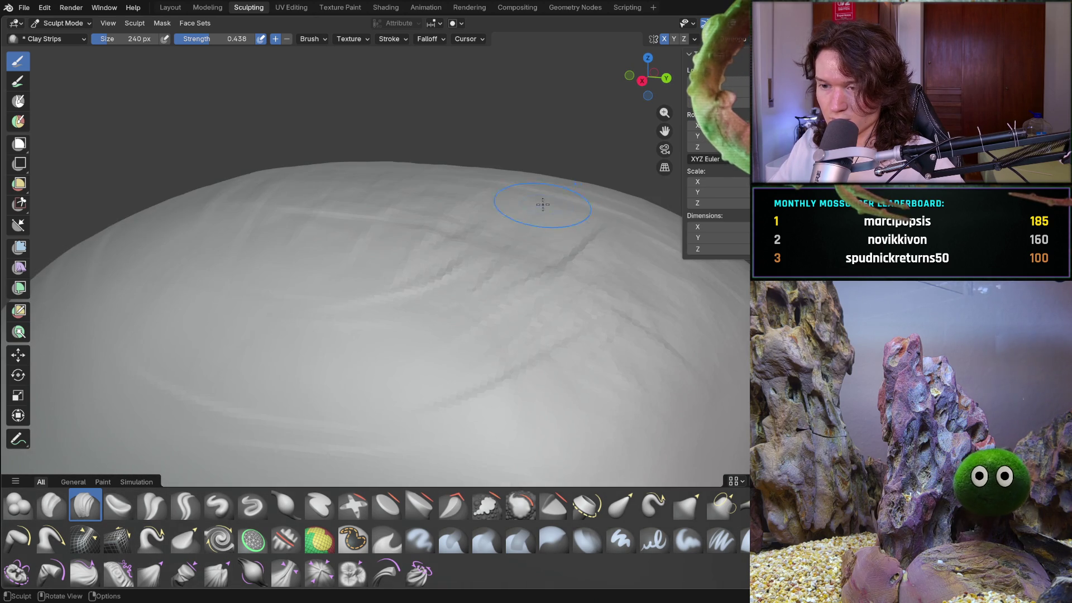
mouse_move(577, 232)
middle_down()
mouse_move(490, 336)
mouse_move(547, 253)
mouse_move(529, 134)
middle_up()
scroll(502, 224, up, 6)
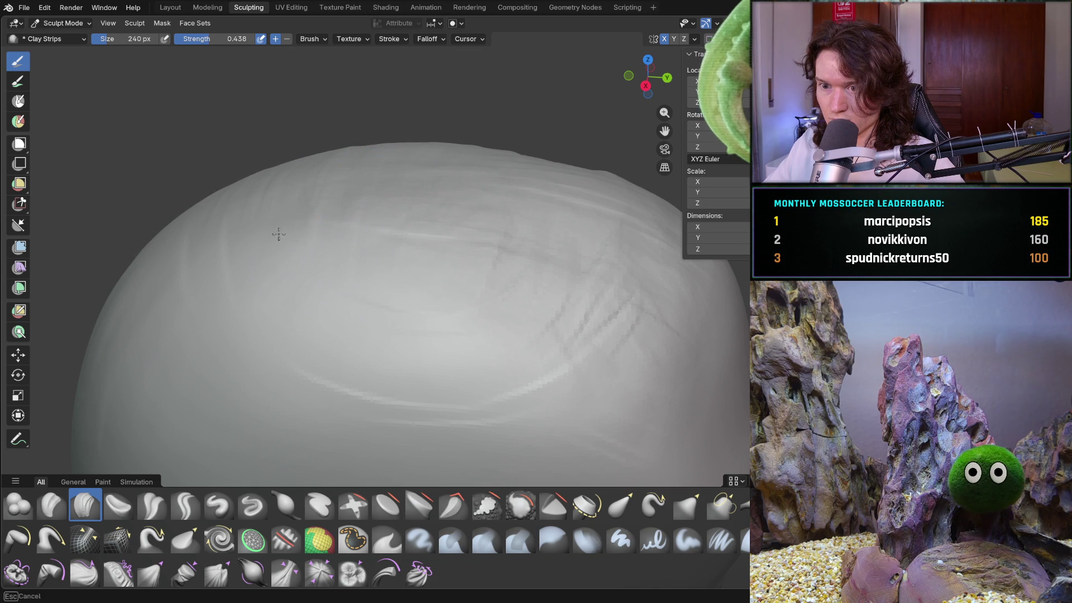
scroll(471, 232, down, 5)
mouse_move(471, 232)
middle_down()
mouse_move(392, 311)
mouse_move(390, 298)
mouse_move(428, 326)
middle_up()
key(shift)
- Set the Smooth brush strength to 0.588 and zoom in on the scalp
key(shift+f)
click(464, 289)
ctrl+middle_drag(465, 289, 458, 149)
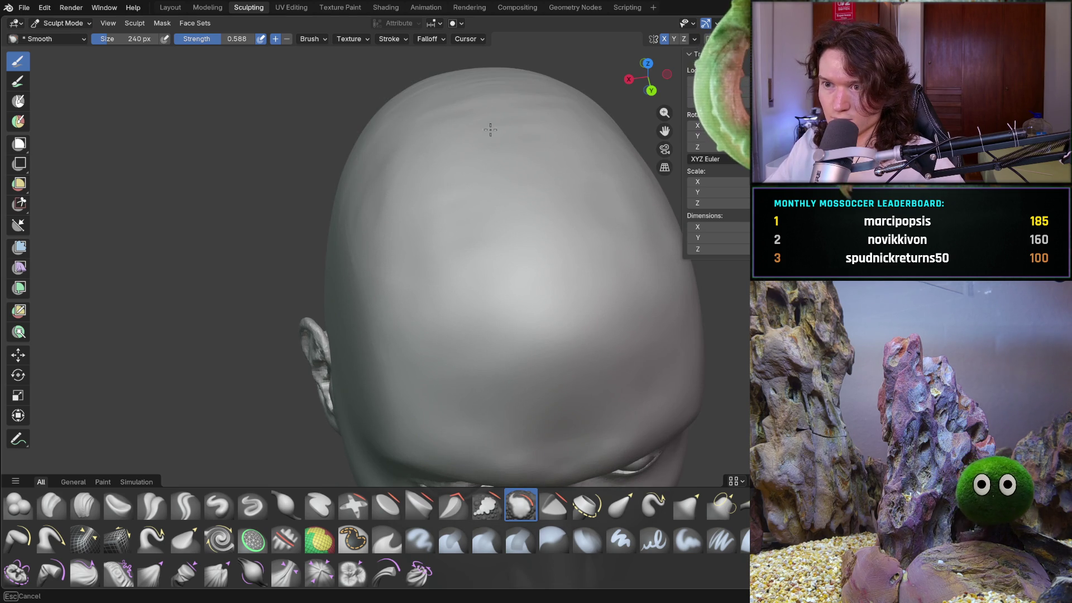
- Work around to the back and sides of the head, smoothing the strands into an even scalp surface
middle_drag(432, 149, 517, 322)
middle_drag(724, 337, 592, 335)
middle_drag(555, 241, 559, 315)
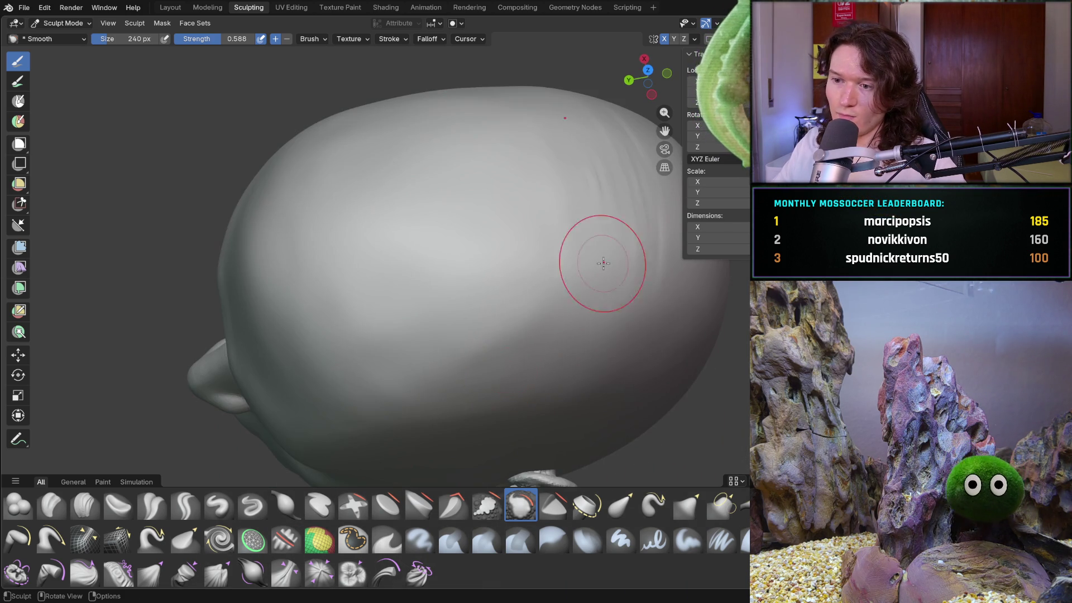
middle_drag(583, 181, 582, 180)
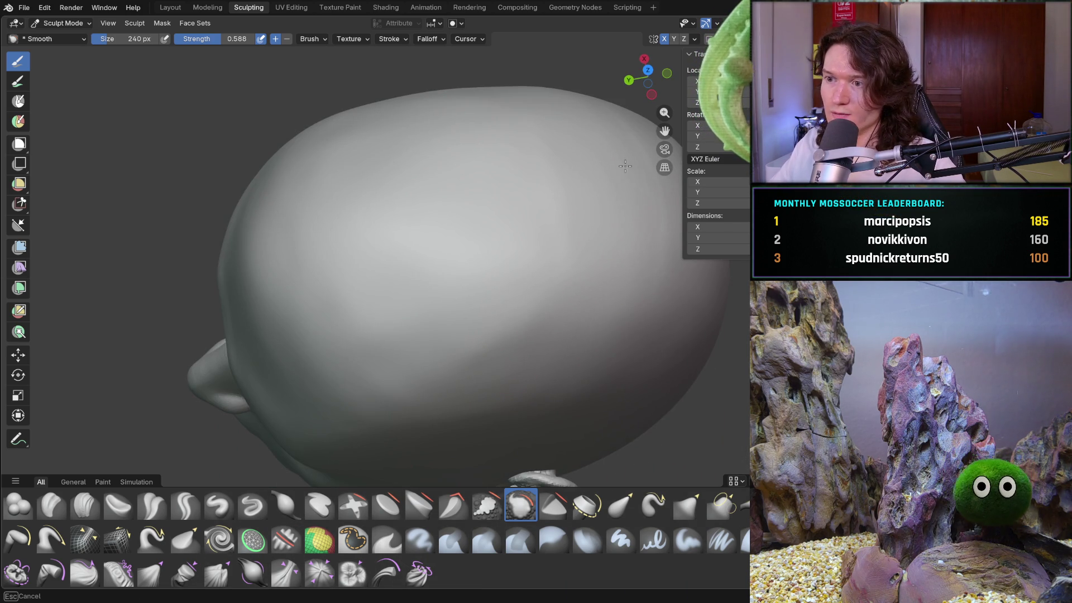
shift+middle_drag(660, 277, 527, 364)
mouse_move(638, 290)
middle_down()
mouse_move(560, 296)
mouse_move(650, 428)
middle_up()
mouse_move(740, 419)
shift+middle_down()
mouse_move(634, 359)
mouse_move(600, 320)
shift+middle_up()
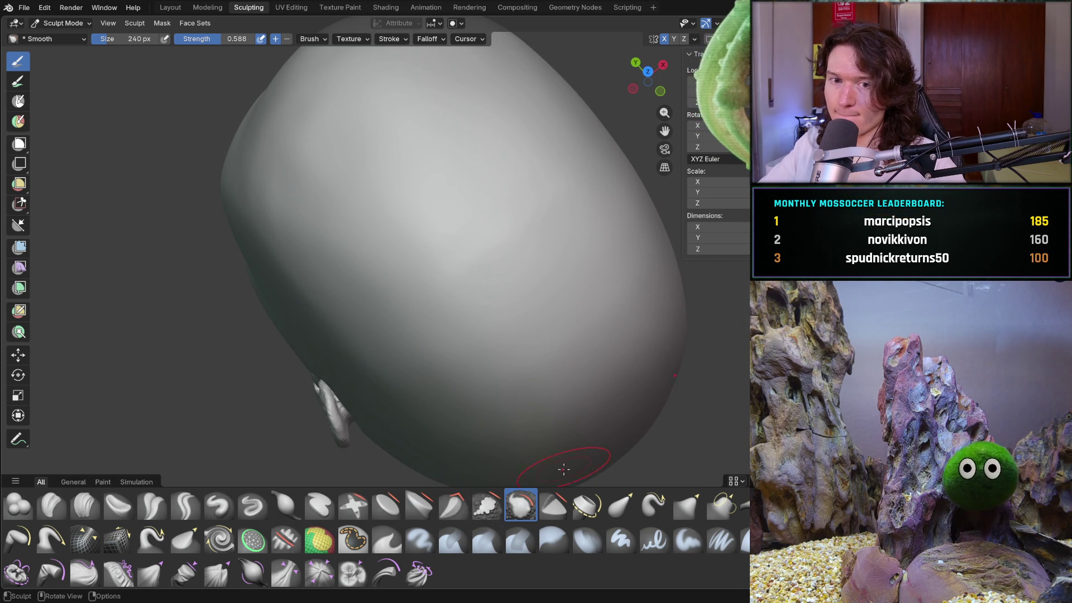
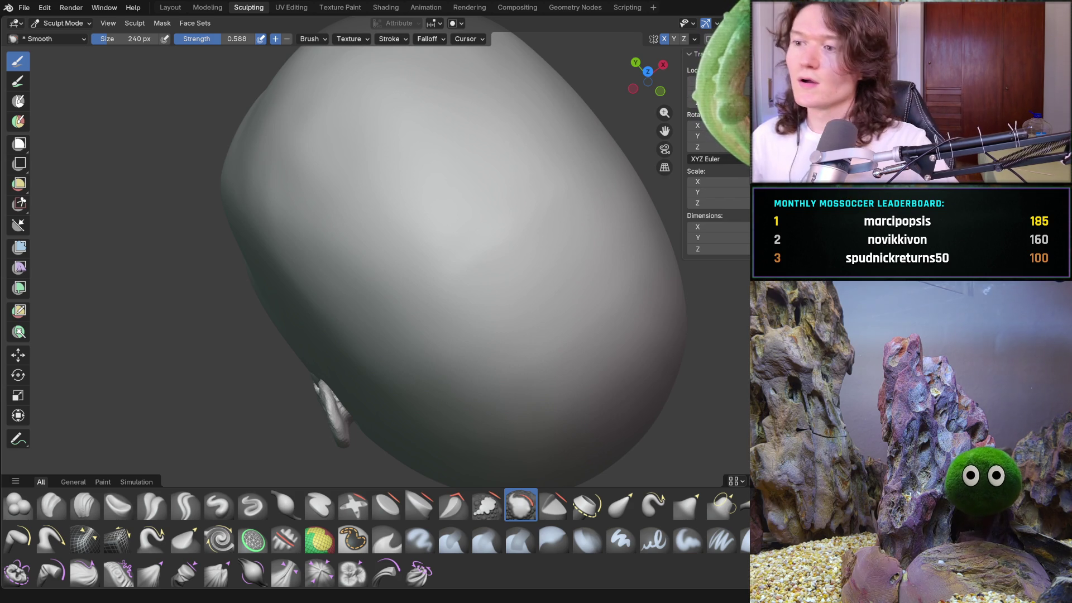
- Orbit and zoom the view down onto the crown of the head
mouse_move(370, 318)
middle_down()
mouse_move(428, 311)
mouse_move(375, 299)
mouse_move(411, 273)
mouse_move(533, 259)
mouse_move(394, 186)
middle_up()
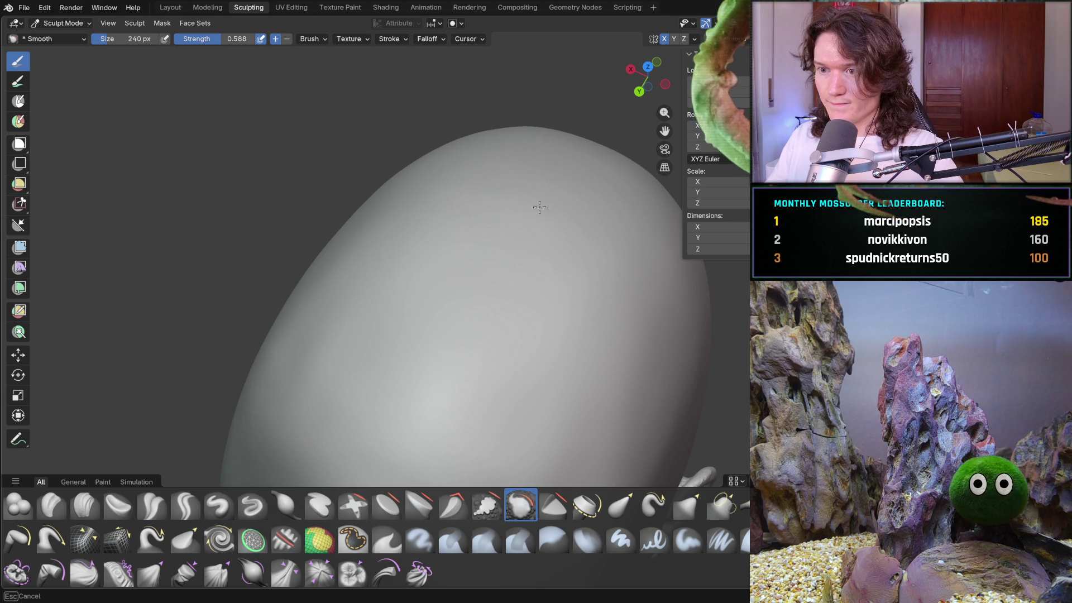
mouse_move(538, 318)
middle_down()
mouse_move(522, 248)
mouse_move(526, 256)
mouse_move(478, 240)
middle_up()
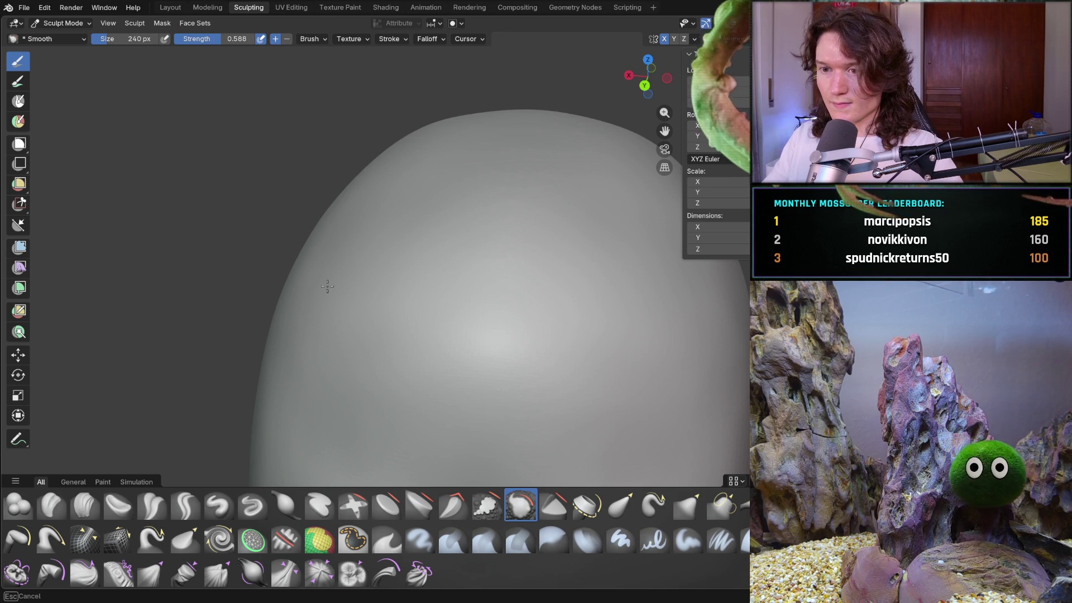
mouse_move(478, 263)
middle_down()
mouse_move(524, 227)
mouse_move(479, 286)
middle_up()
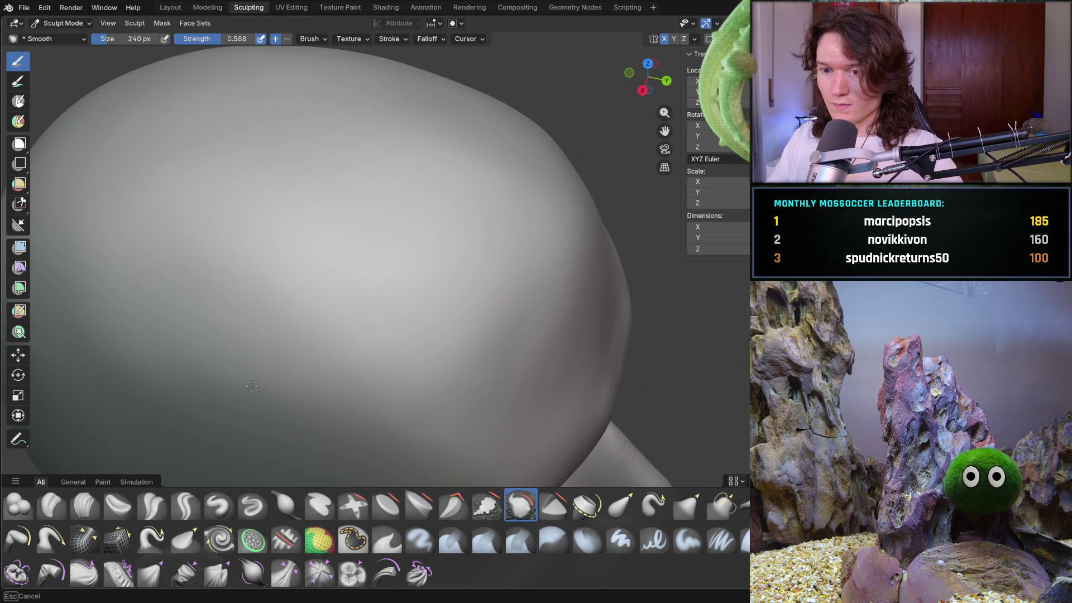
shift+middle_drag(155, 366, 313, 268)
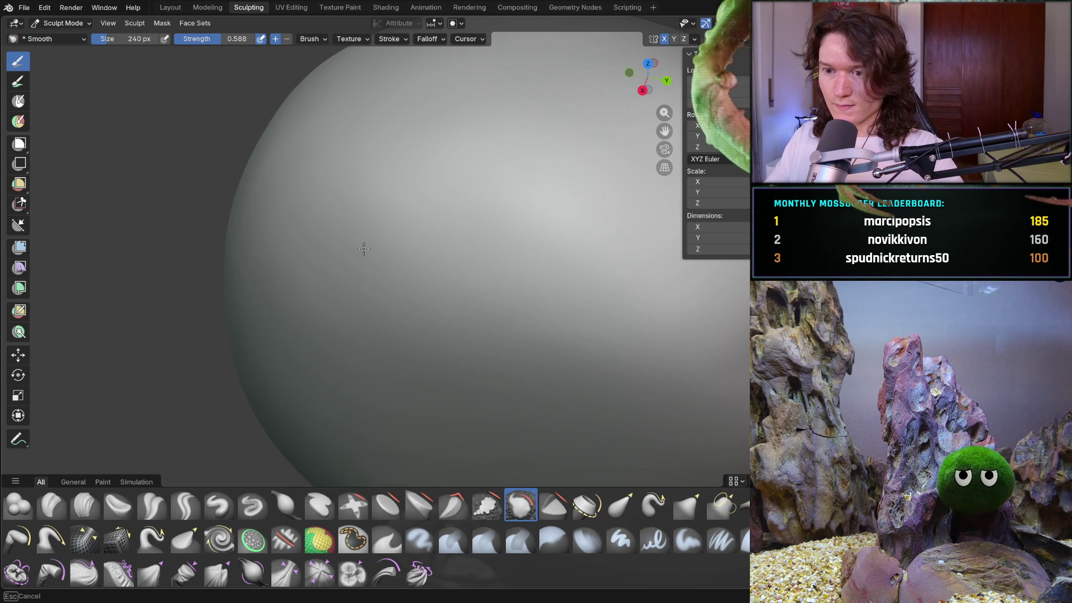
mouse_move(282, 294)
ctrl+middle_down()
mouse_move(510, 199)
mouse_move(431, 275)
ctrl+middle_up()
middle_drag(341, 277, 326, 281)
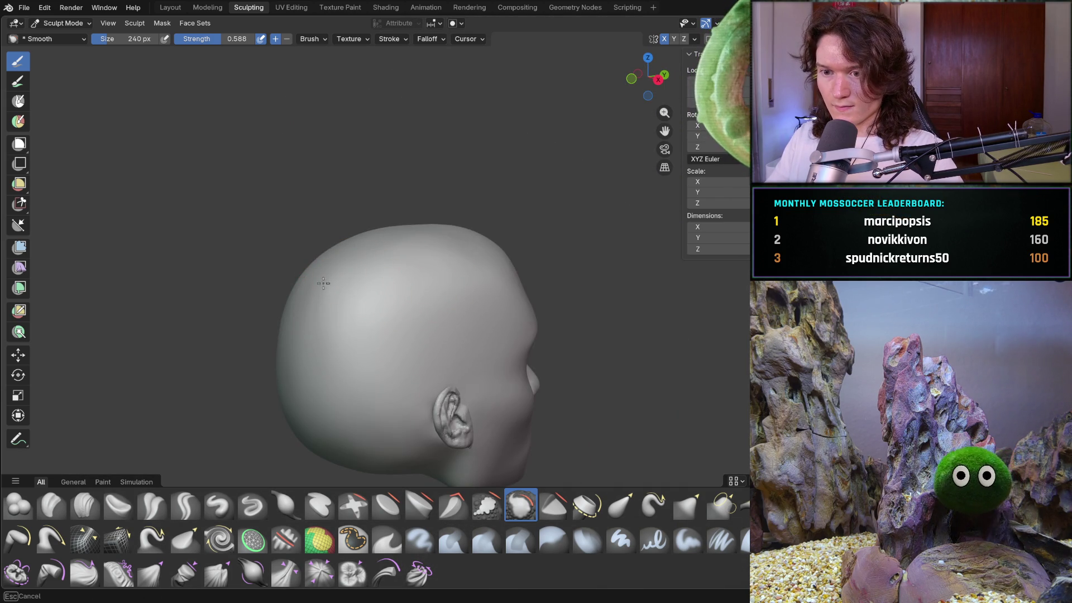
mouse_move(411, 216)
middle_down()
mouse_move(438, 246)
mouse_move(519, 242)
middle_up()
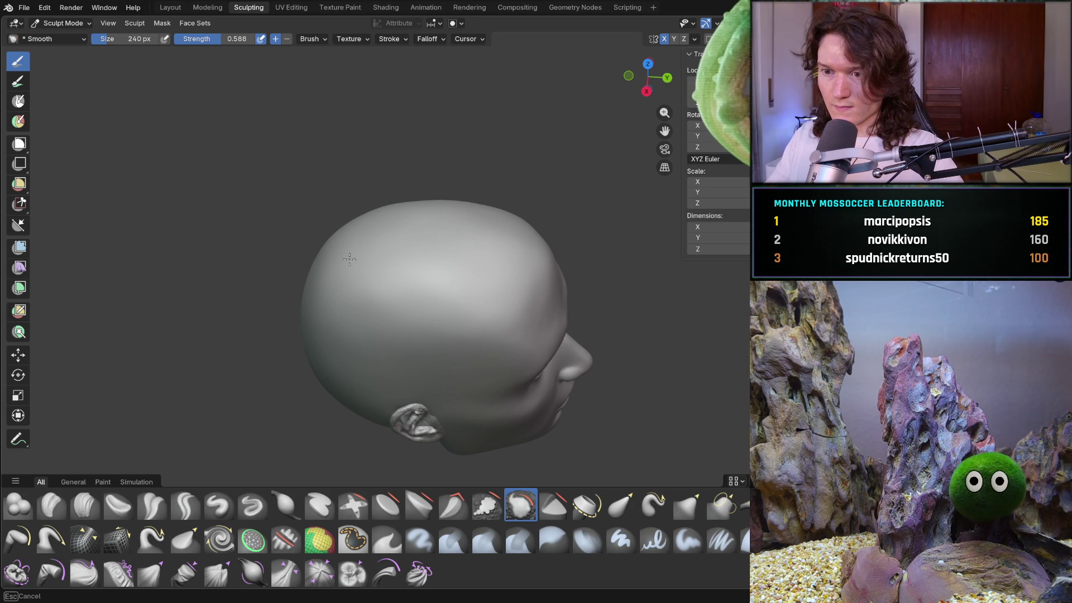
mouse_move(431, 271)
middle_down()
mouse_move(488, 271)
mouse_move(437, 270)
mouse_move(400, 247)
mouse_move(477, 278)
mouse_move(390, 251)
mouse_move(439, 328)
mouse_move(411, 296)
mouse_move(425, 259)
mouse_move(389, 296)
middle_up()
scroll(437, 270, up, 5)
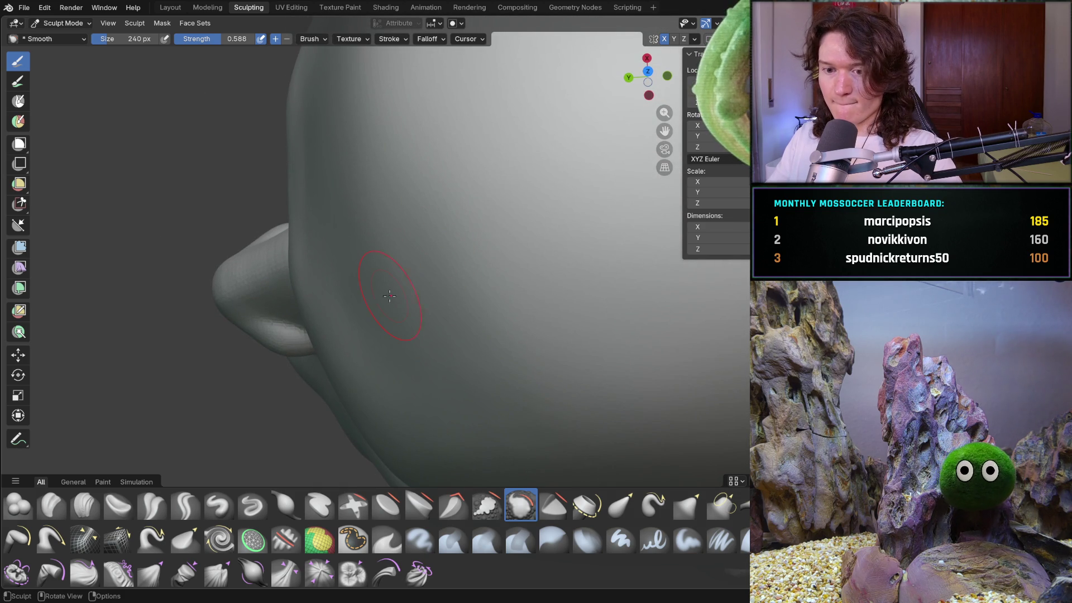
- Select the Clay Strips brush and lay several strips across the top of the head
click(85, 505)
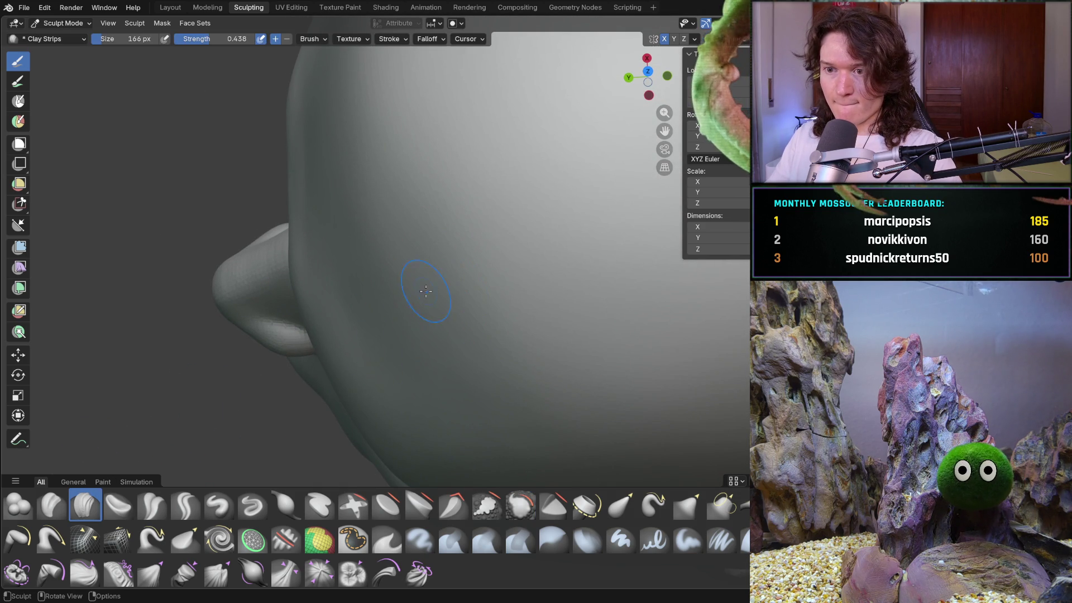
mouse_move(402, 226)
mouse_down()
mouse_move(395, 218)
mouse_move(456, 241)
mouse_up()
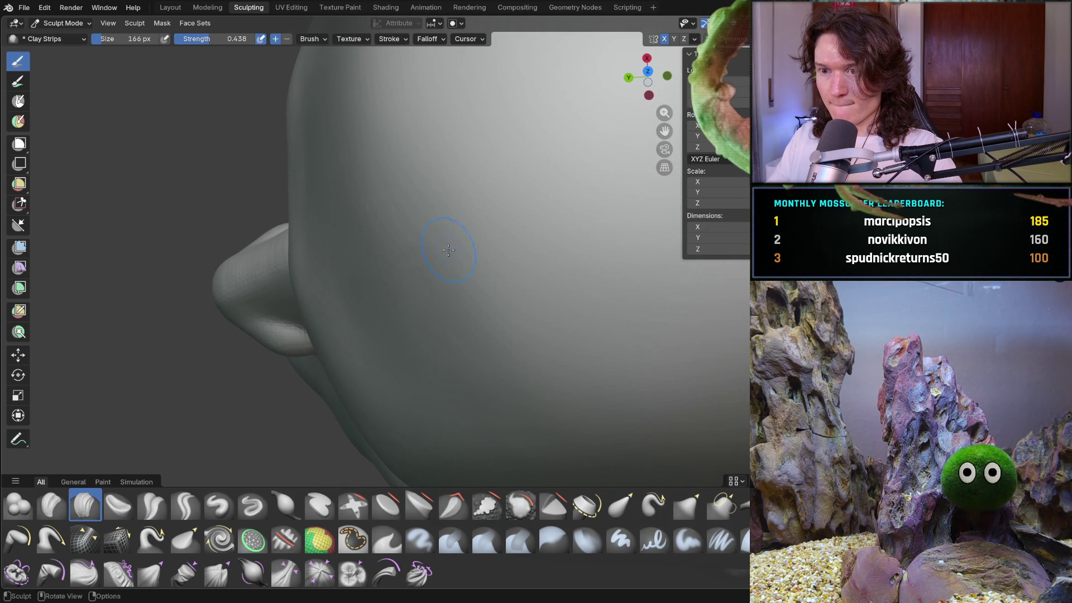
mouse_move(464, 332)
middle_down()
mouse_move(535, 263)
mouse_move(581, 184)
mouse_move(593, 136)
mouse_move(457, 257)
mouse_move(418, 307)
middle_up()
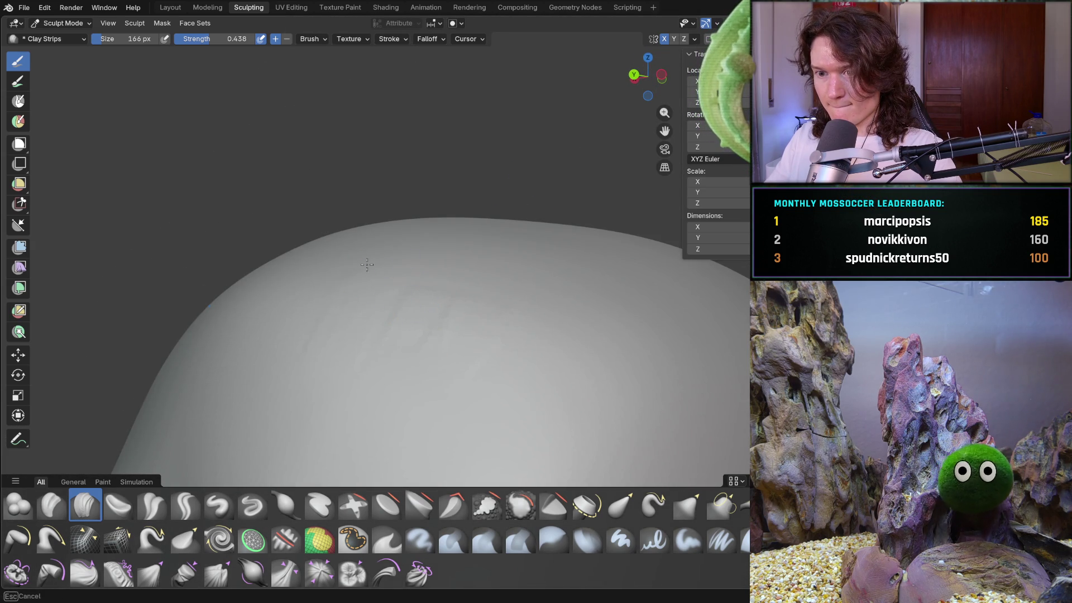
mouse_move(451, 323)
mouse_down()
mouse_move(534, 357)
mouse_move(573, 348)
mouse_up()
drag(525, 250, 375, 278)
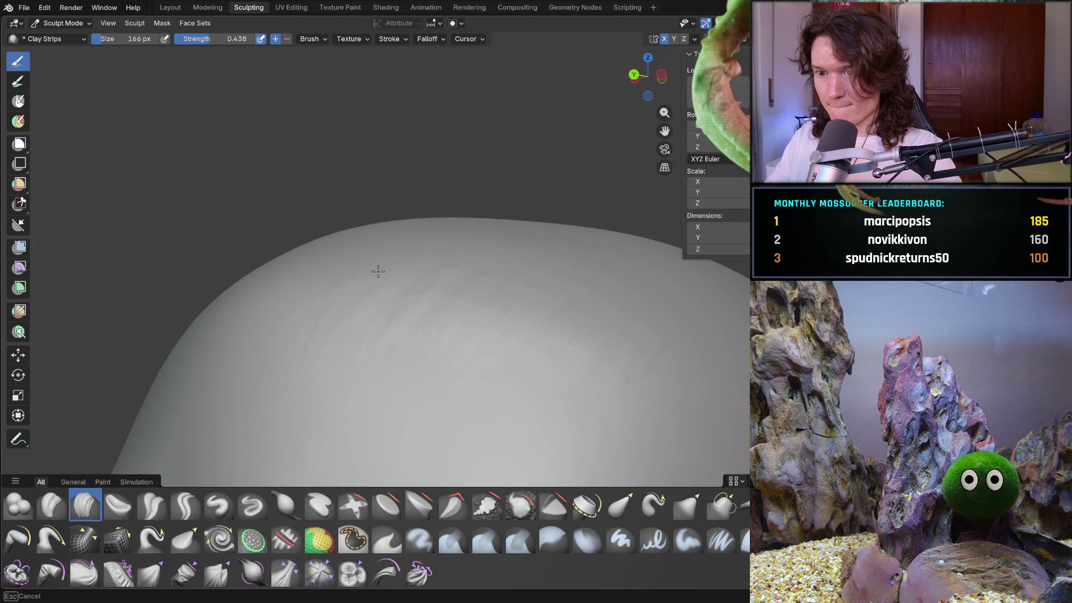
drag(394, 238, 538, 275)
mouse_move(594, 307)
middle_down()
mouse_move(518, 392)
mouse_move(567, 428)
mouse_move(634, 436)
mouse_move(621, 324)
mouse_move(570, 265)
mouse_move(521, 315)
mouse_move(479, 434)
middle_up()
middle_drag(306, 435, 307, 435)
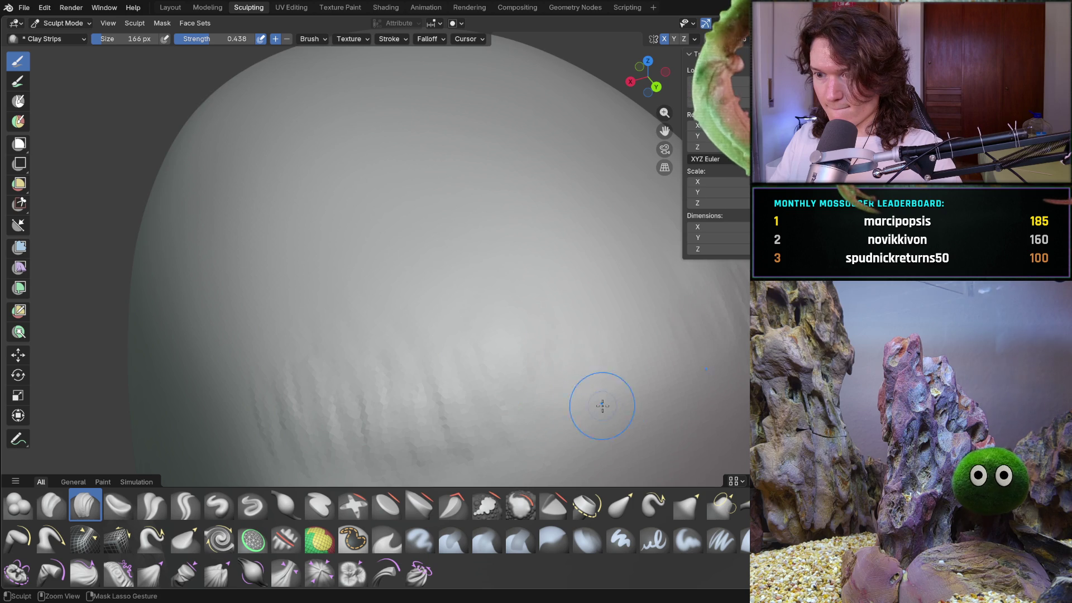
- Orbit around the head to inspect the new clay-strip ridges from several angles
mouse_move(613, 359)
middle_down()
mouse_move(693, 319)
mouse_move(651, 246)
mouse_move(469, 313)
mouse_move(390, 294)
mouse_move(468, 207)
middle_up()
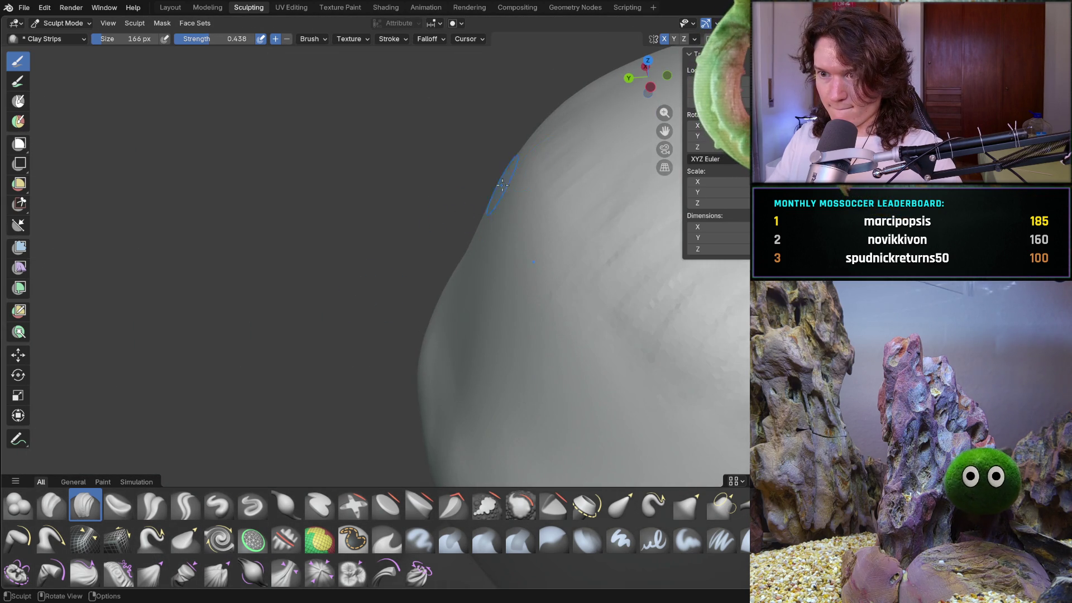
middle_drag(559, 135, 363, 234)
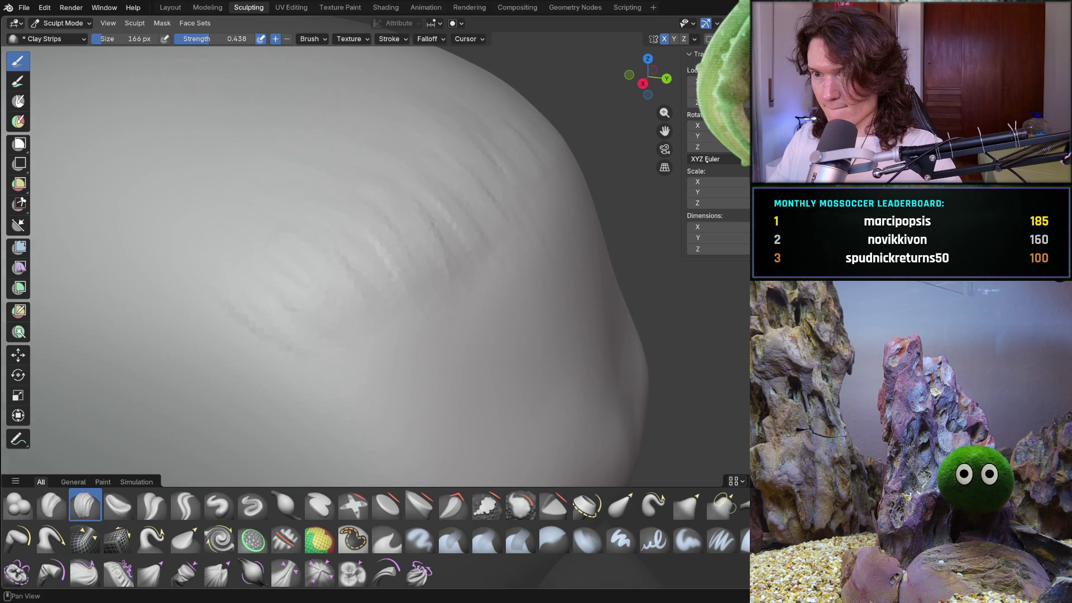
middle_drag(555, 188, 491, 201)
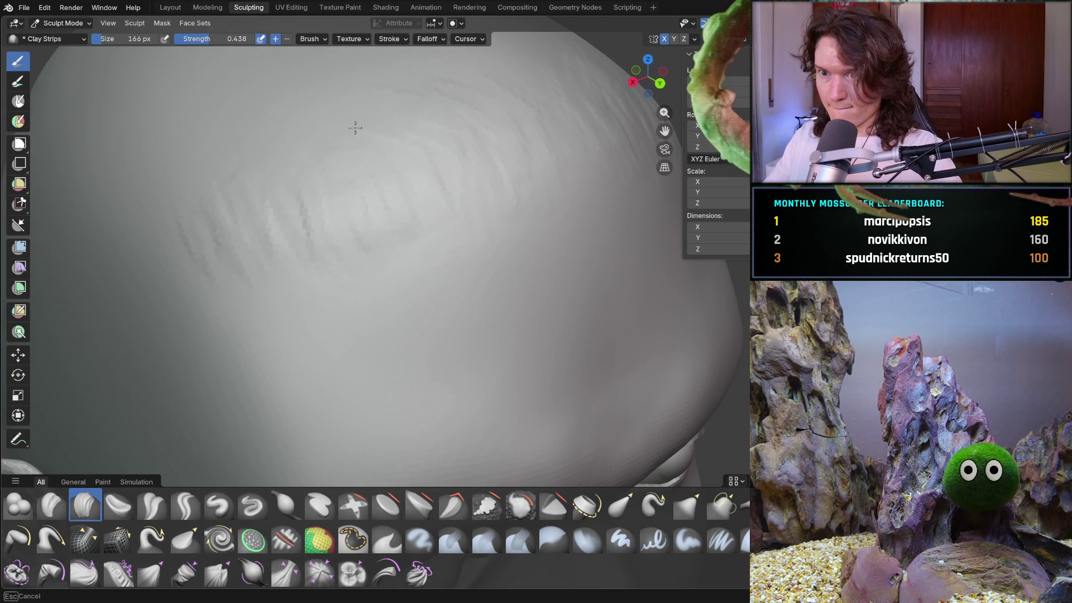
mouse_move(224, 170)
middle_down()
mouse_move(311, 137)
mouse_move(373, 180)
mouse_move(358, 253)
mouse_move(380, 328)
middle_up()
mouse_move(493, 373)
middle_down()
mouse_move(474, 311)
mouse_move(564, 353)
middle_up()
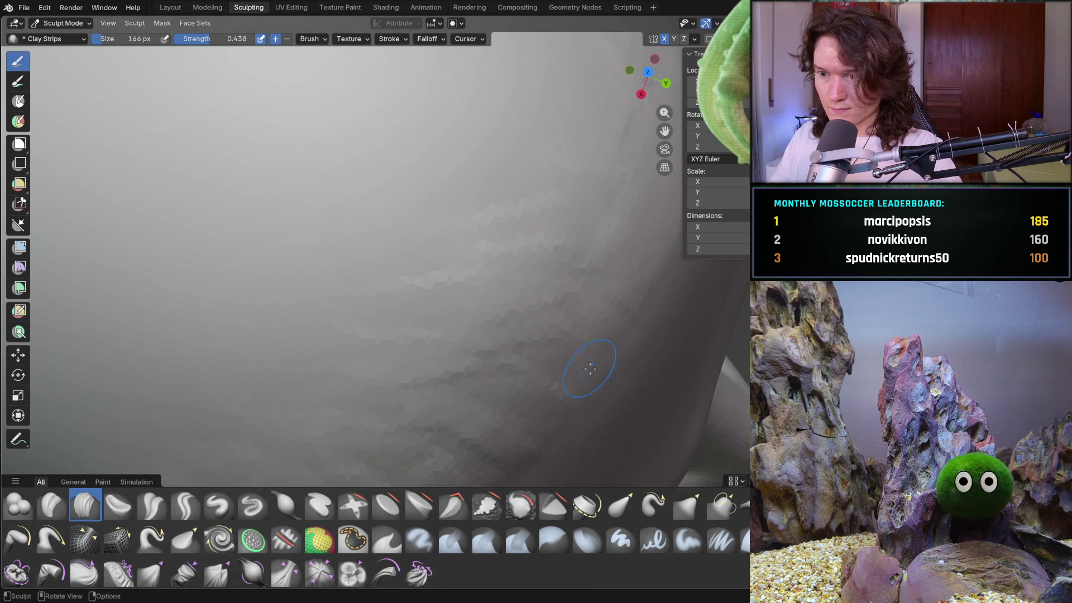
scroll(653, 239, down, 10)
mouse_move(652, 238)
middle_down()
mouse_move(531, 387)
mouse_move(486, 346)
mouse_move(402, 359)
mouse_move(555, 270)
mouse_move(516, 307)
mouse_move(430, 301)
mouse_move(399, 311)
mouse_move(507, 258)
mouse_move(467, 300)
mouse_move(518, 292)
middle_up()
scroll(464, 347, up, 10)
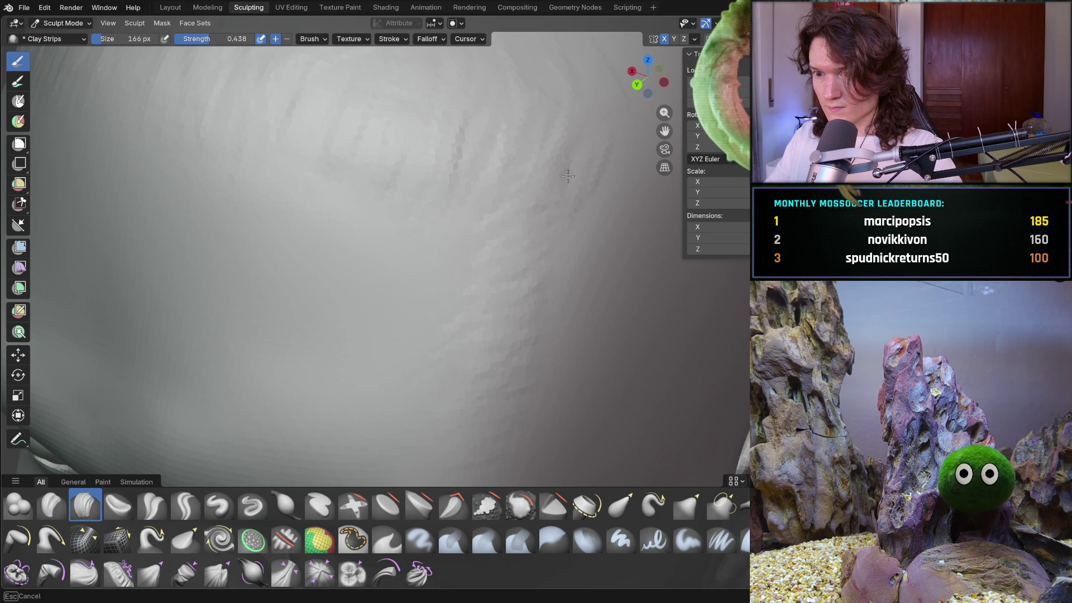
mouse_move(562, 147)
middle_down()
mouse_move(531, 262)
mouse_move(546, 263)
mouse_move(533, 272)
mouse_move(567, 258)
mouse_move(497, 258)
middle_up()
- Orbit beneath the head and add a clay-strip ridge along its lower side
scroll(491, 251, up, 6)
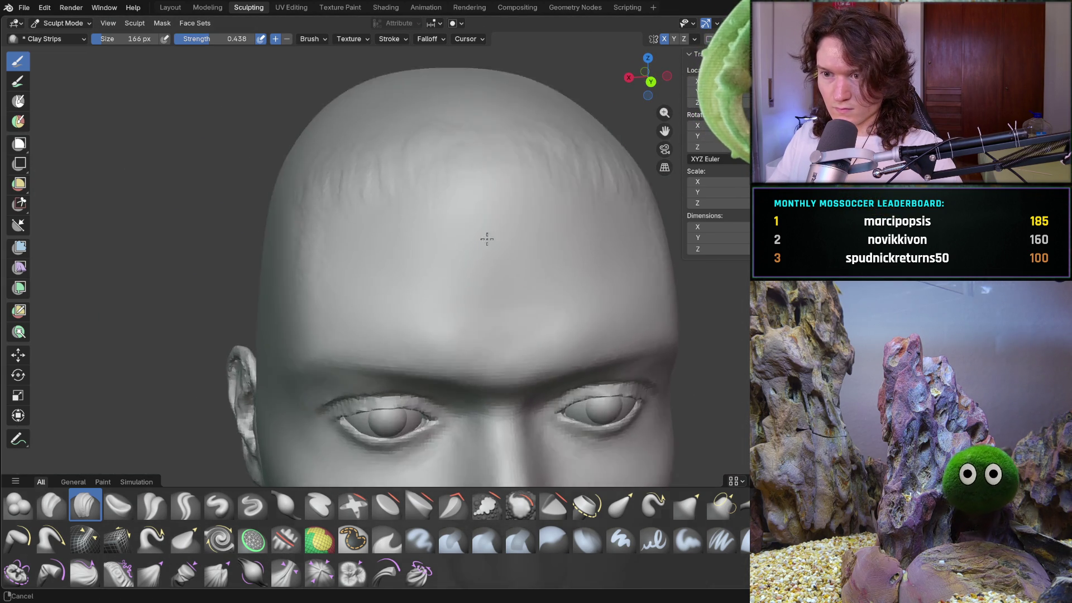
mouse_move(471, 224)
middle_down()
mouse_move(371, 220)
mouse_move(361, 411)
mouse_move(563, 434)
mouse_move(557, 271)
middle_up()
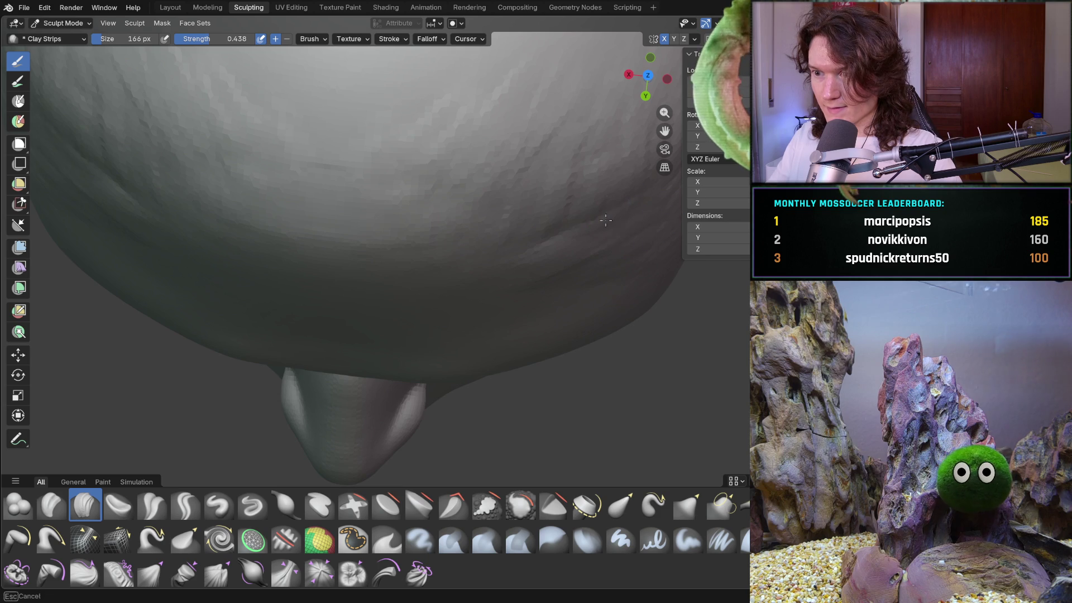
mouse_move(656, 215)
middle_down()
mouse_move(664, 223)
mouse_move(642, 249)
middle_up()
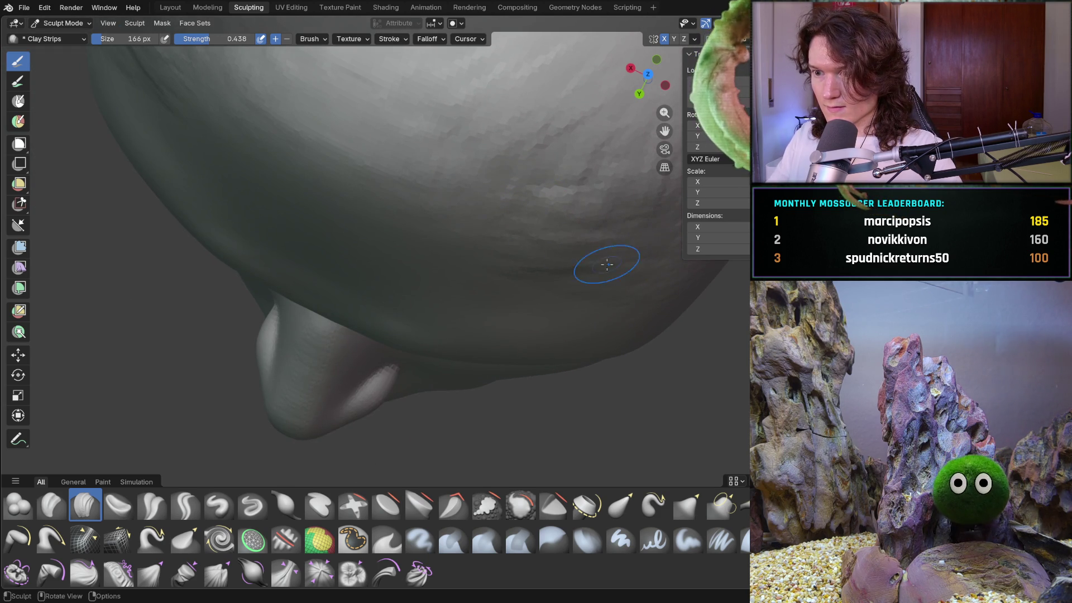
shift+middle_drag(648, 234, 549, 282)
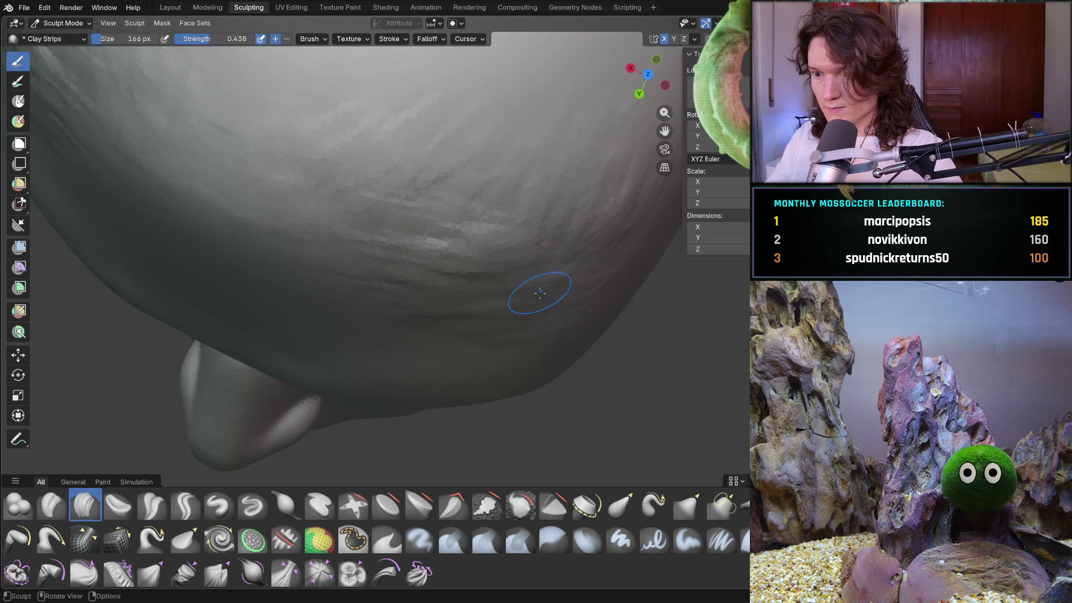
mouse_move(185, 162)
mouse_down()
mouse_move(335, 160)
mouse_move(476, 182)
mouse_up()
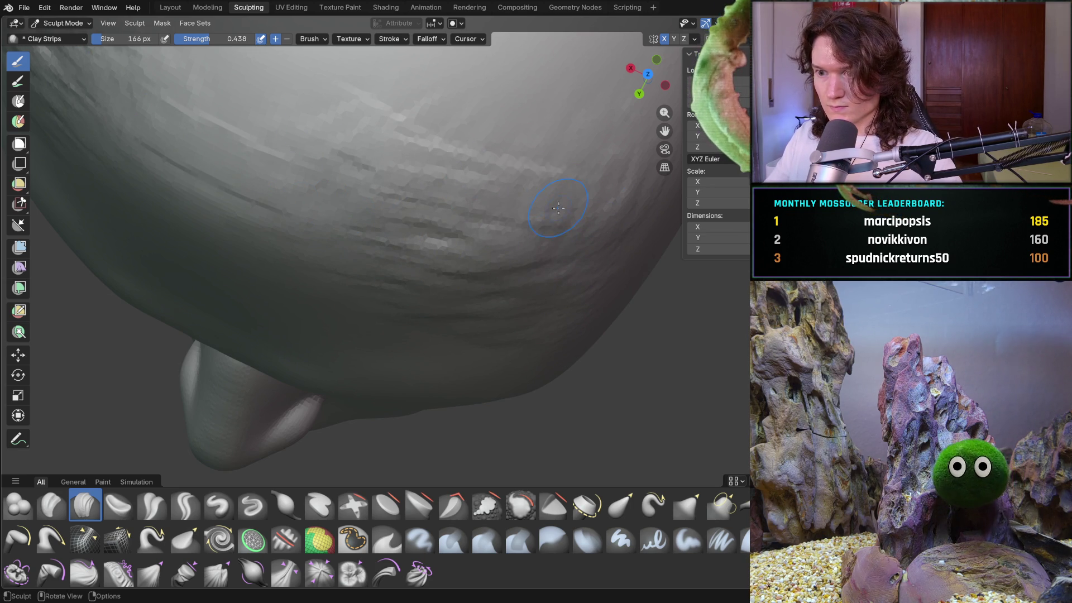
- Swing round to a frontal view and lay clay strips across the forehead
mouse_move(564, 184)
ctrl+middle_down()
mouse_move(561, 212)
mouse_move(559, 186)
mouse_move(426, 174)
mouse_move(413, 192)
mouse_move(444, 221)
mouse_move(428, 274)
mouse_move(473, 249)
mouse_move(444, 215)
ctrl+middle_up()
scroll(428, 274, up, 5)
middle_drag(408, 263, 409, 263)
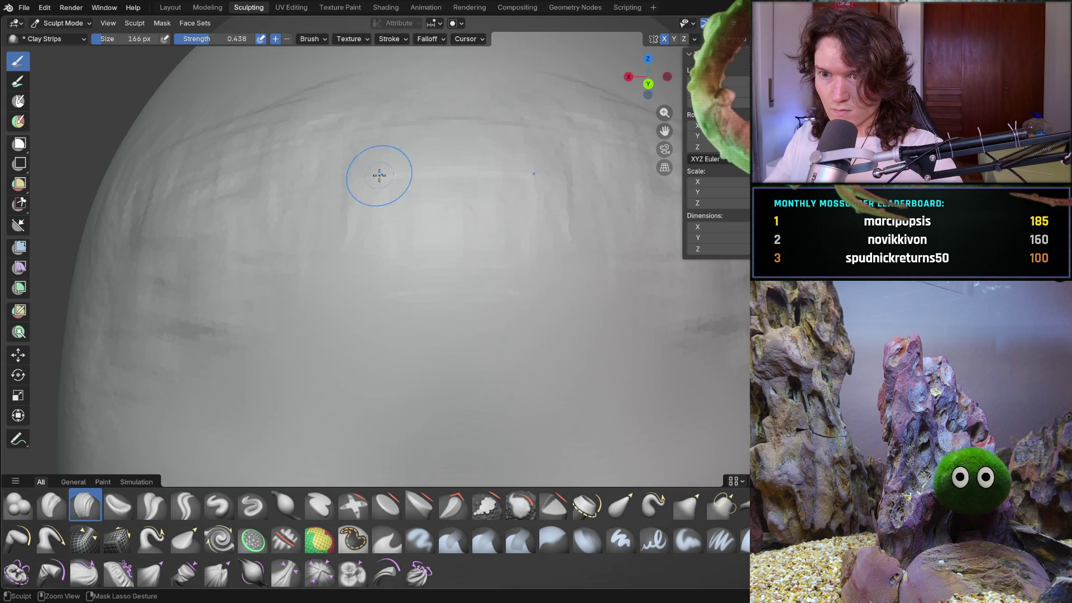
mouse_move(347, 184)
middle_down()
mouse_move(487, 235)
mouse_move(461, 251)
mouse_move(371, 232)
mouse_move(420, 218)
mouse_move(346, 242)
mouse_move(294, 217)
mouse_move(352, 263)
mouse_move(389, 237)
middle_up()
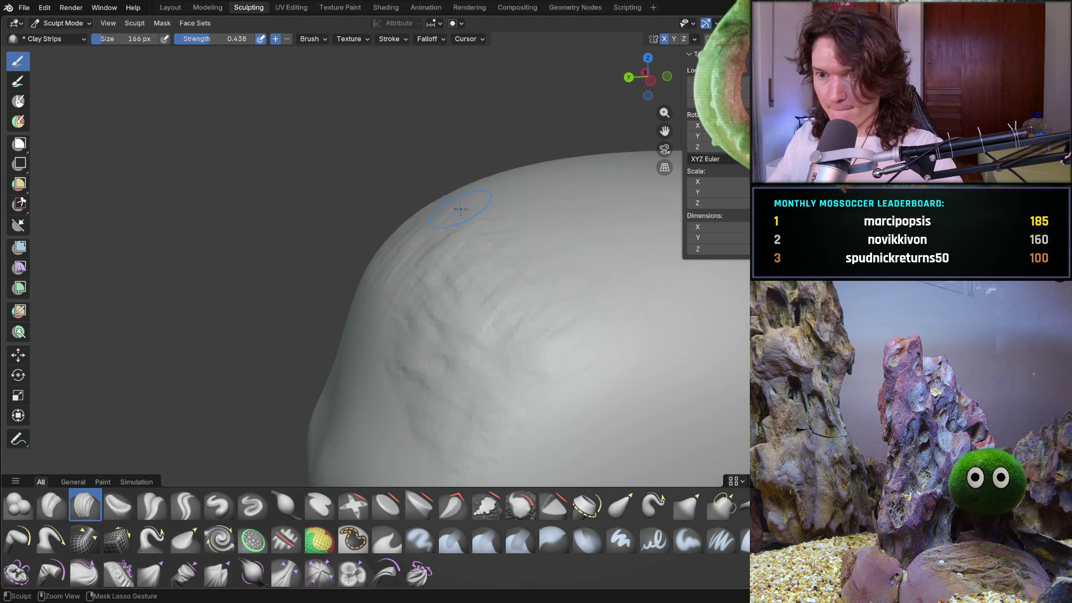
mouse_move(389, 302)
middle_down()
mouse_move(360, 268)
mouse_move(433, 211)
middle_up()
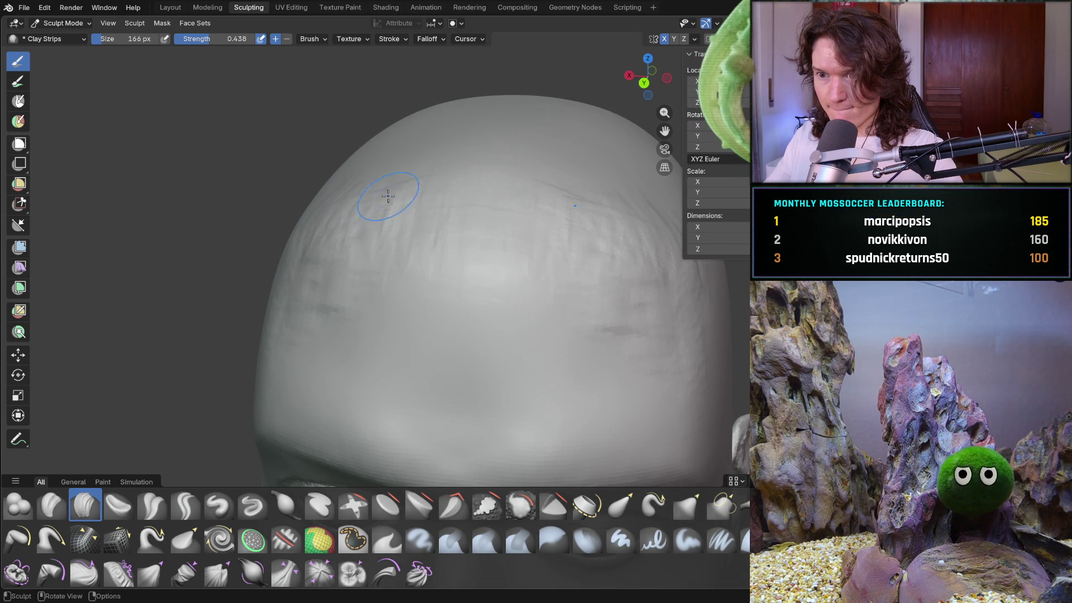
middle_drag(338, 184, 328, 173)
mouse_move(313, 208)
mouse_down()
mouse_move(353, 239)
mouse_move(326, 240)
mouse_move(308, 197)
mouse_up()
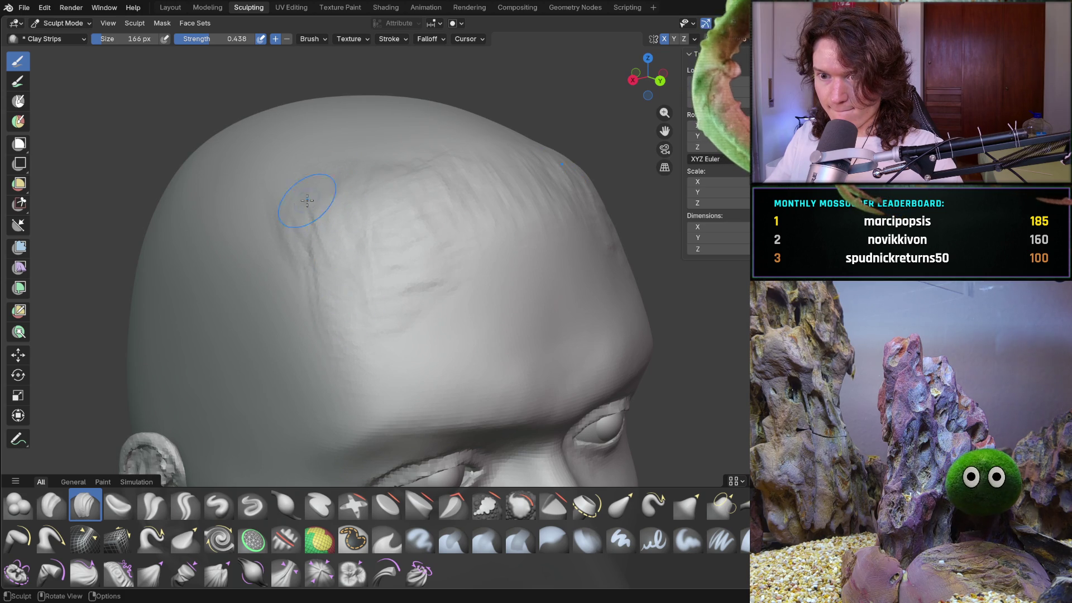
- Add a short clay strip on the forehead, then reframe the head frontally
drag(333, 268, 384, 249)
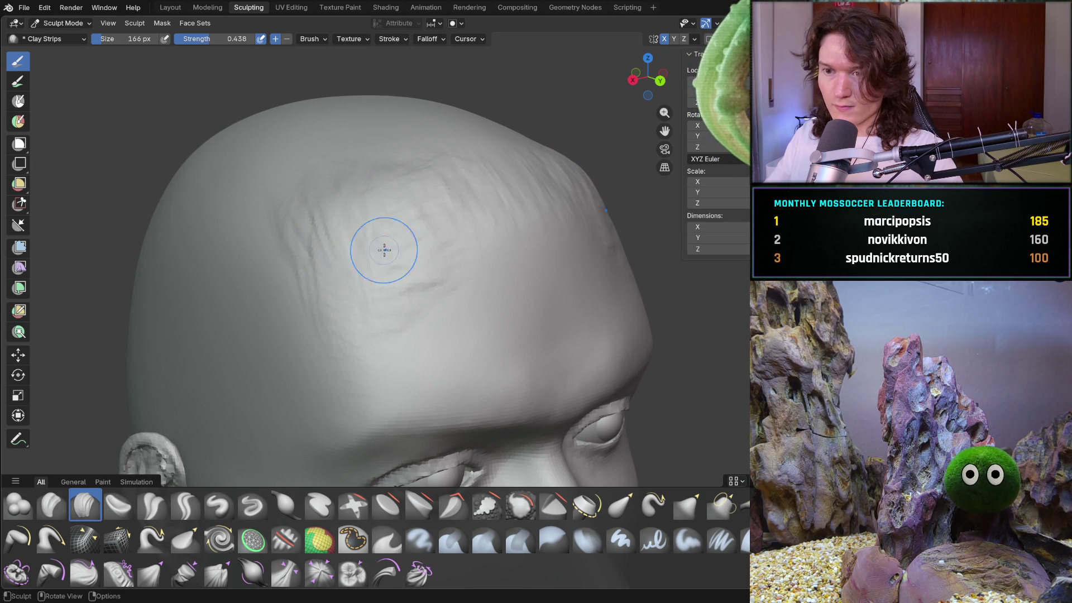
middle_drag(392, 195, 287, 222)
mouse_move(402, 251)
middle_down()
mouse_move(410, 307)
mouse_move(395, 275)
mouse_move(442, 323)
mouse_move(485, 316)
mouse_move(470, 267)
middle_up()
mouse_move(450, 200)
mouse_down()
mouse_move(519, 232)
mouse_move(541, 218)
mouse_up()
mouse_move(541, 217)
mouse_down()
mouse_move(511, 300)
mouse_move(426, 306)
mouse_move(408, 256)
mouse_up()
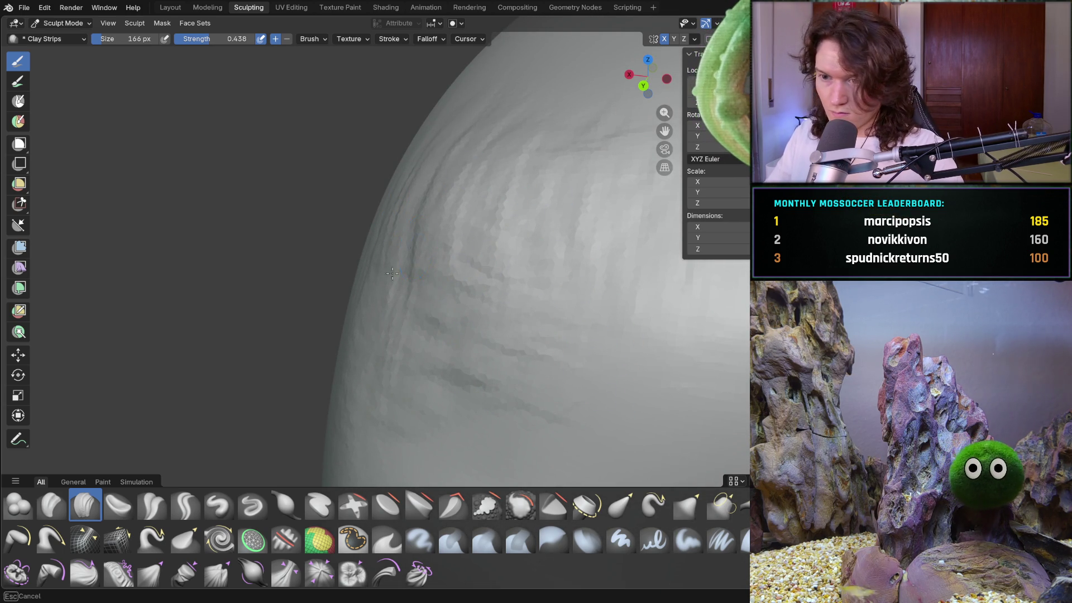
scroll(496, 163, down, 5)
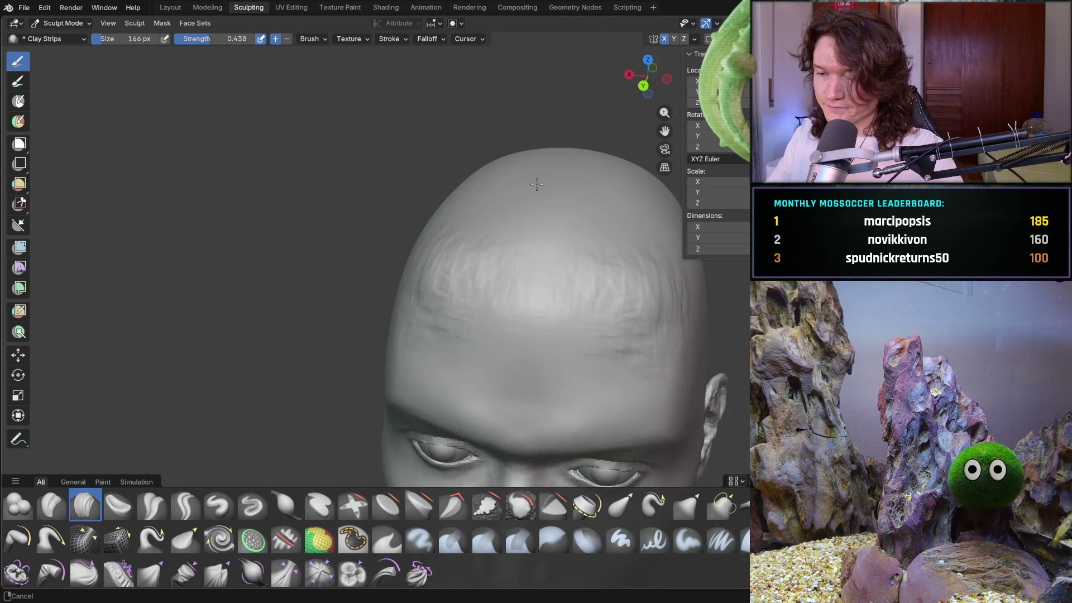
scroll(498, 172, up, 4)
scroll(455, 326, up, 2)
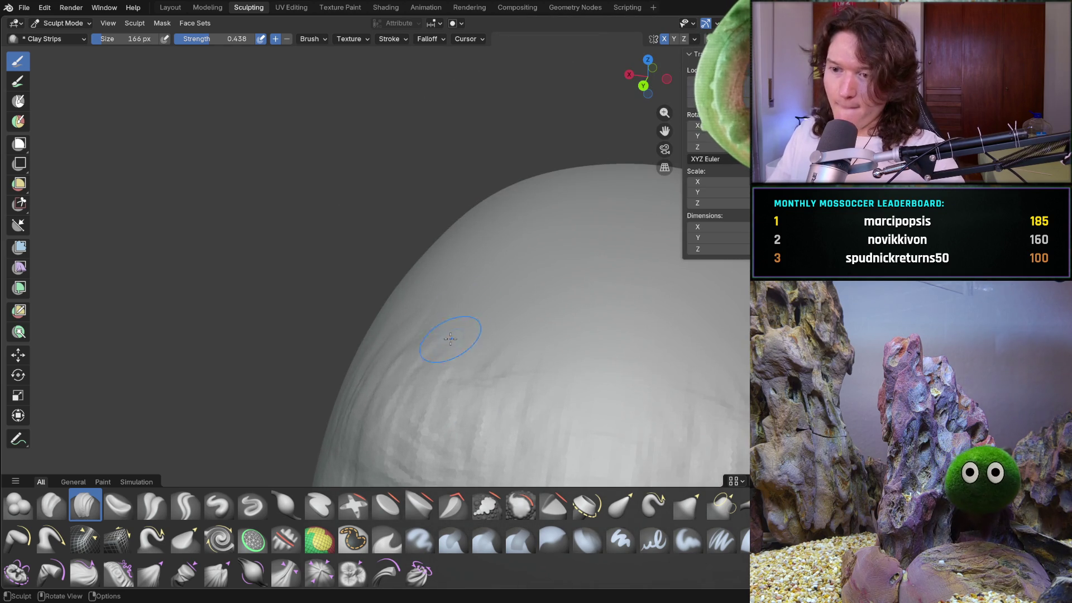
- Criss-cross more clay strips over the top and side of the skull
drag(488, 344, 534, 337)
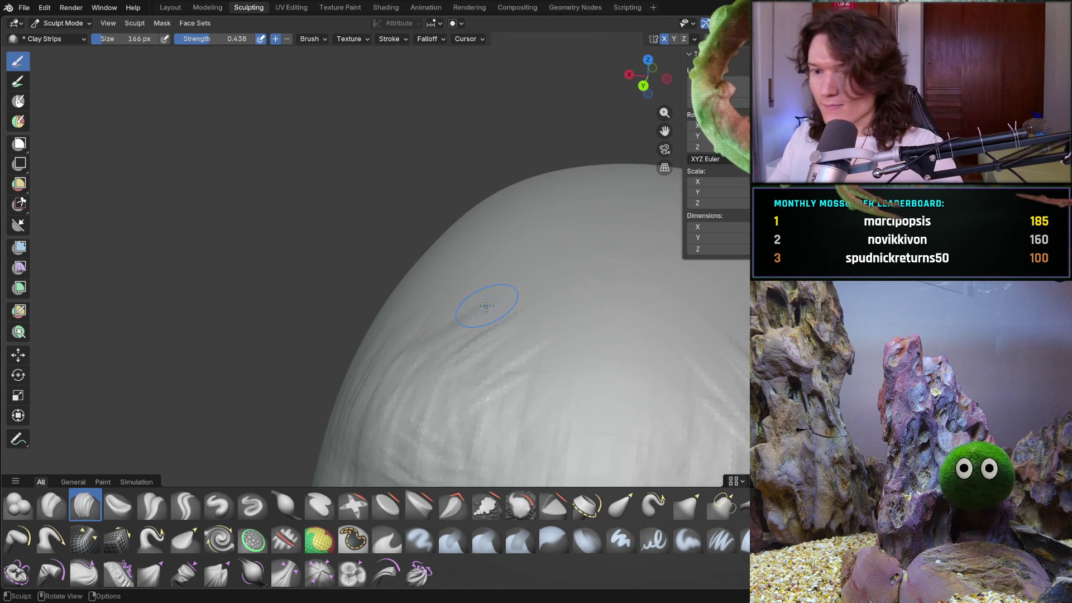
mouse_move(454, 335)
mouse_down()
mouse_move(519, 357)
mouse_move(530, 390)
mouse_up()
middle_drag(531, 390, 560, 334)
scroll(560, 332, up, 4)
mouse_move(560, 332)
mouse_down()
mouse_move(552, 342)
mouse_move(605, 337)
mouse_move(636, 304)
mouse_move(650, 341)
mouse_up()
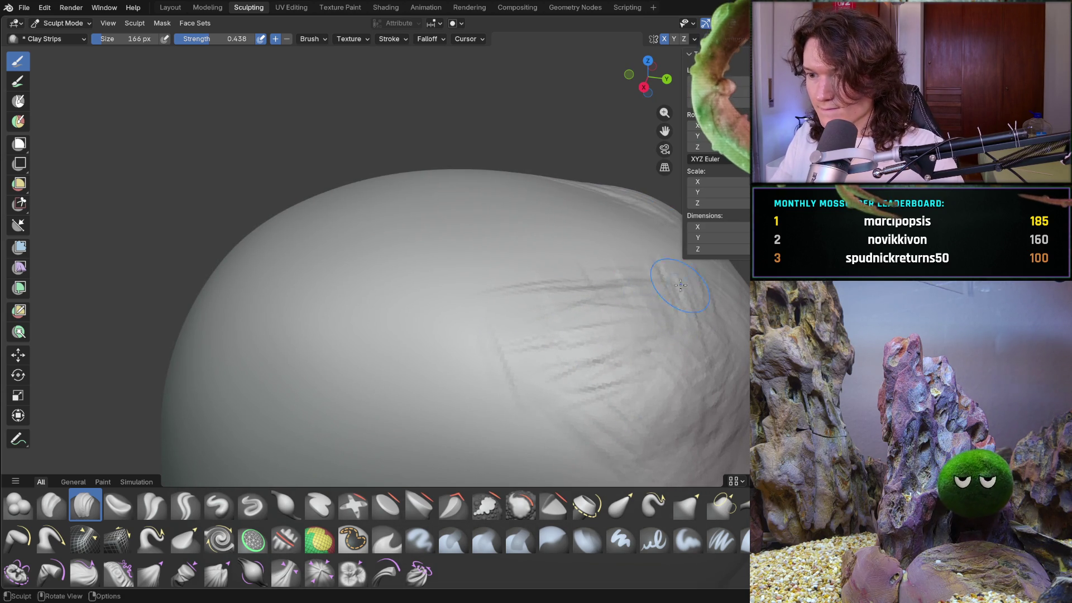
mouse_move(579, 258)
middle_down()
mouse_move(457, 318)
mouse_move(477, 300)
mouse_move(454, 279)
middle_up()
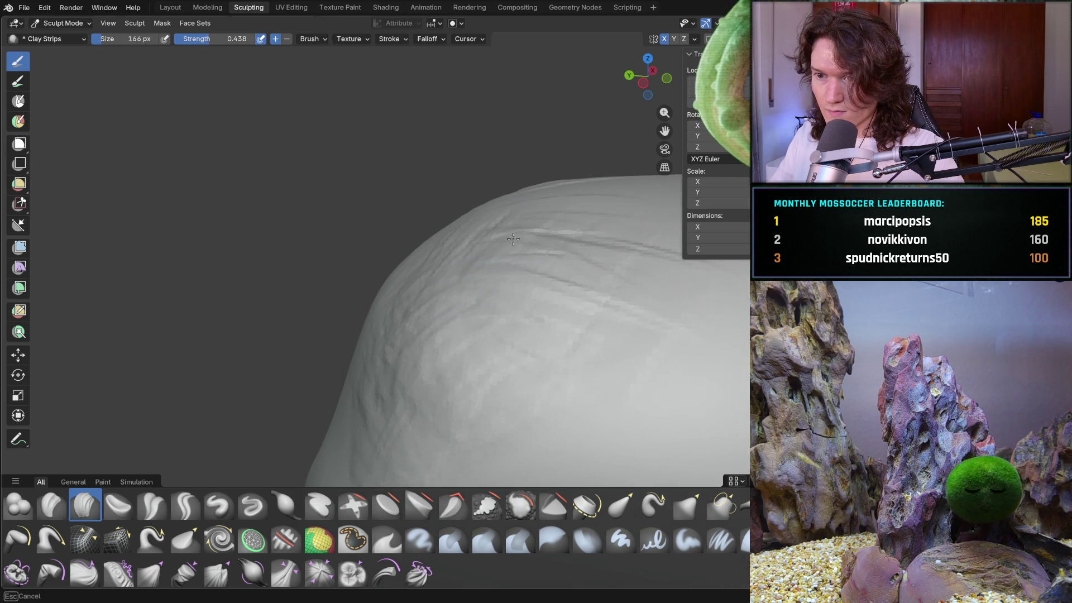
drag(515, 300, 407, 367)
mouse_move(427, 365)
middle_down()
mouse_move(472, 430)
mouse_move(402, 411)
mouse_move(558, 399)
middle_up()
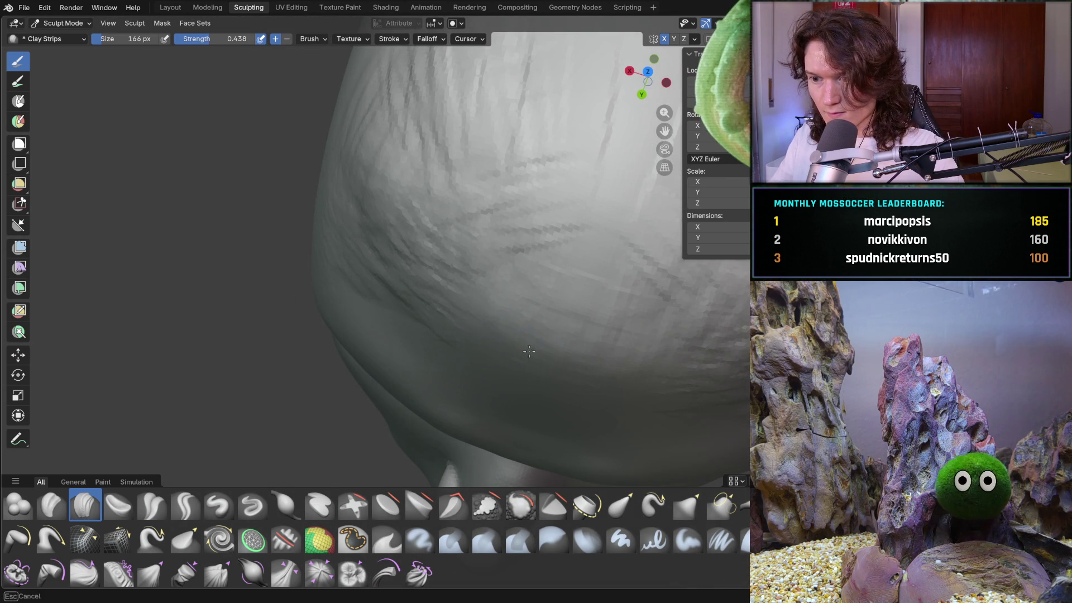
drag(627, 362, 512, 359)
middle_drag(635, 369, 414, 215)
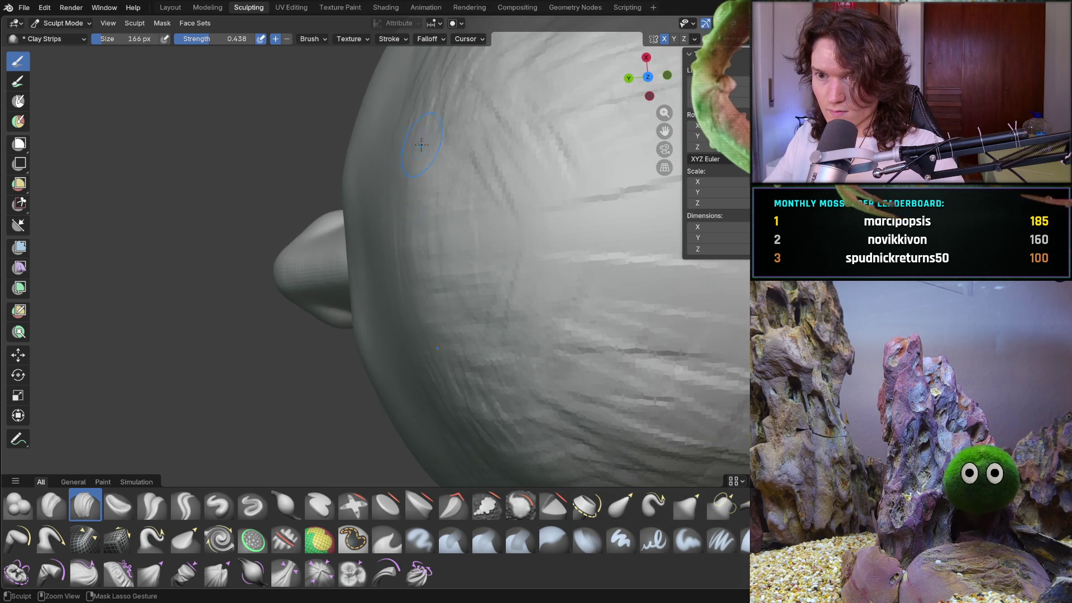
mouse_move(420, 350)
middle_down()
mouse_move(408, 323)
mouse_move(550, 330)
mouse_move(581, 342)
mouse_move(510, 354)
middle_up()
scroll(510, 346, up, 5)
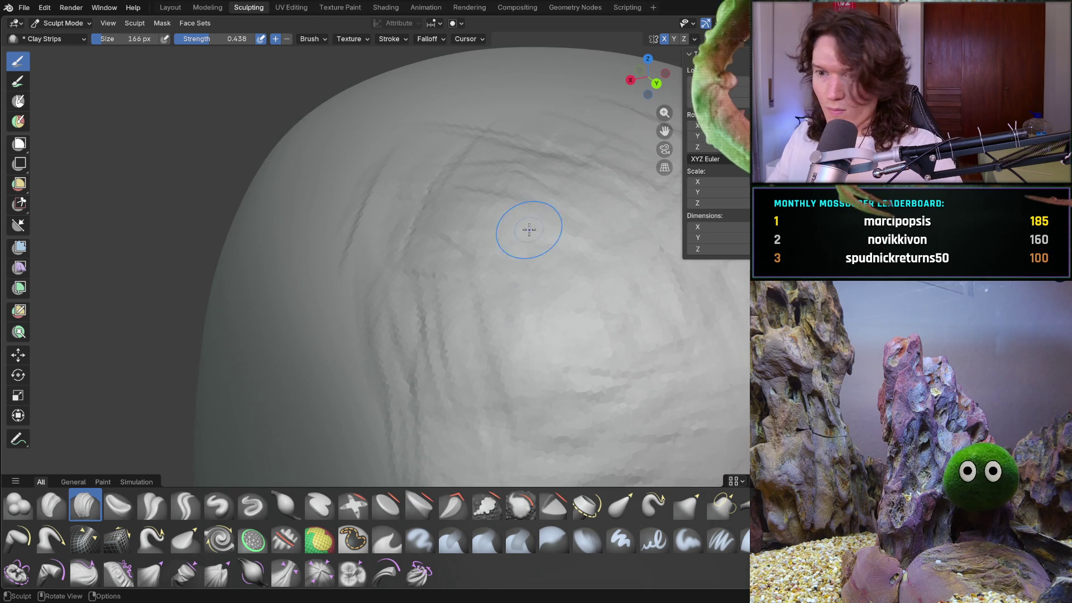
- Smooth out the rough forehead strokes, then return to the Clay Strips brush
key(f)
click(564, 251)
mouse_move(564, 251)
middle_down()
mouse_move(581, 275)
mouse_move(418, 396)
middle_up()
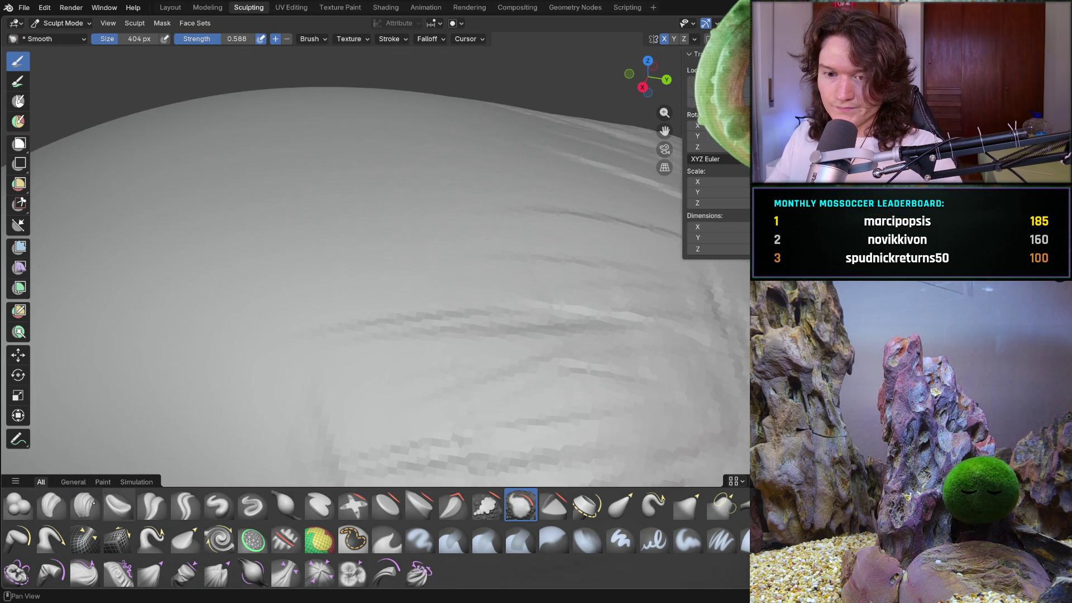
click(83, 504)
- Set the Clay Strips brush size to 148 px
scroll(382, 222, down, 6)
mouse_move(392, 317)
middle_down()
mouse_move(424, 279)
mouse_move(335, 306)
mouse_move(390, 274)
middle_up()
key(f)
click(413, 268)
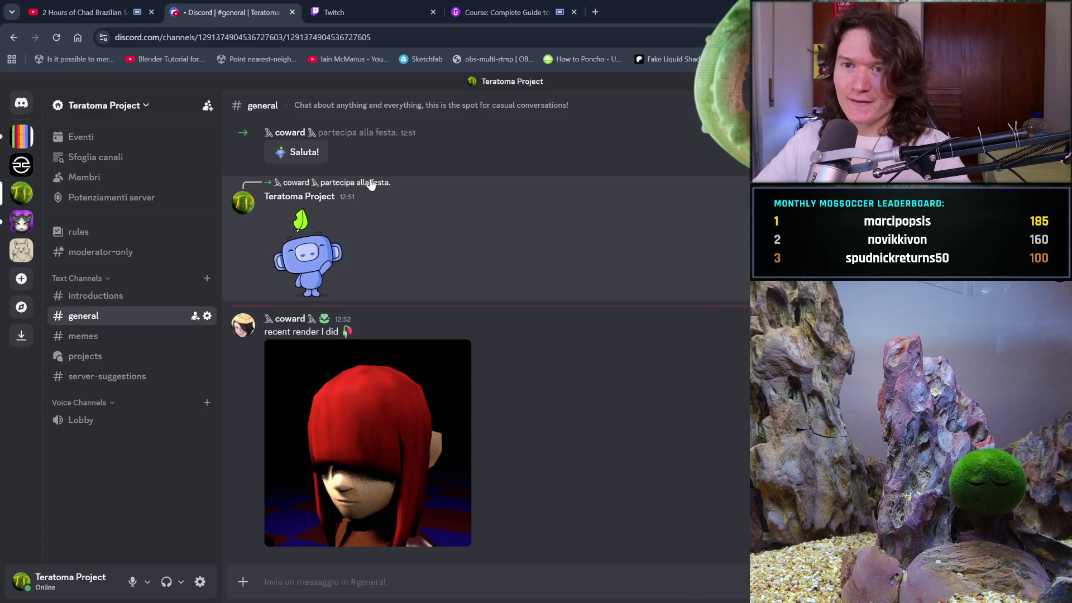
key(ctrl+shift+Tab)
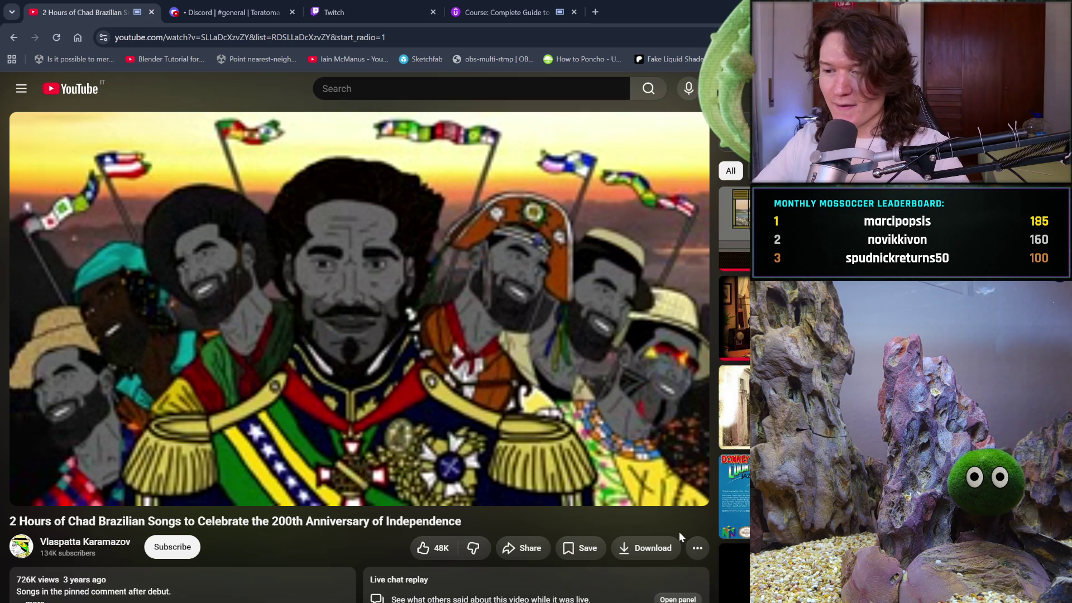
click(583, 547)
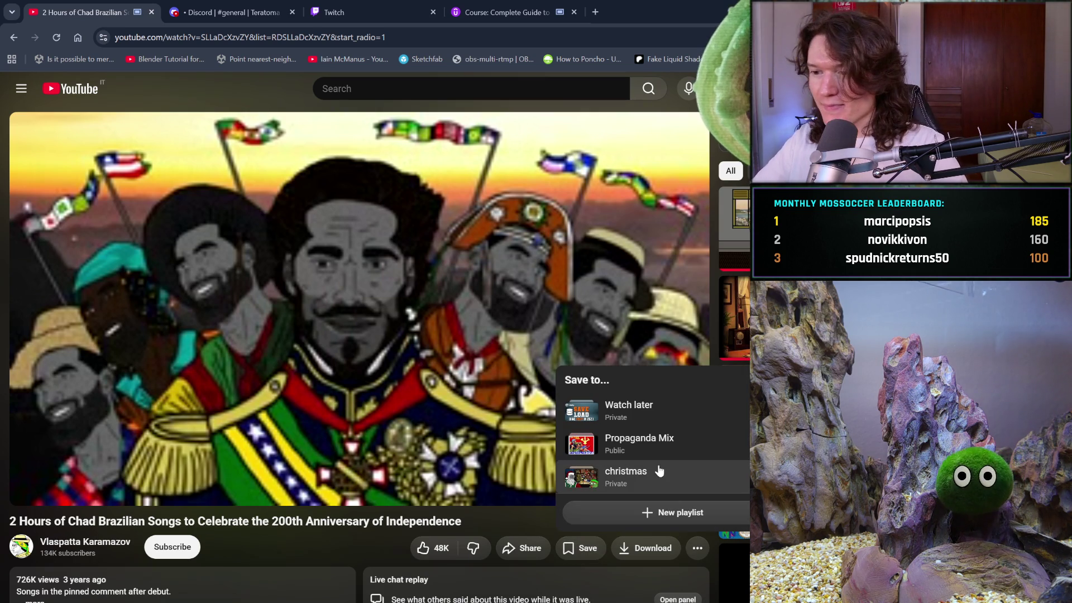
key(alt+Tab)
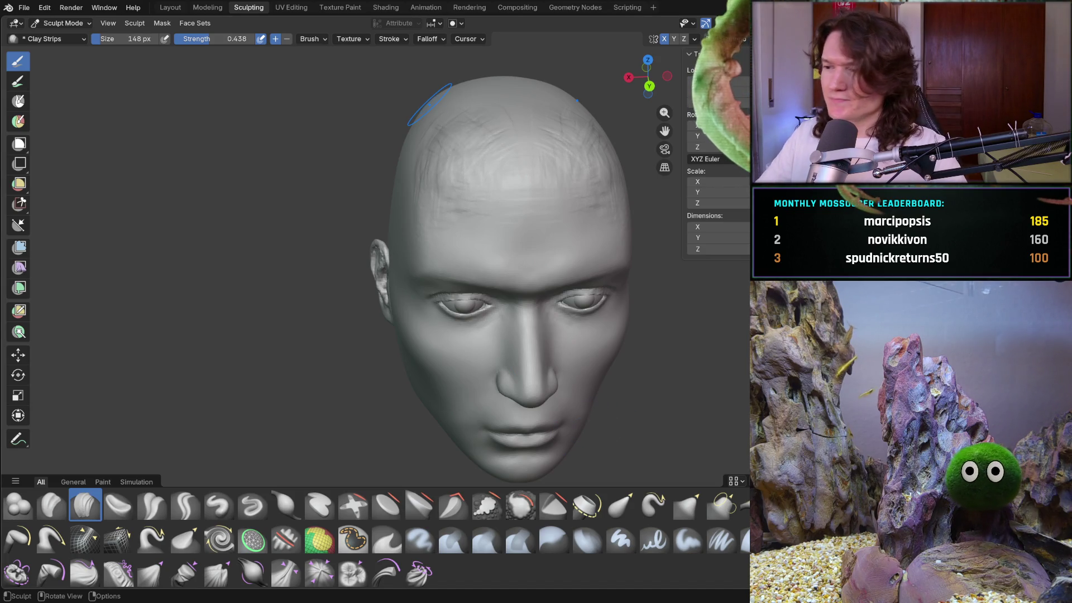
- Deepen the forehead groove and add a diagonal clay strip across the forehead
mouse_move(454, 210)
middle_down()
mouse_move(479, 167)
mouse_move(467, 285)
mouse_move(406, 311)
mouse_move(420, 268)
mouse_move(352, 252)
middle_up()
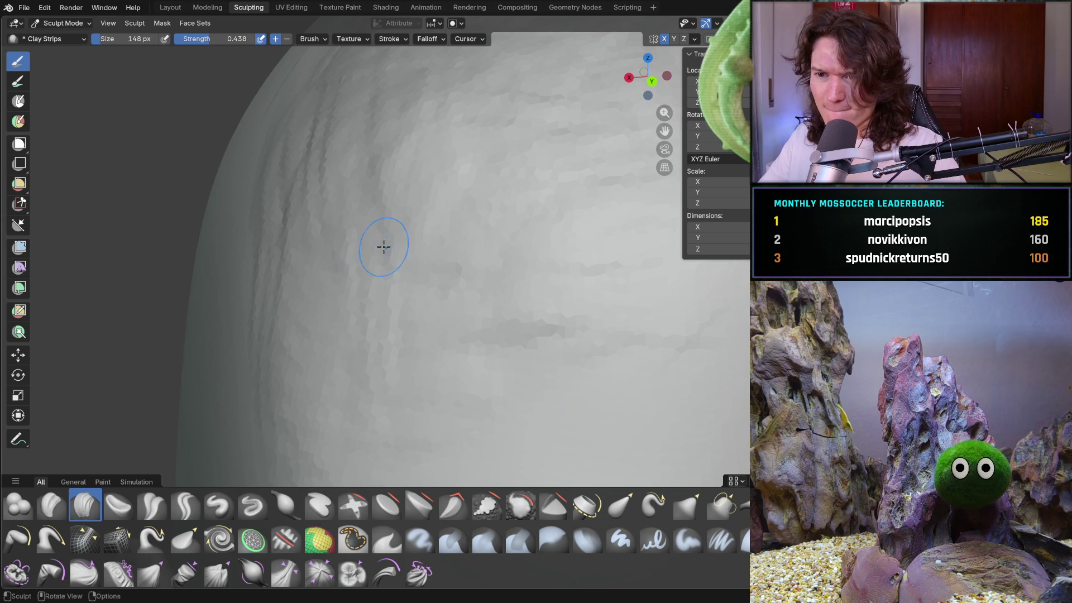
scroll(391, 328, down, 3)
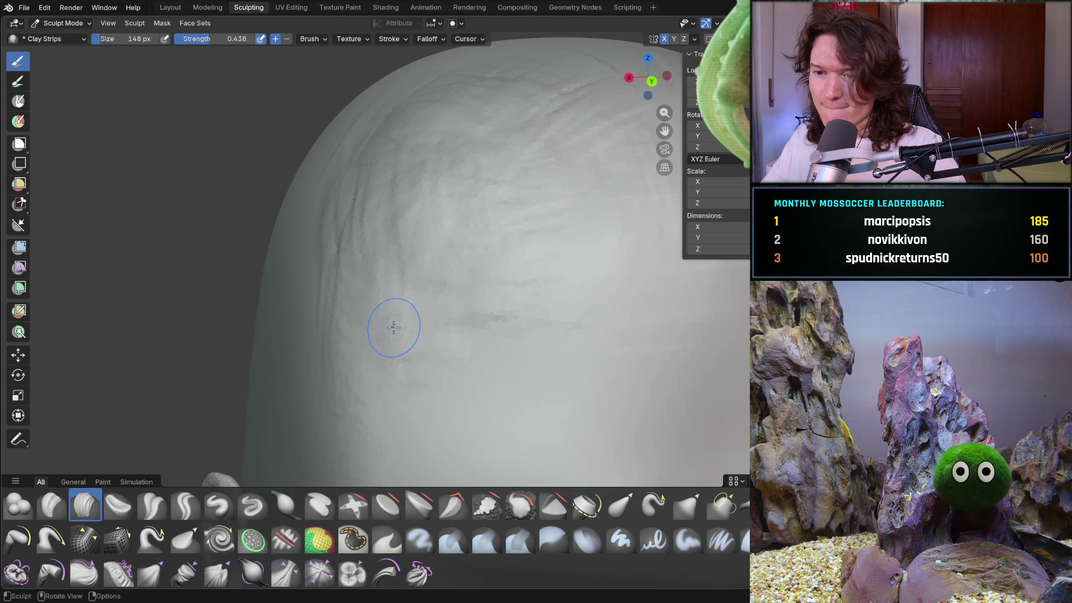
mouse_move(450, 286)
ctrl+mouse_down()
mouse_move(486, 273)
mouse_move(404, 259)
ctrl+mouse_up()
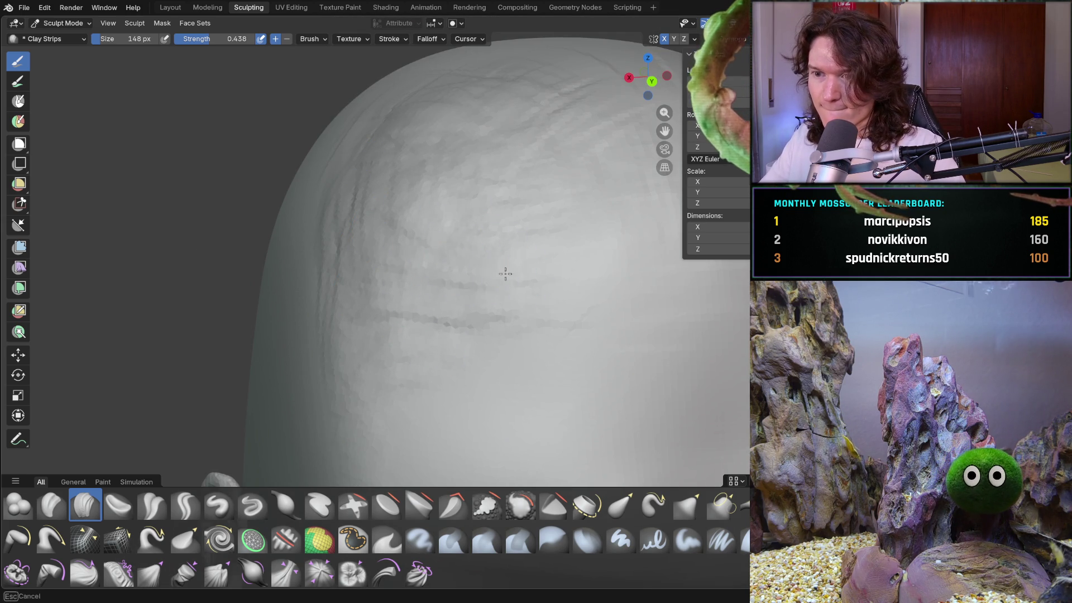
drag(456, 193, 442, 262)
scroll(558, 346, up, 2)
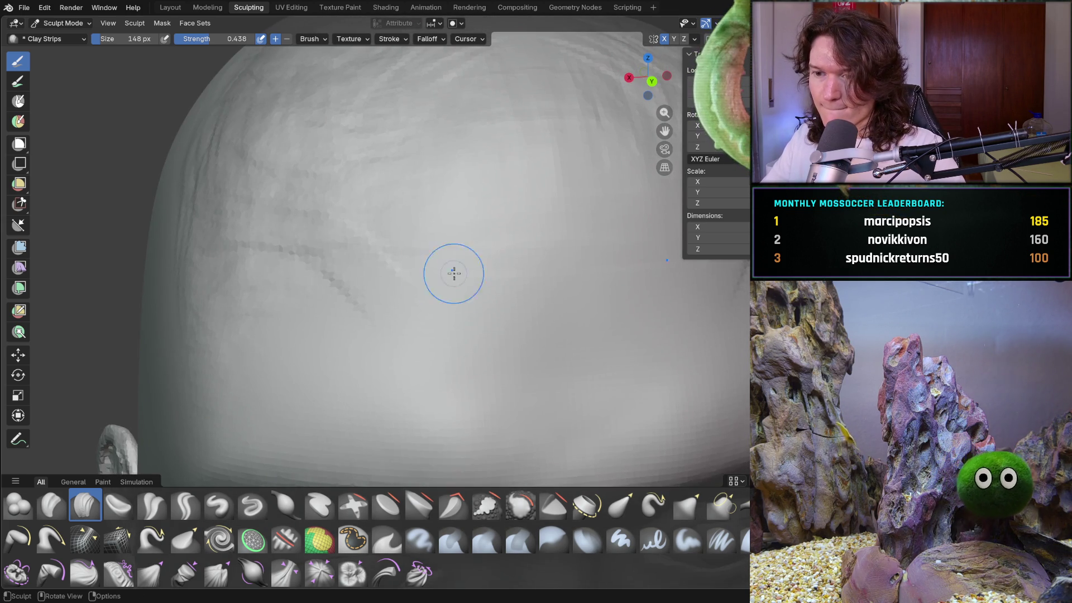
drag(366, 274, 435, 341)
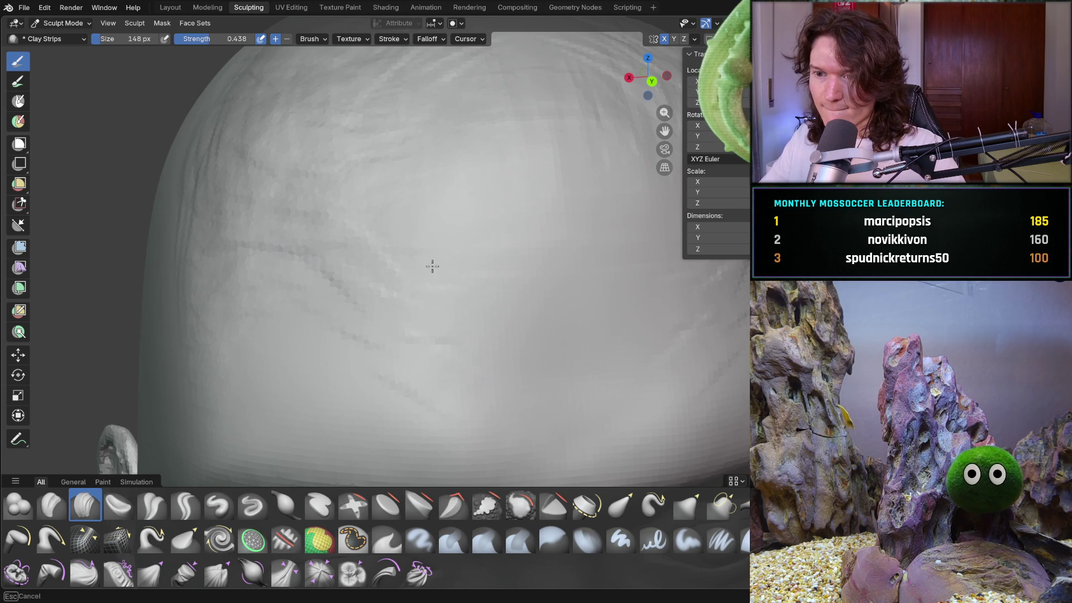
scroll(373, 150, down, 5)
- Lay two clay strips along the top edge of the head
mouse_move(380, 167)
middle_down()
mouse_move(390, 191)
mouse_move(383, 162)
mouse_move(404, 179)
middle_up()
scroll(403, 180, up, 5)
scroll(403, 180, down, 3)
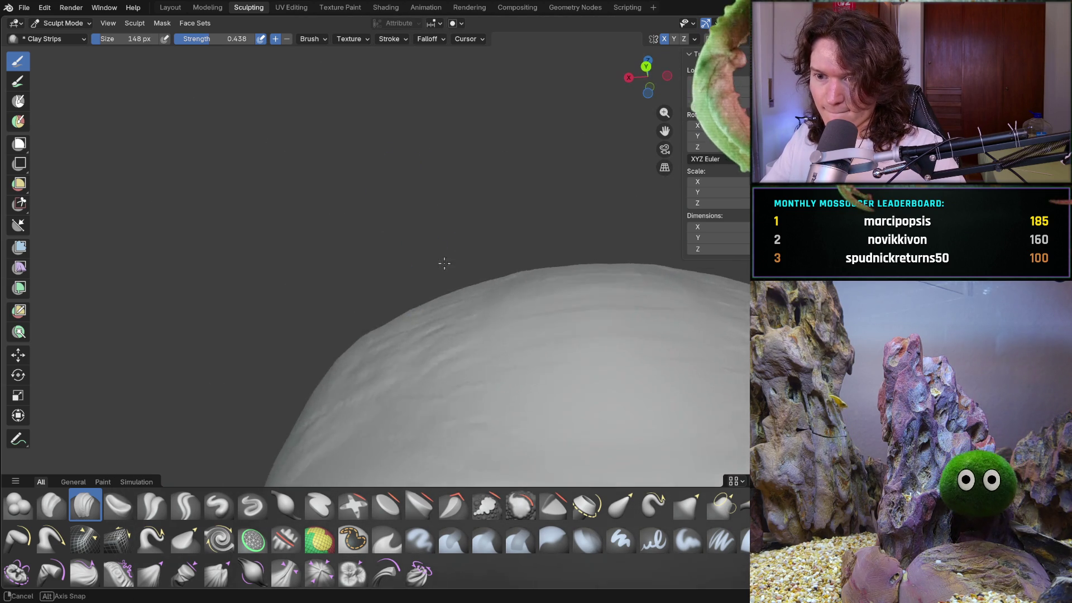
middle_drag(438, 259, 453, 284)
drag(436, 258, 522, 286)
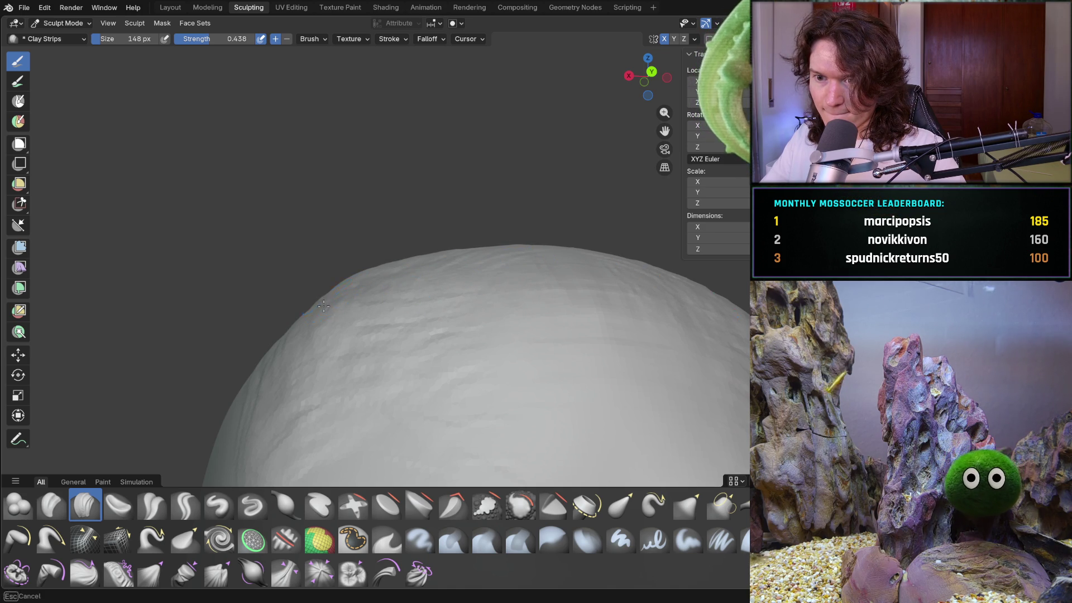
drag(364, 296, 340, 287)
mouse_move(309, 315)
middle_down()
mouse_move(370, 323)
mouse_move(491, 383)
mouse_move(605, 374)
mouse_move(323, 354)
mouse_move(525, 321)
middle_up()
scroll(525, 321, up, 3)
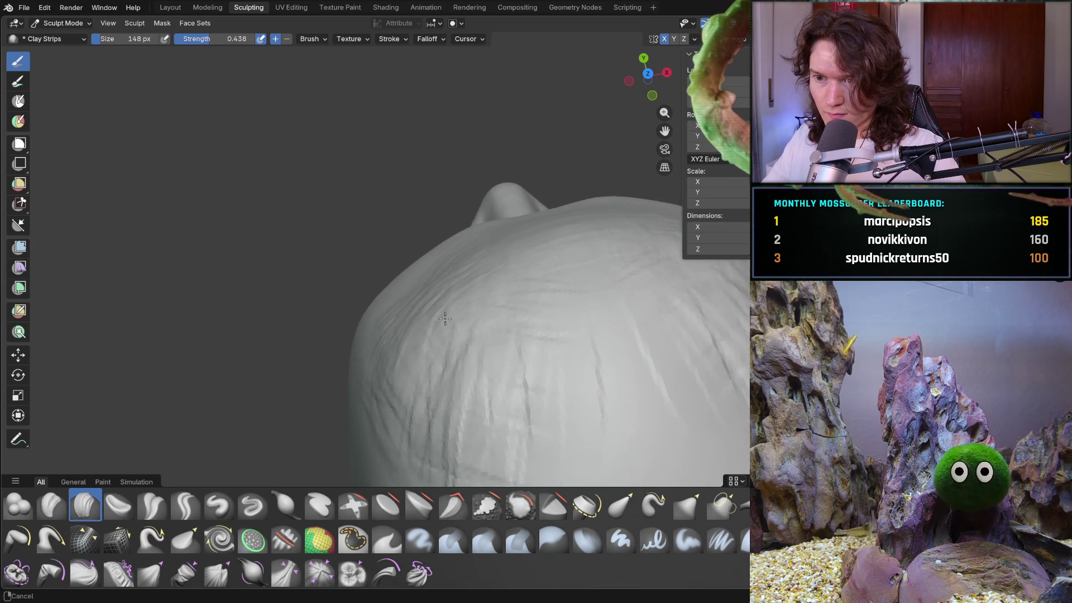
- Layer clay strips over the back of the skull and across the temple and forehead
drag(458, 316, 446, 318)
drag(459, 261, 391, 327)
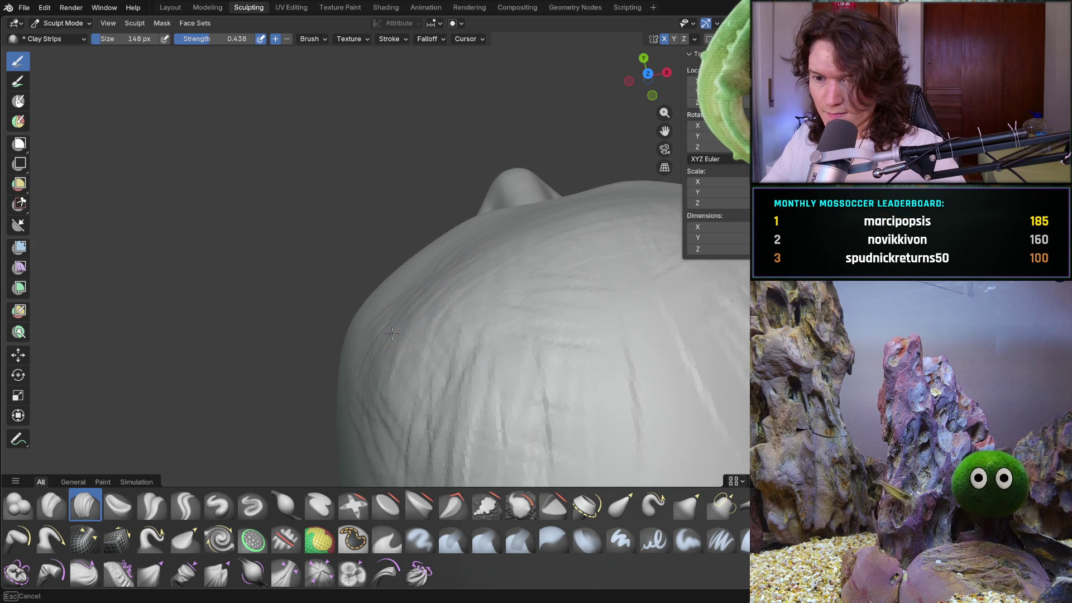
mouse_move(349, 361)
middle_down()
mouse_move(364, 295)
mouse_move(509, 268)
mouse_move(484, 278)
middle_up()
drag(484, 277, 445, 282)
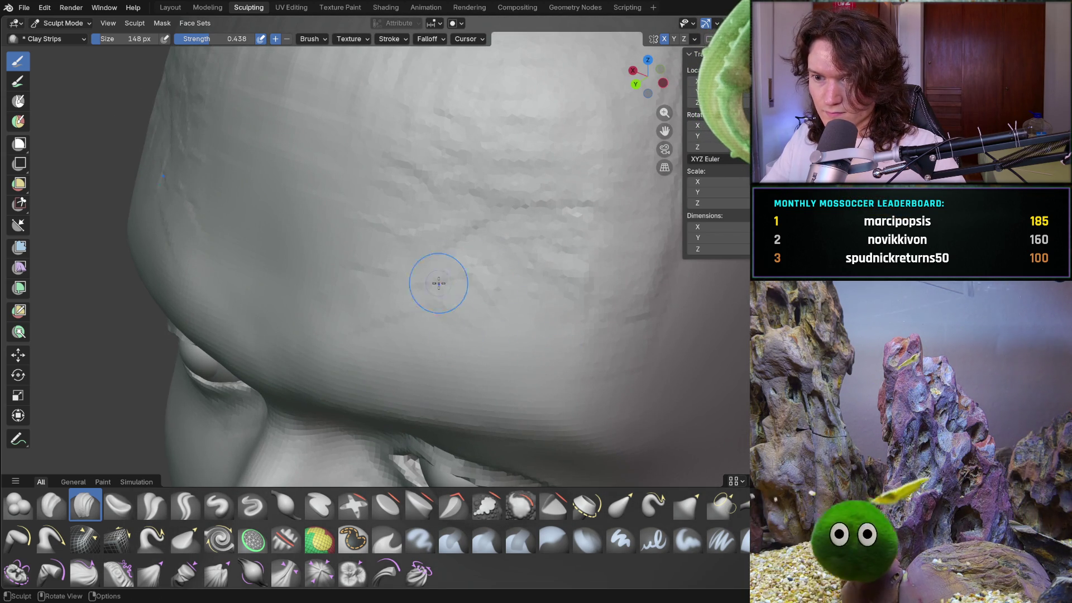
drag(522, 268, 491, 216)
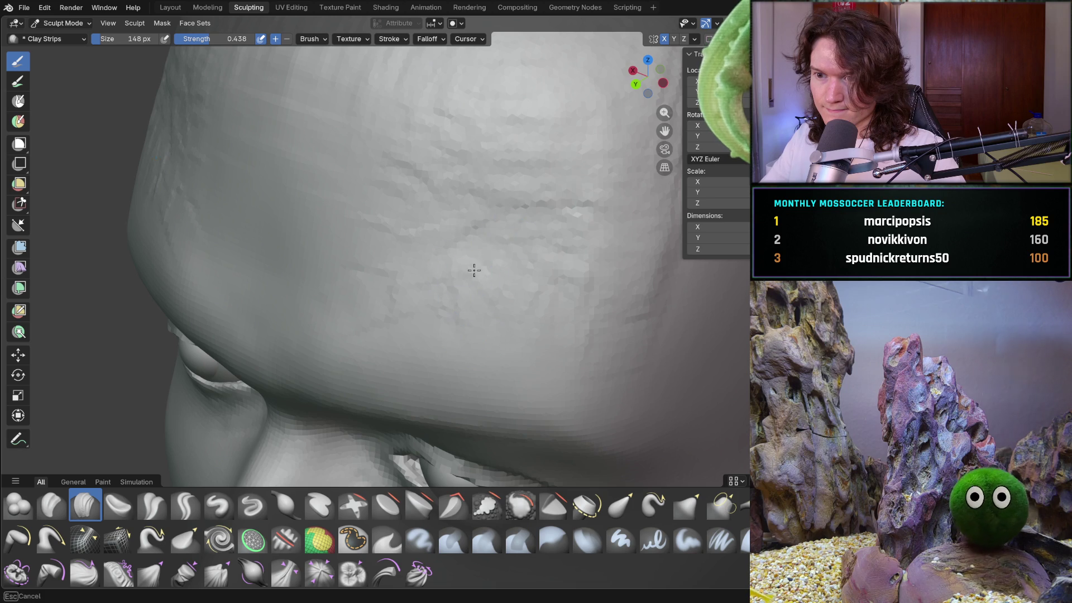
drag(429, 282, 508, 293)
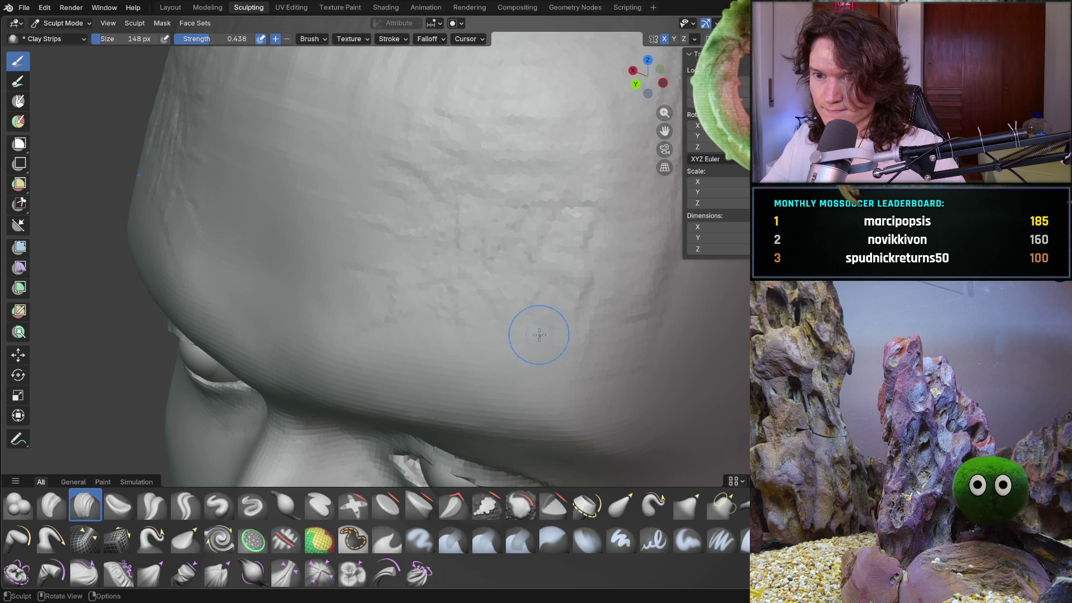
drag(391, 290, 365, 256)
mouse_move(365, 255)
middle_down()
mouse_move(375, 184)
mouse_move(335, 204)
mouse_move(346, 300)
mouse_move(385, 302)
mouse_move(441, 276)
mouse_move(480, 300)
mouse_move(501, 268)
middle_up()
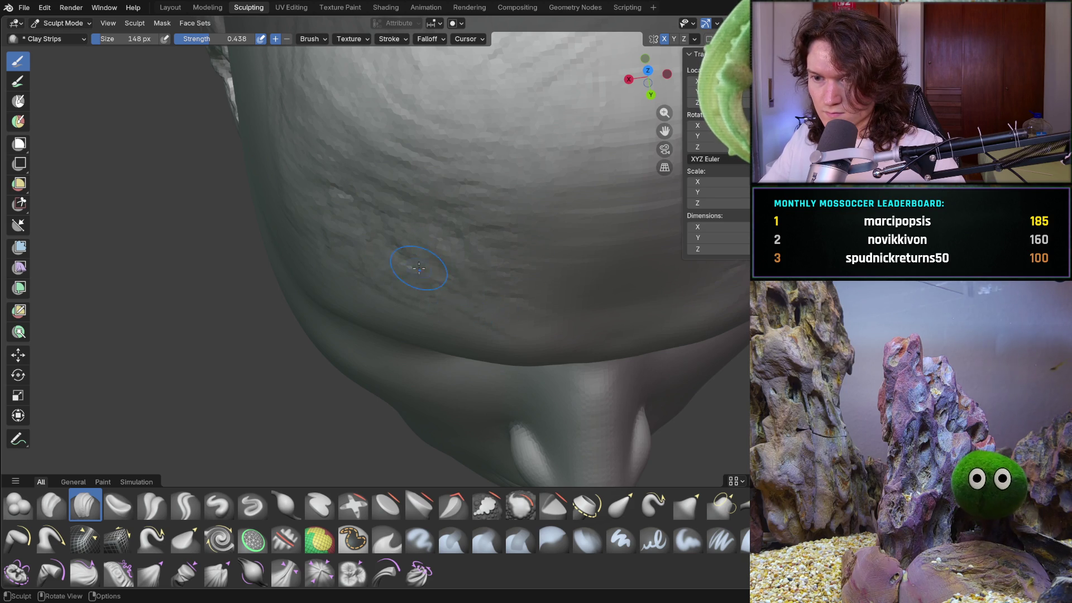
- Orbit around the head to check the cranium's silhouette and brow from several angles
mouse_move(487, 297)
middle_down()
mouse_move(461, 187)
mouse_move(399, 284)
mouse_move(434, 310)
mouse_move(466, 297)
middle_up()
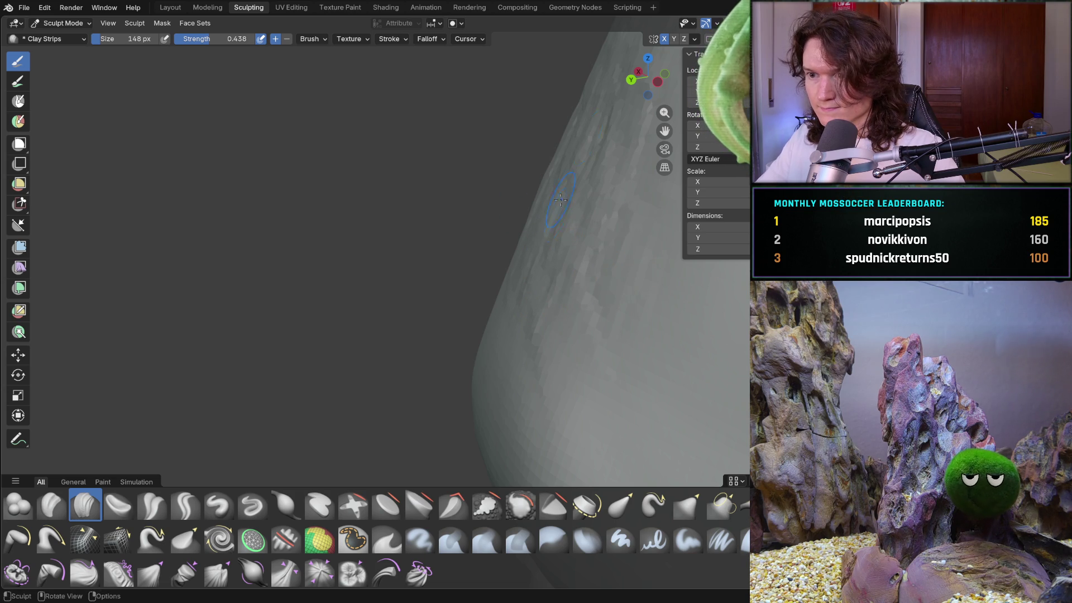
mouse_move(583, 253)
middle_down()
mouse_move(473, 274)
mouse_move(628, 277)
middle_up()
scroll(627, 277, down, 4)
middle_drag(575, 311, 669, 318)
scroll(670, 318, up, 5)
mouse_move(474, 305)
middle_down()
mouse_move(460, 301)
mouse_move(419, 341)
middle_up()
scroll(416, 343, up, 4)
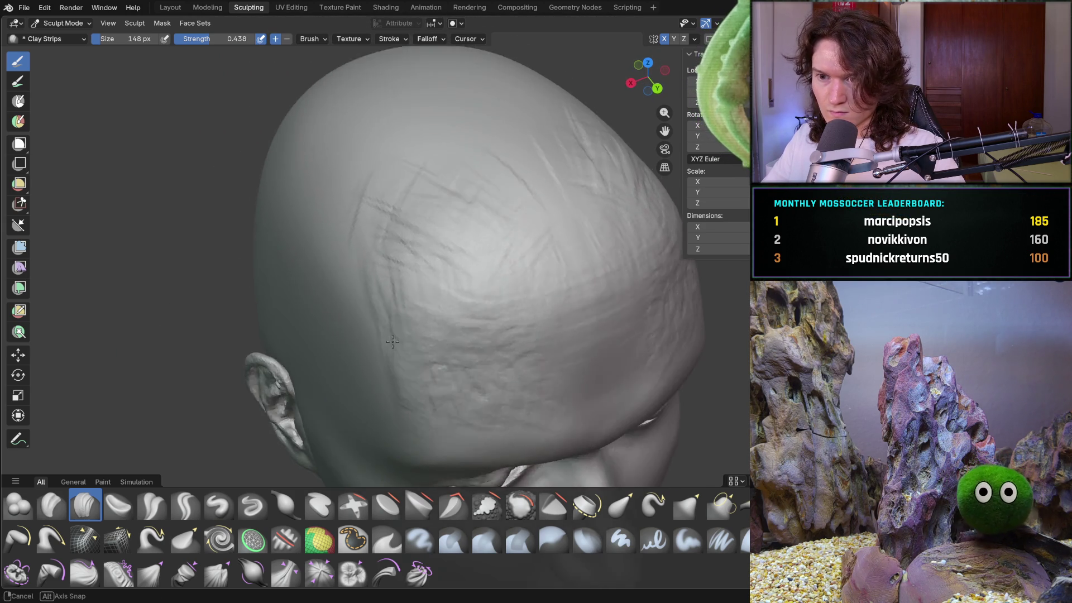
scroll(416, 342, up, 3)
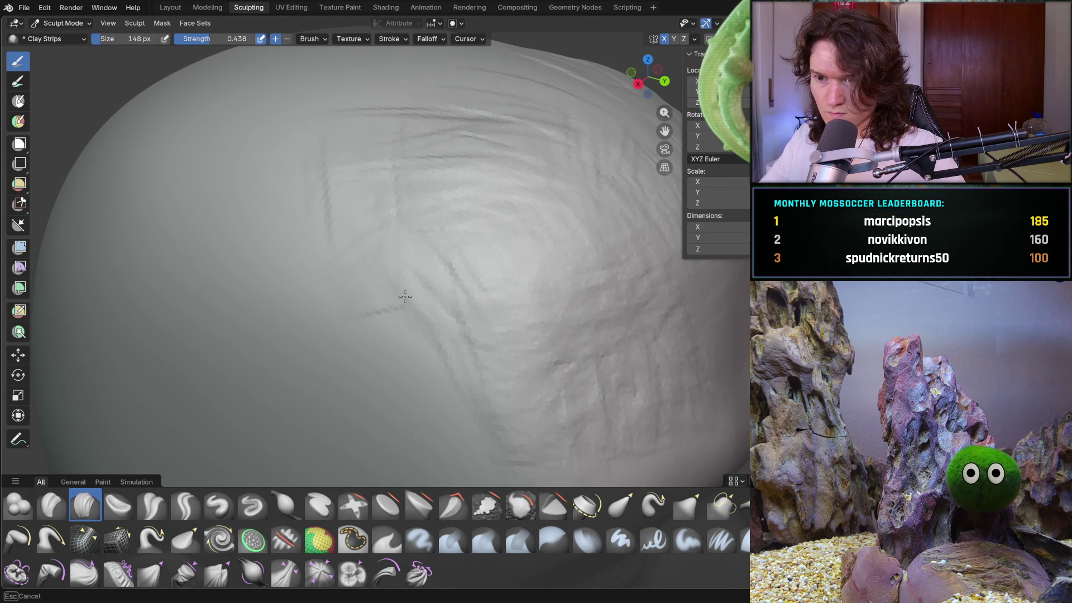
middle_drag(429, 334, 379, 309)
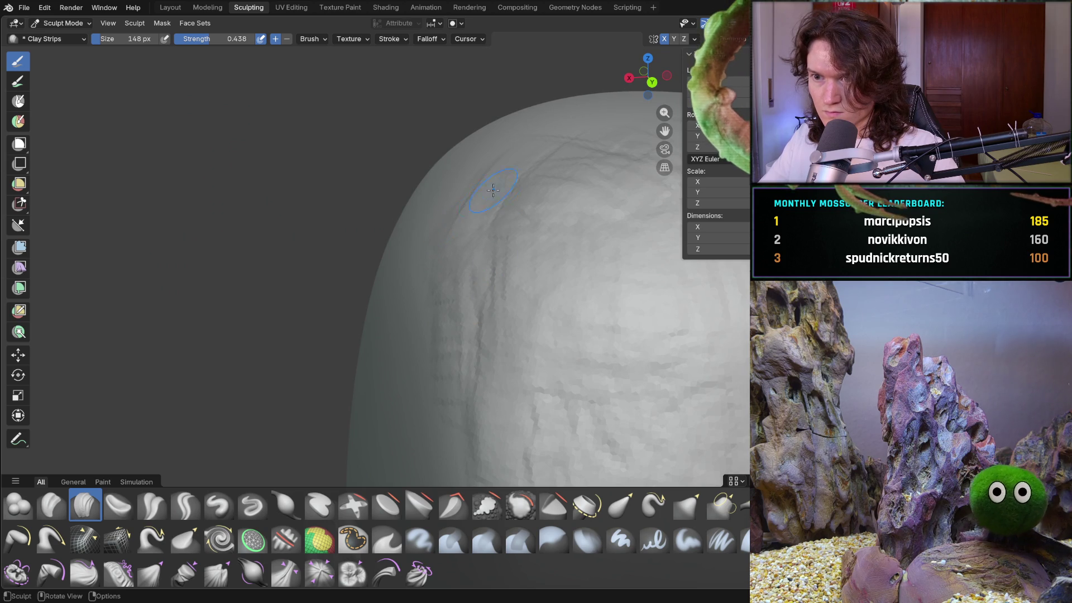
mouse_move(441, 429)
middle_down()
mouse_move(385, 376)
mouse_move(363, 312)
mouse_move(370, 295)
middle_up()
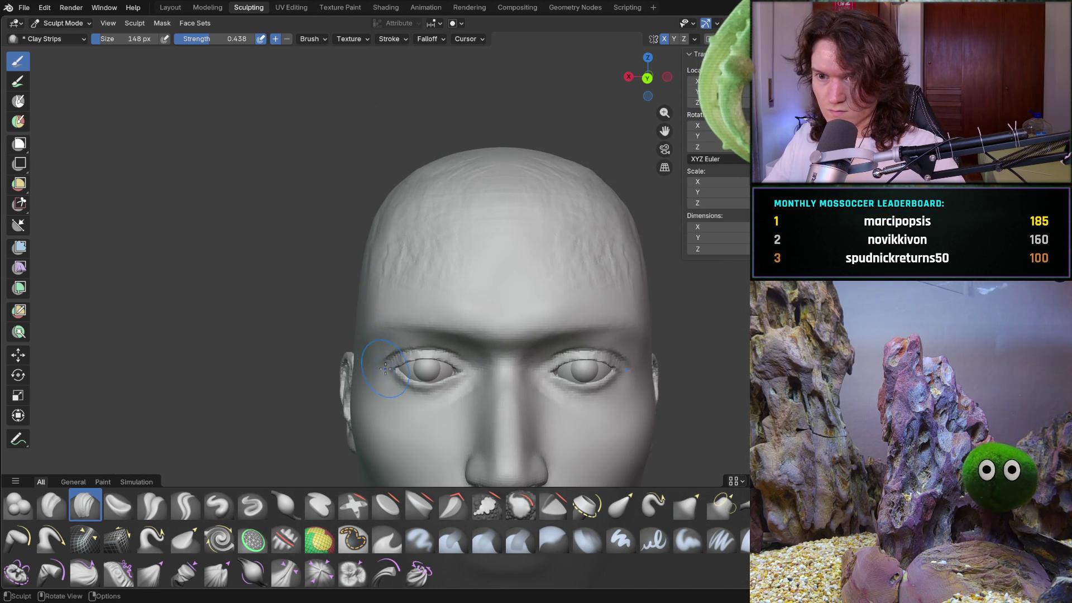
mouse_move(351, 348)
middle_down()
mouse_move(392, 321)
mouse_move(380, 302)
middle_up()
scroll(402, 321, up, 3)
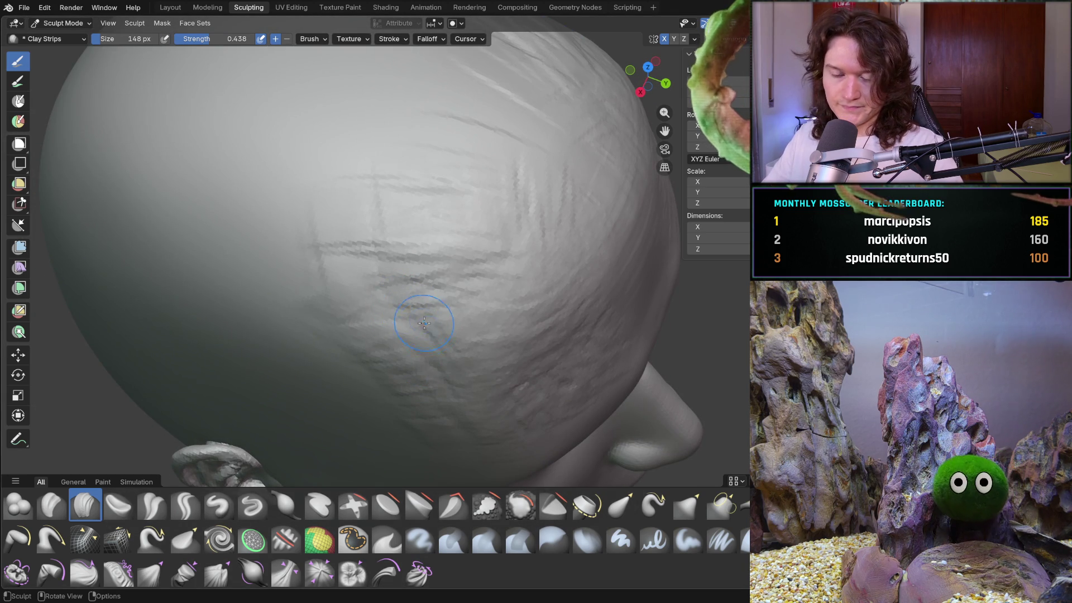
- Switch to the Smooth brush with size 482 px and strength 0.402
key(shift+s)
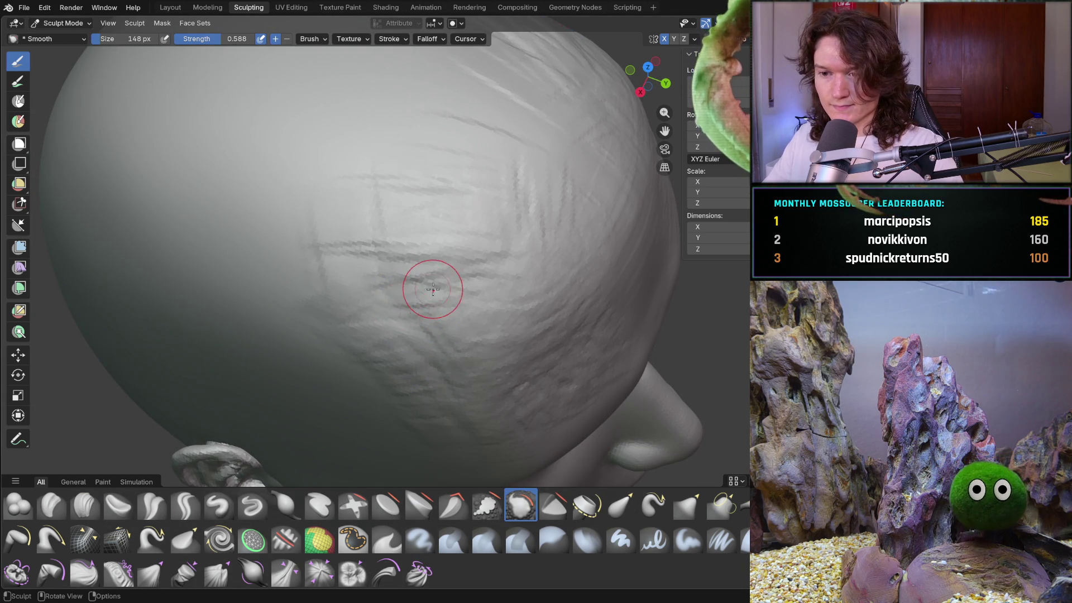
key(f)
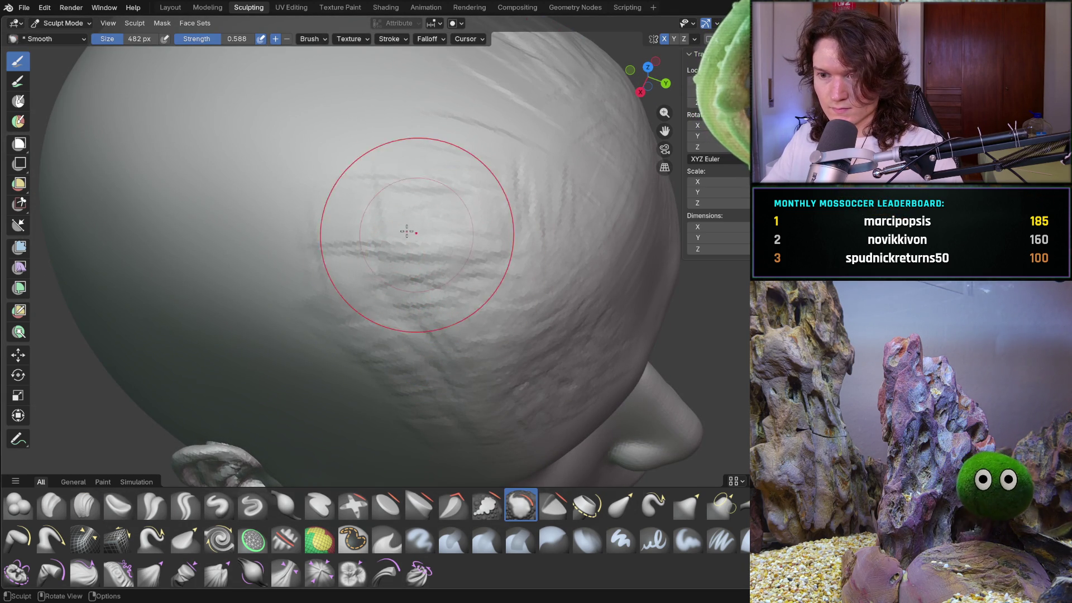
click(451, 195)
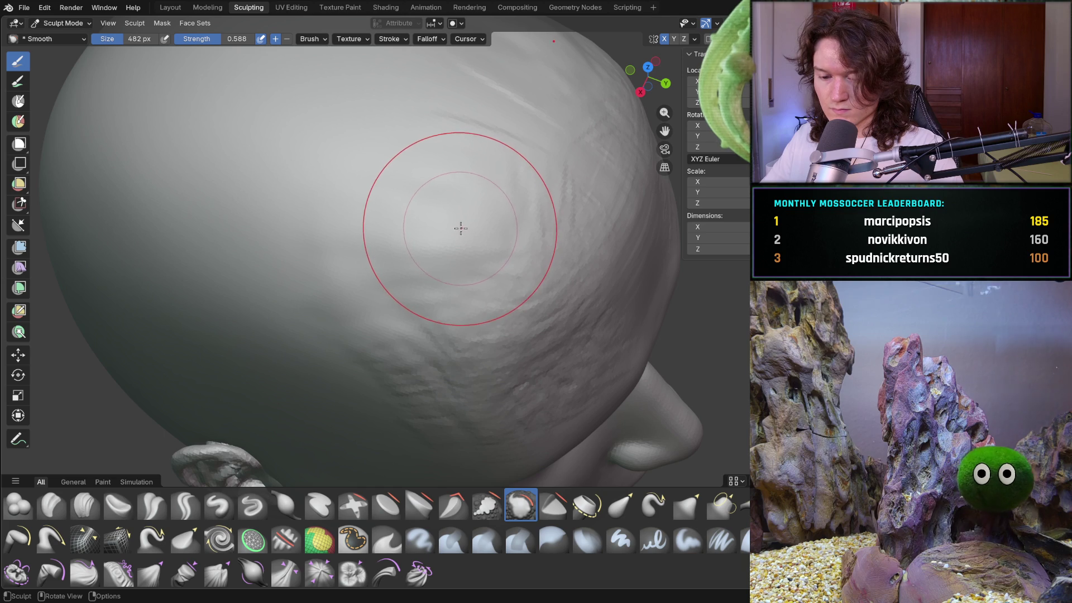
key(shift+f)
click(454, 227)
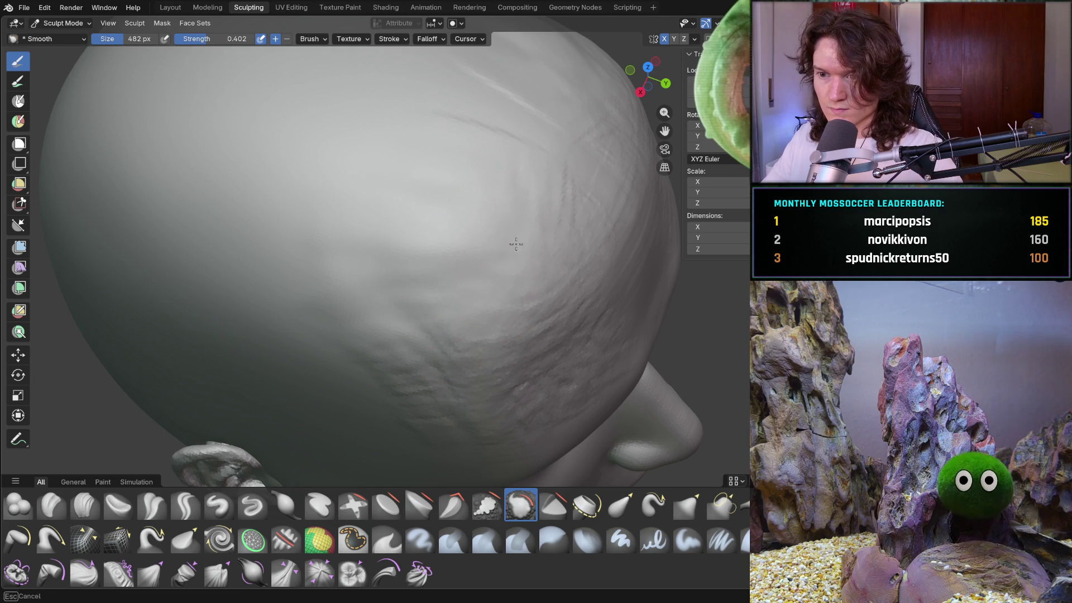
- Turn the head to face the brow and smooth the forehead with a 360 px brush
middle_drag(468, 381, 555, 275)
mouse_move(584, 344)
middle_down()
mouse_move(572, 256)
mouse_move(631, 252)
mouse_move(586, 239)
mouse_move(597, 241)
mouse_move(499, 265)
mouse_move(424, 249)
middle_up()
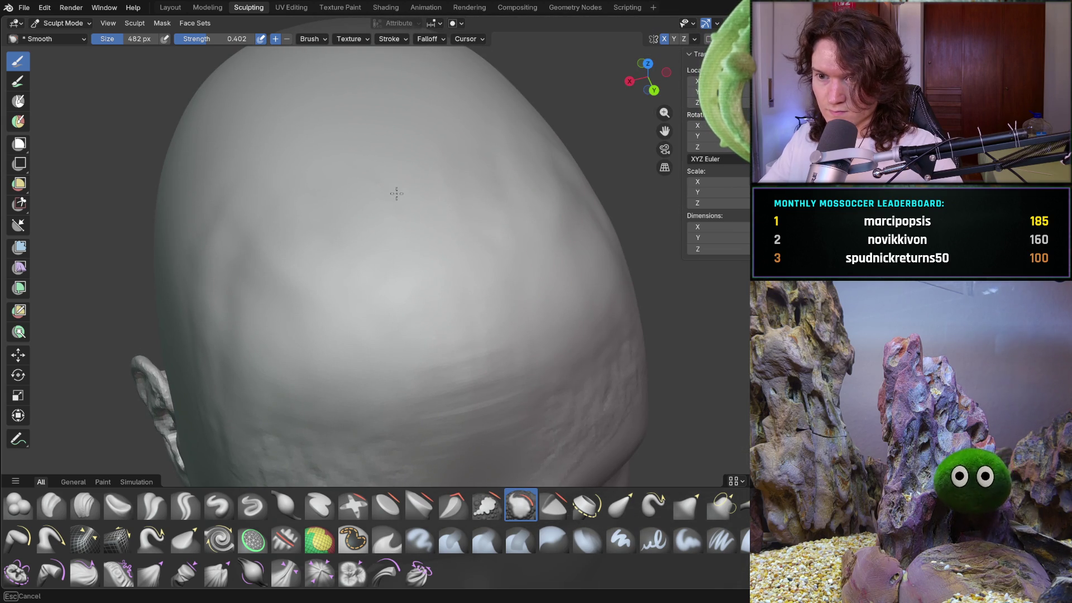
middle_drag(476, 423, 396, 313)
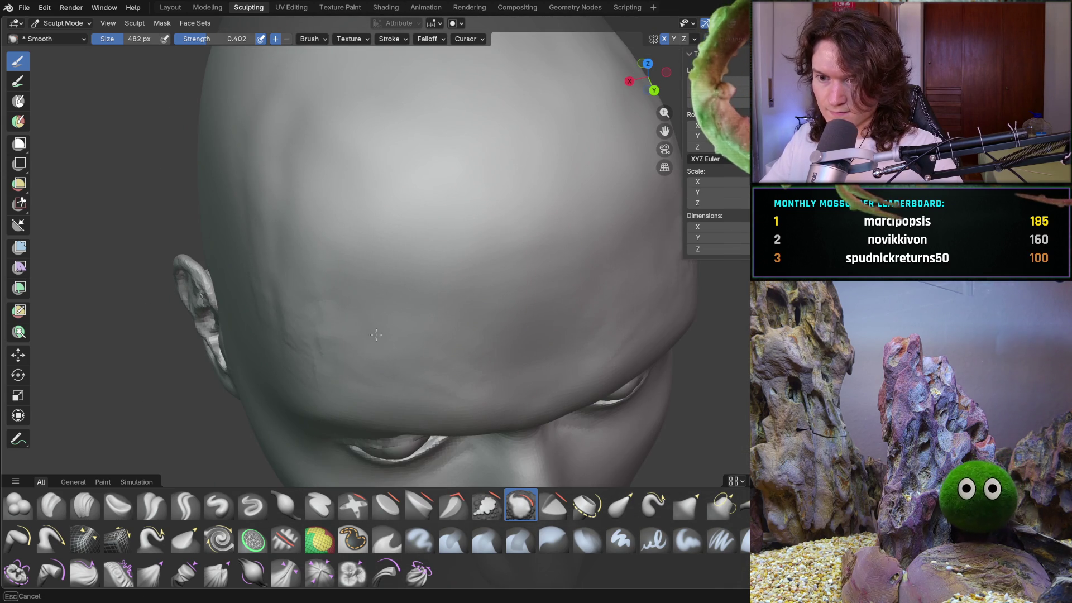
mouse_move(255, 207)
middle_down()
mouse_move(281, 275)
mouse_move(307, 216)
middle_up()
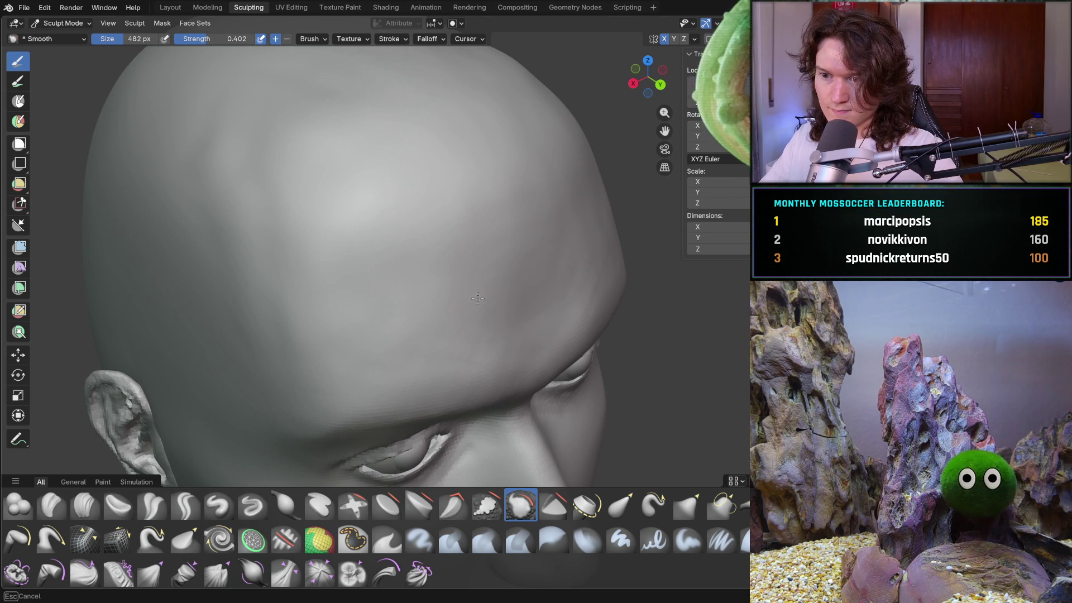
middle_drag(474, 300, 473, 299)
mouse_move(306, 276)
middle_down()
mouse_move(263, 243)
mouse_move(256, 270)
mouse_move(319, 295)
mouse_move(359, 257)
mouse_move(369, 164)
mouse_move(383, 315)
mouse_move(318, 290)
middle_up()
scroll(280, 256, up, 3)
key(bracketleft)
key(bracketleft)
key(bracketleft)
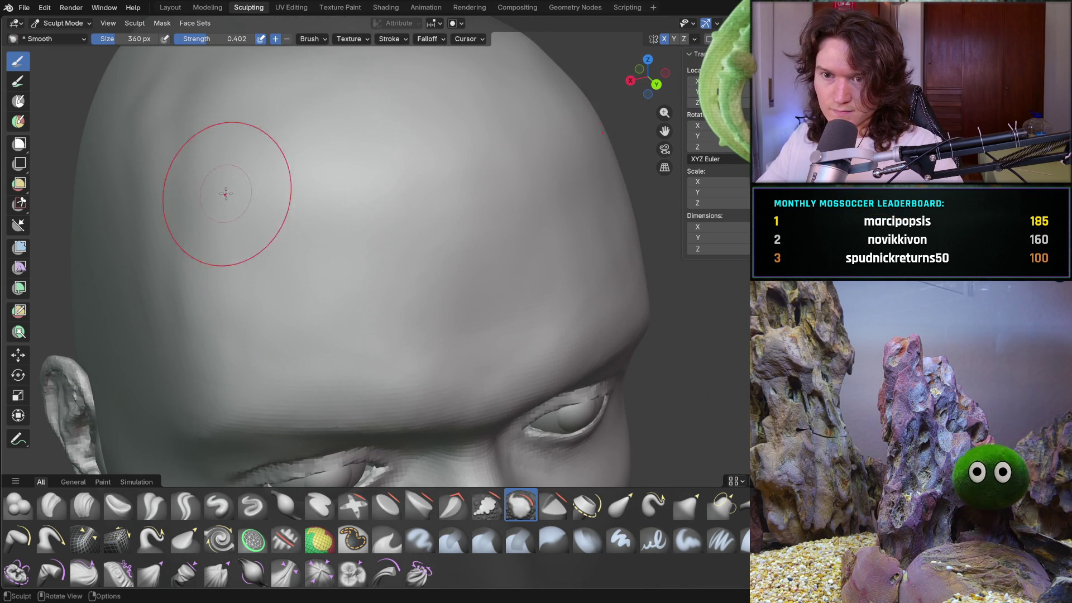
drag(234, 200, 184, 152)
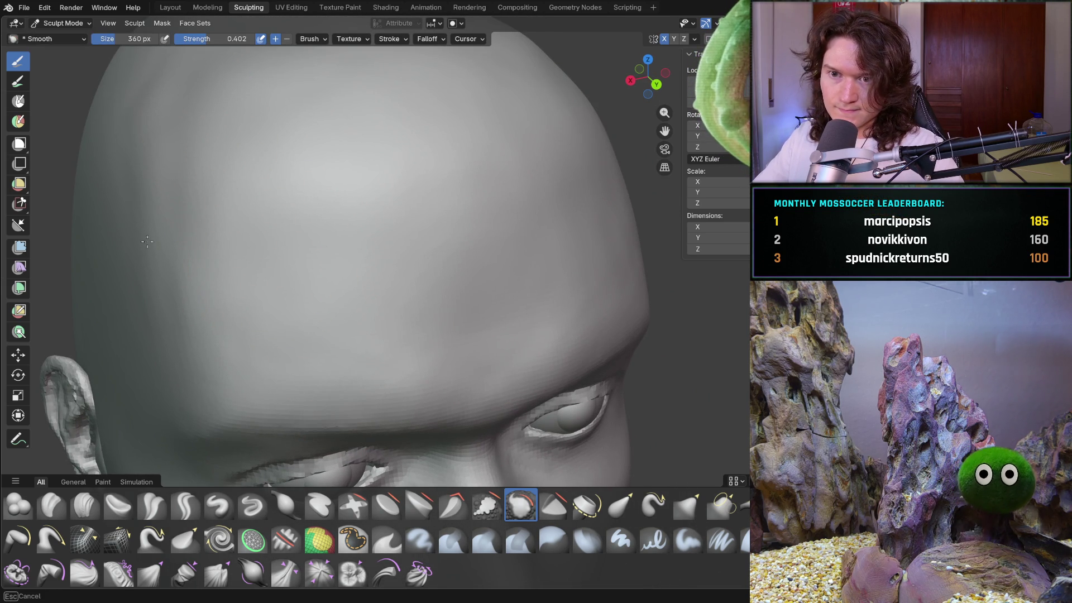
- Smooth the front of the cranium, then switch back to the Clay Strips brush
middle_drag(113, 189, 238, 216)
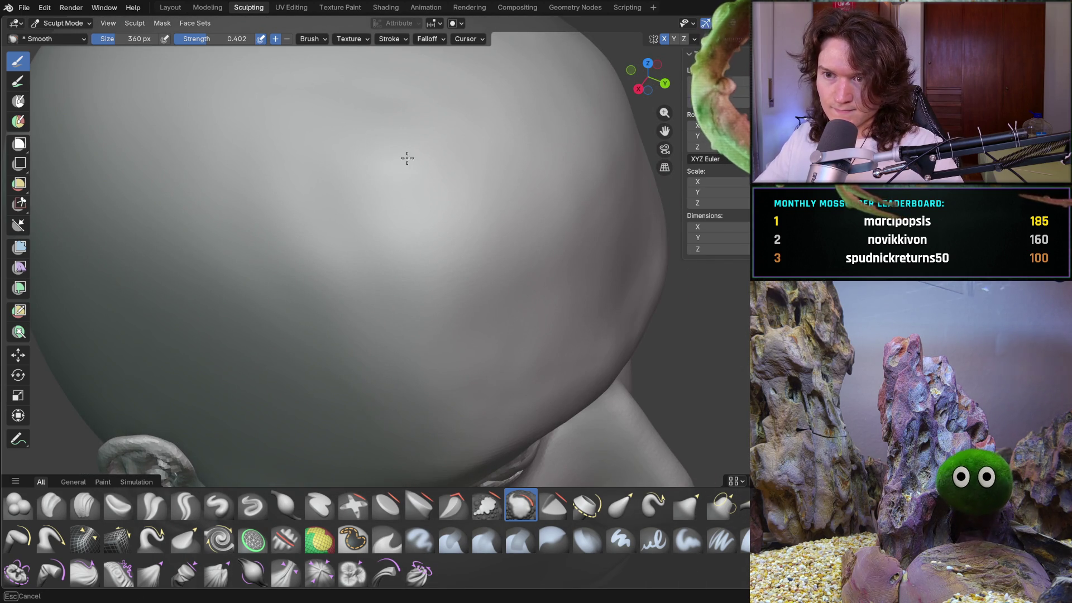
middle_drag(464, 139, 465, 141)
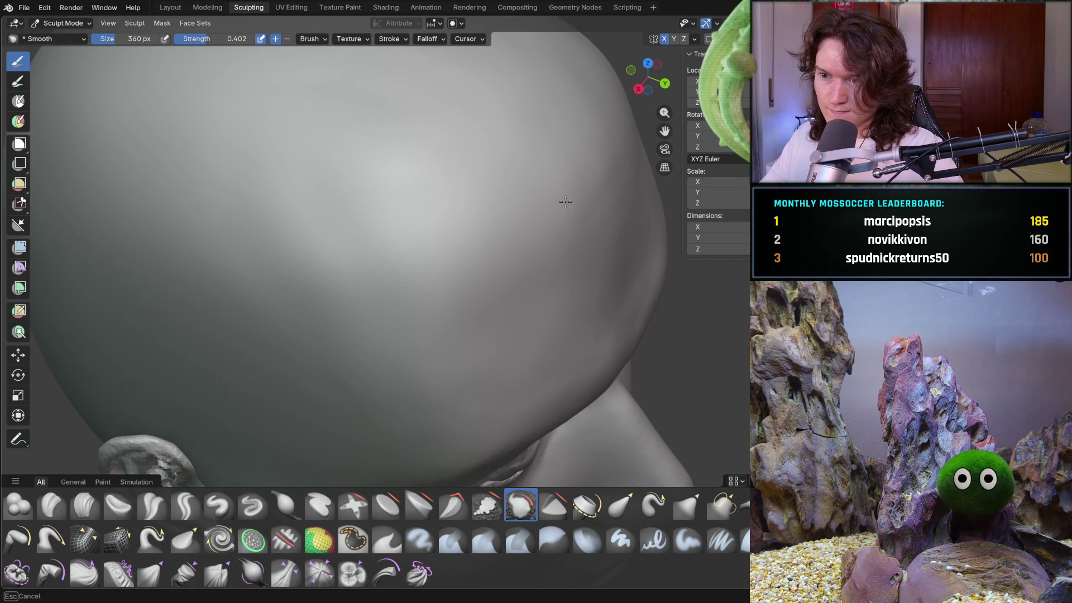
mouse_move(566, 43)
ctrl+middle_down()
mouse_move(520, 158)
mouse_move(391, 299)
mouse_move(342, 293)
mouse_move(392, 354)
mouse_move(435, 371)
ctrl+middle_up()
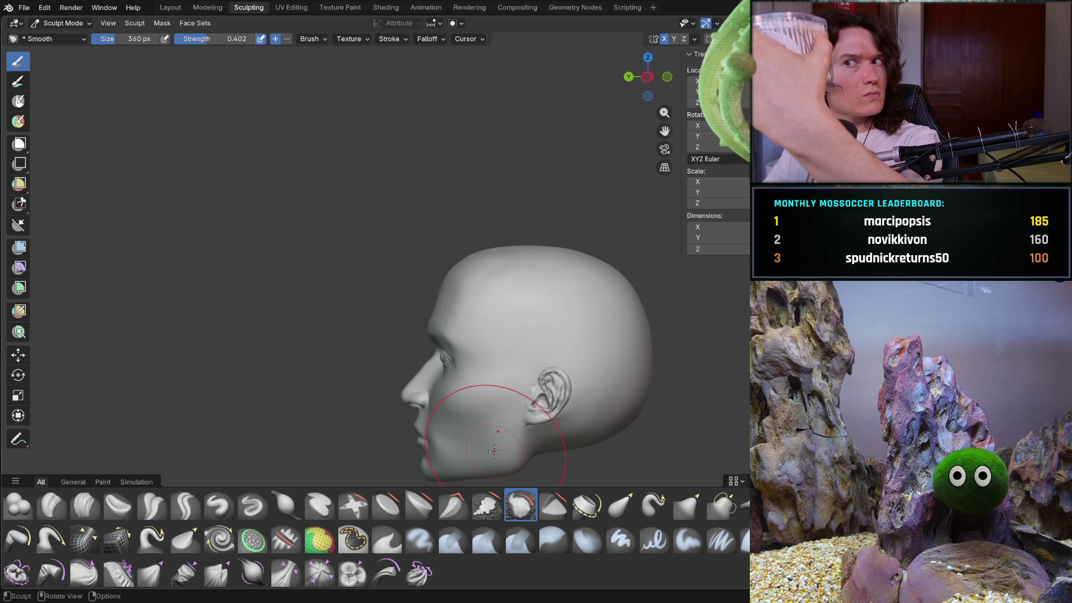
mouse_move(534, 337)
middle_down()
mouse_move(441, 327)
mouse_move(457, 281)
middle_up()
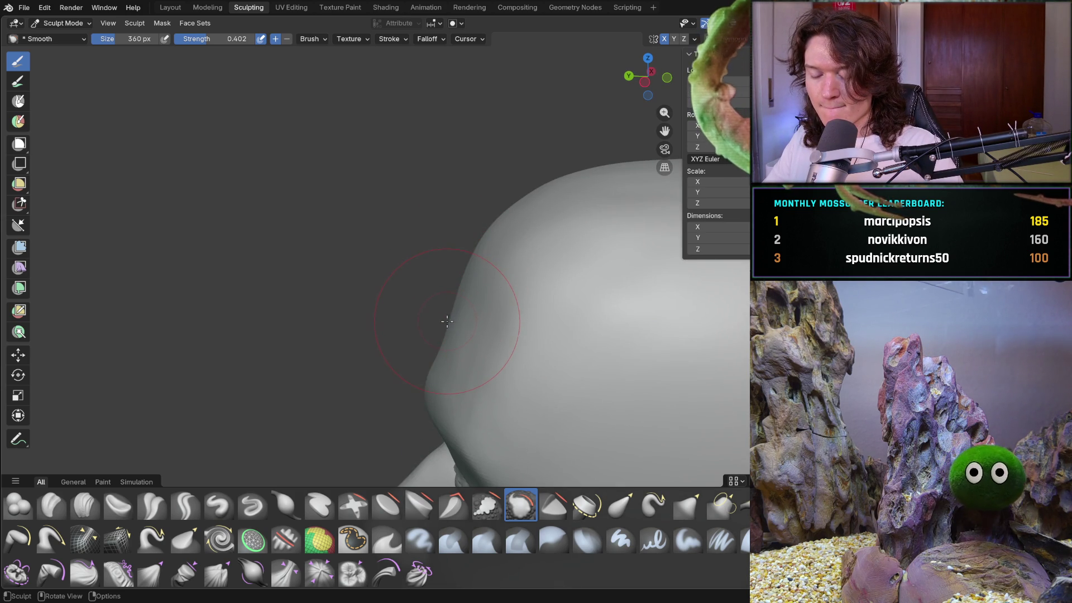
mouse_move(442, 324)
middle_down()
mouse_move(478, 292)
mouse_move(425, 302)
middle_up()
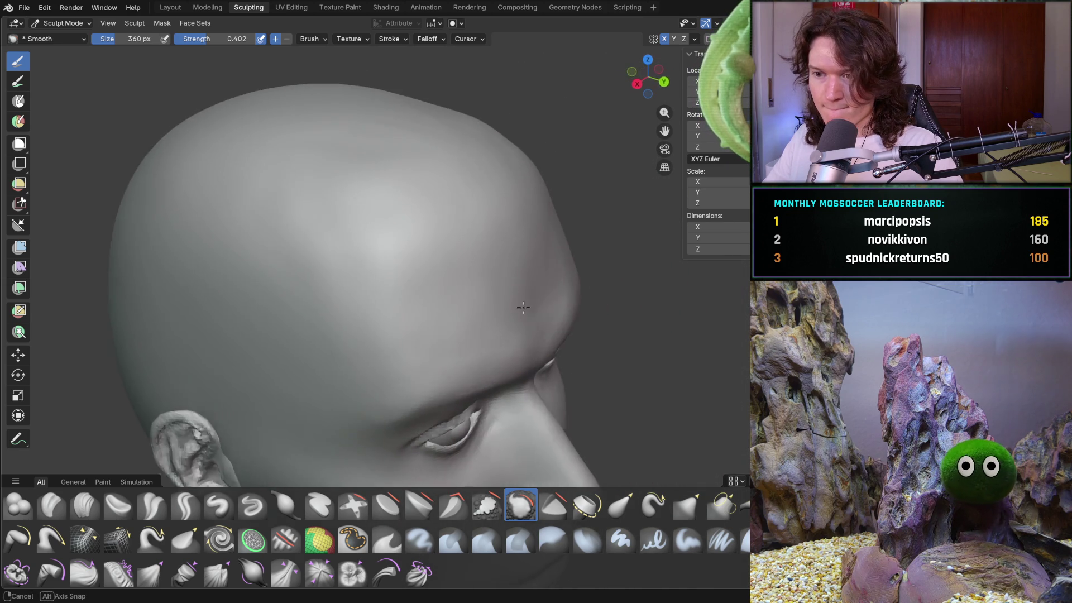
scroll(425, 301, up, 4)
click(86, 505)
- Shrink the Clay Strips brush from 274 px down to 236 px
key(f)
click(292, 330)
scroll(292, 330, down, 4)
middle_drag(292, 330, 364, 336)
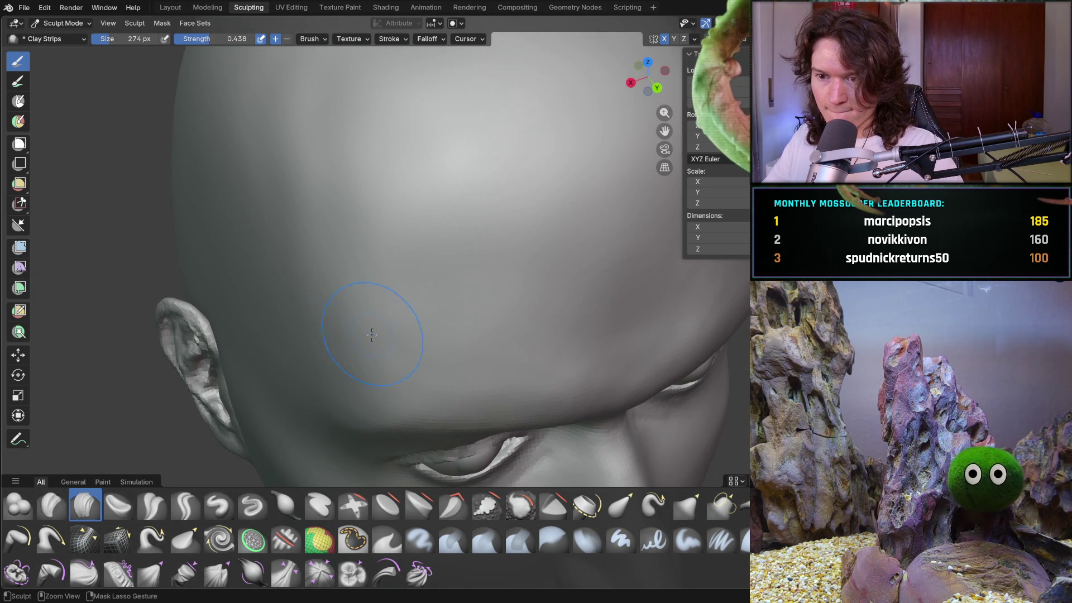
key(f)
click(371, 326)
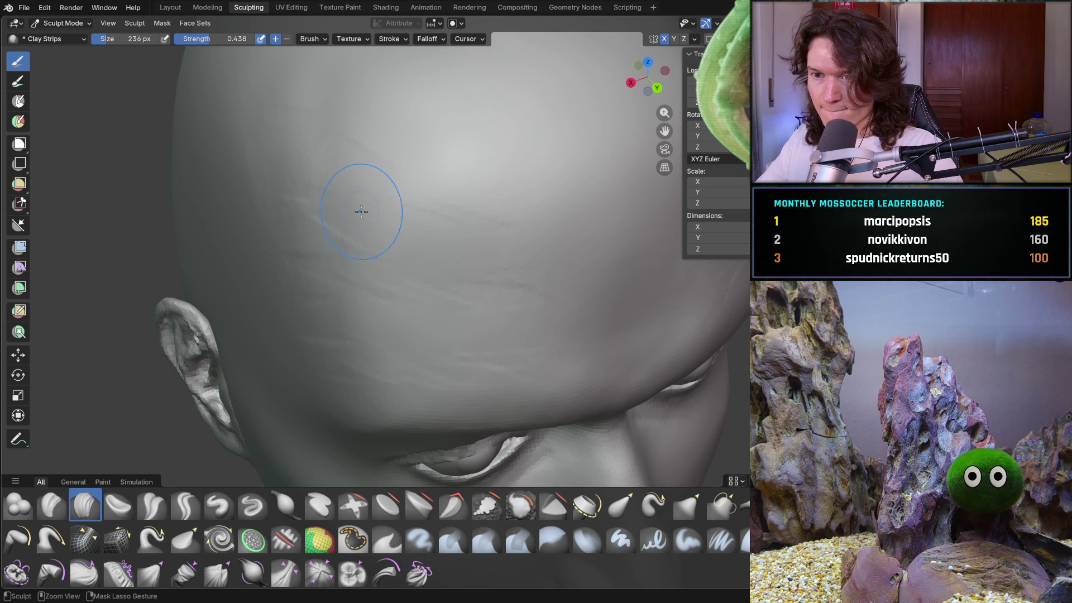
- Build curved clay strip ridges across the forehead
mouse_move(519, 201)
middle_down()
mouse_move(491, 239)
mouse_move(359, 290)
middle_up()
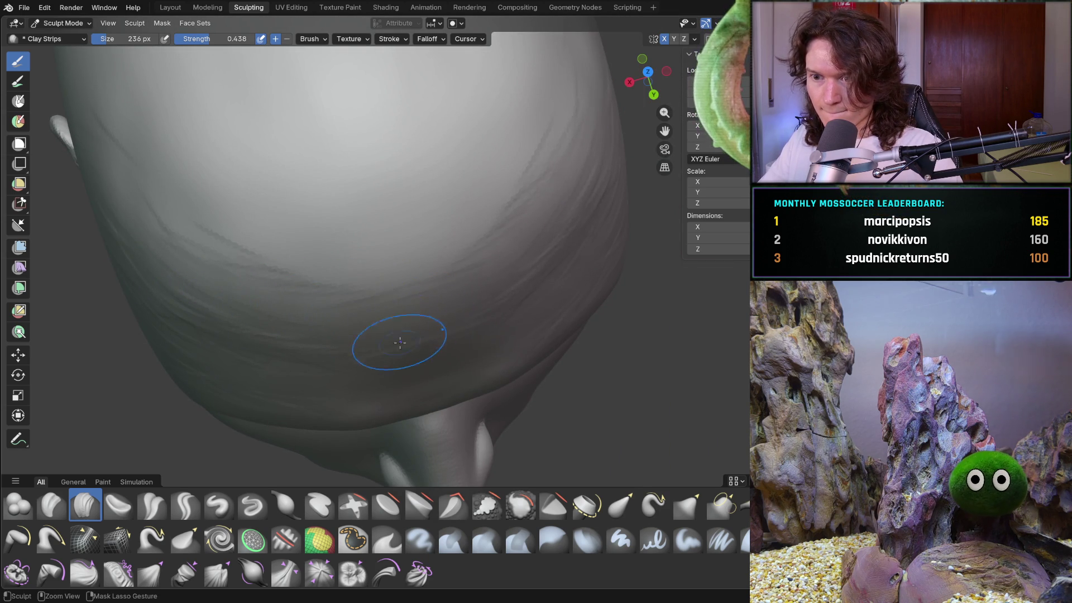
middle_drag(367, 361, 337, 343)
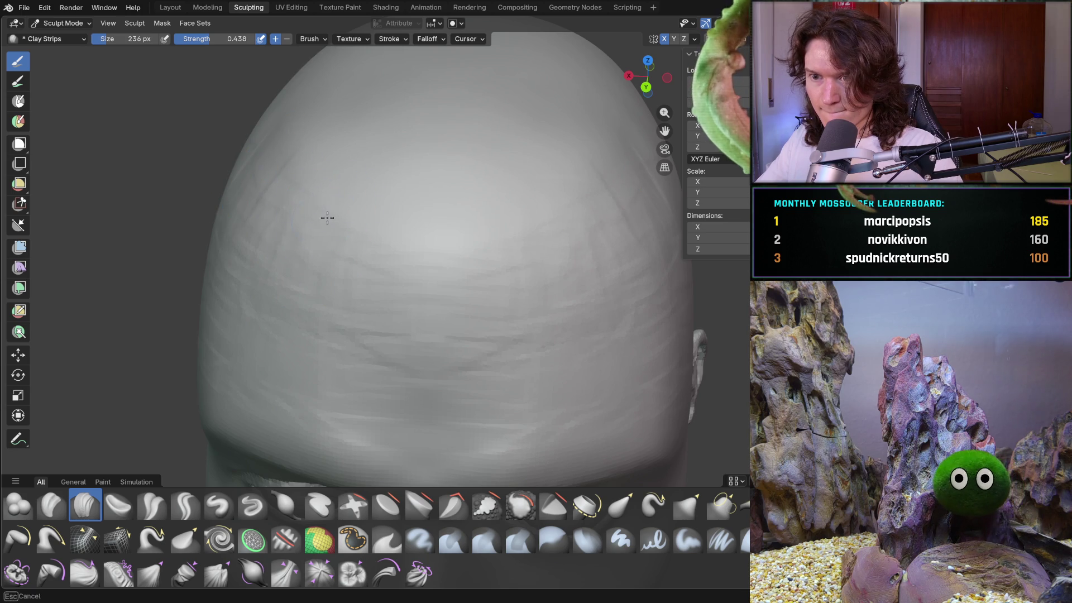
mouse_move(427, 340)
middle_down()
mouse_move(363, 319)
mouse_move(275, 256)
mouse_move(234, 274)
mouse_move(299, 264)
mouse_move(304, 229)
middle_up()
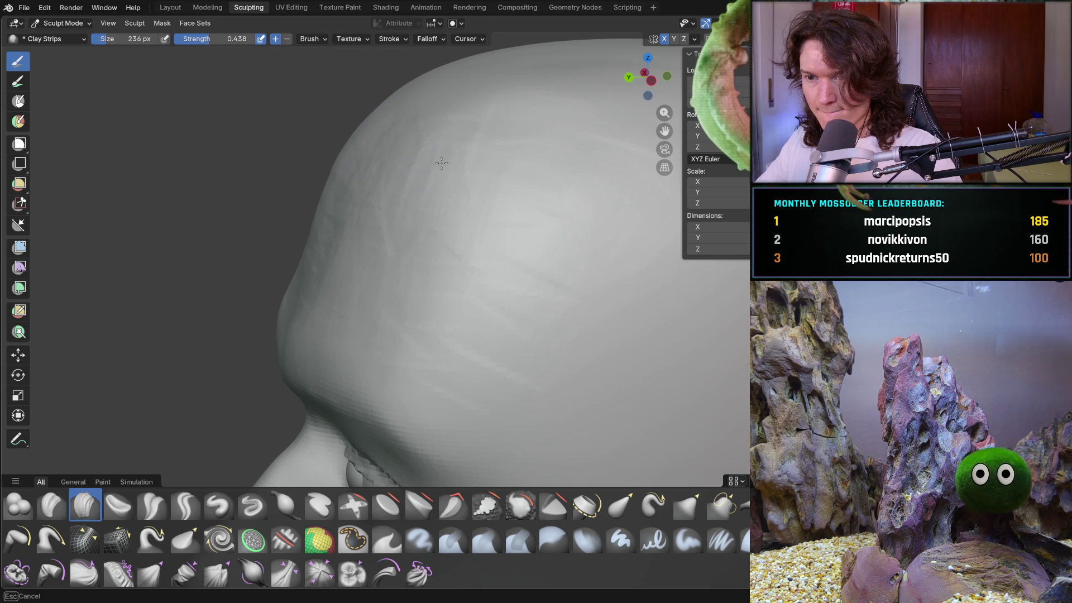
mouse_move(407, 323)
middle_down()
mouse_move(467, 270)
mouse_move(521, 296)
middle_up()
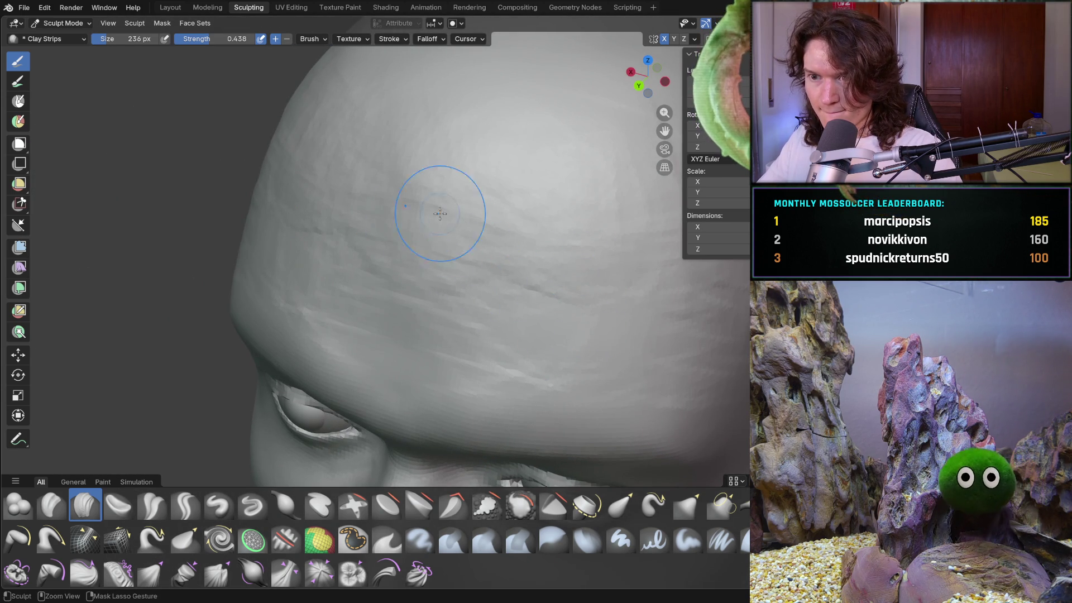
mouse_move(483, 204)
middle_down()
mouse_move(403, 321)
mouse_move(412, 336)
middle_up()
drag(471, 356, 512, 367)
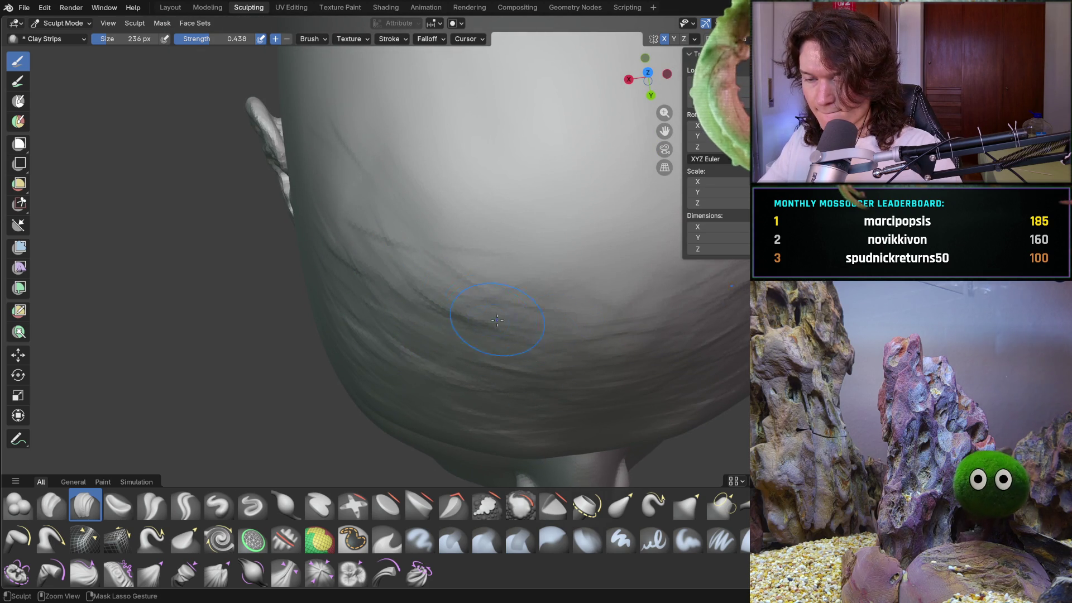
drag(443, 293, 337, 246)
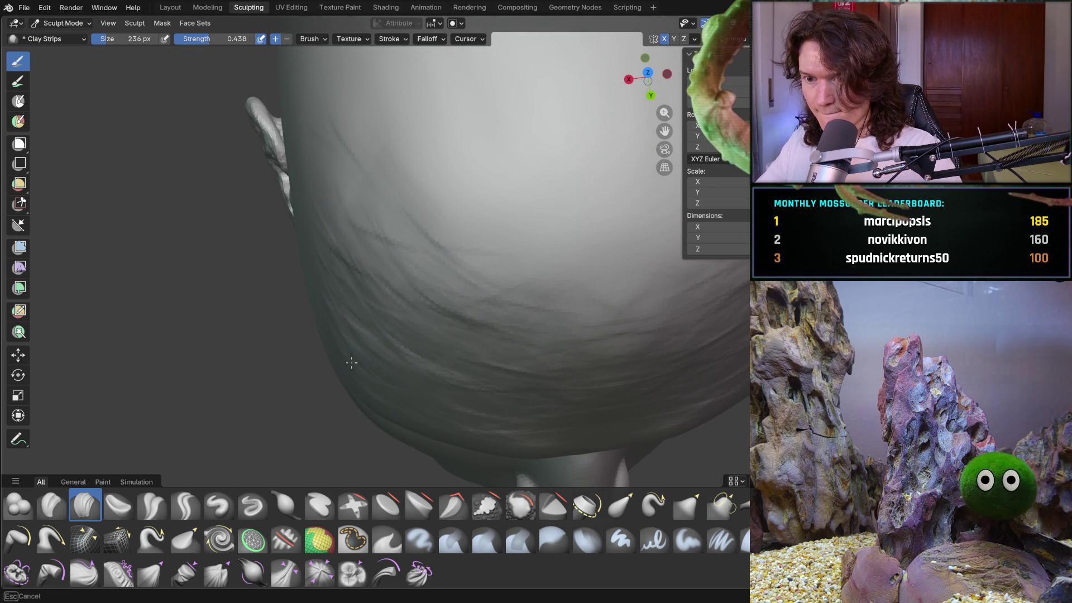
mouse_move(569, 370)
middle_down()
mouse_move(678, 240)
mouse_move(591, 307)
mouse_move(580, 278)
mouse_move(457, 304)
middle_up()
scroll(458, 304, up, 3)
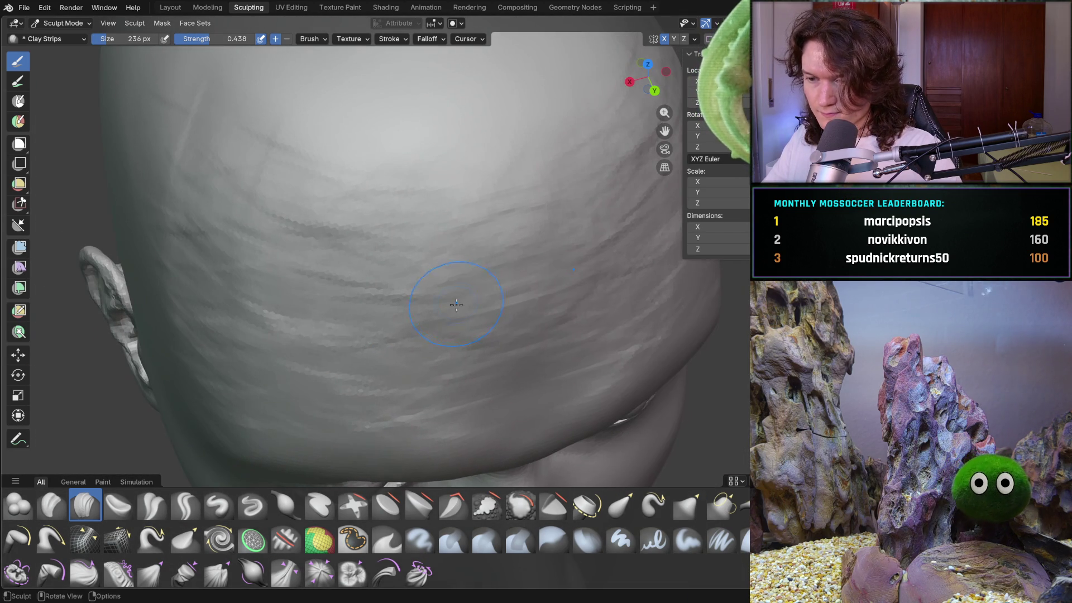
mouse_move(524, 324)
mouse_down()
mouse_move(458, 312)
mouse_move(469, 279)
mouse_move(559, 268)
mouse_up()
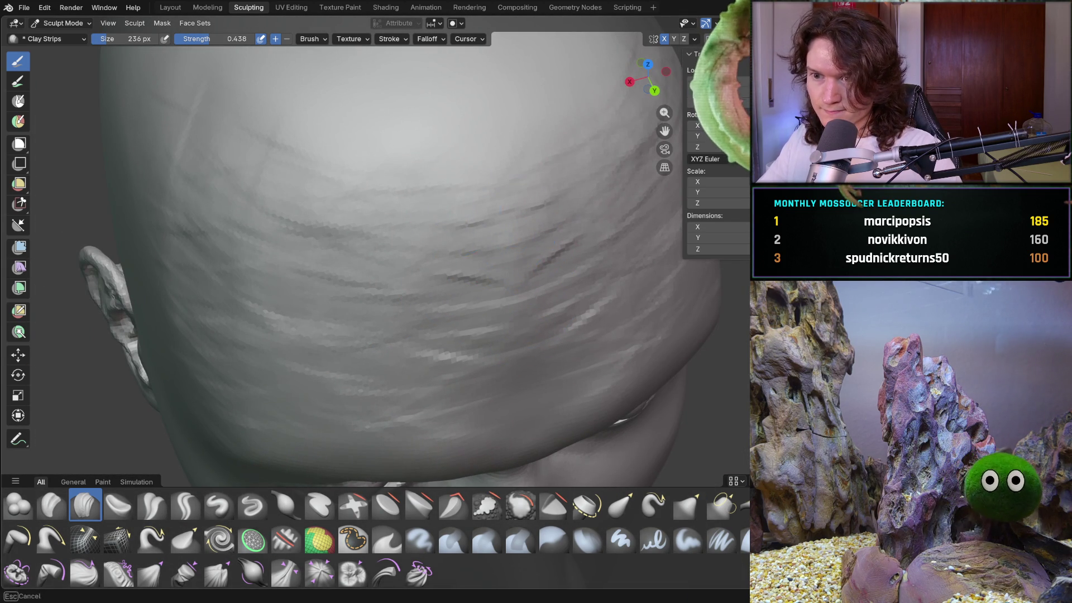
- Sweep clay strips down the sides of the cranium, checking the side profile and top
middle_drag(250, 196, 121, 164)
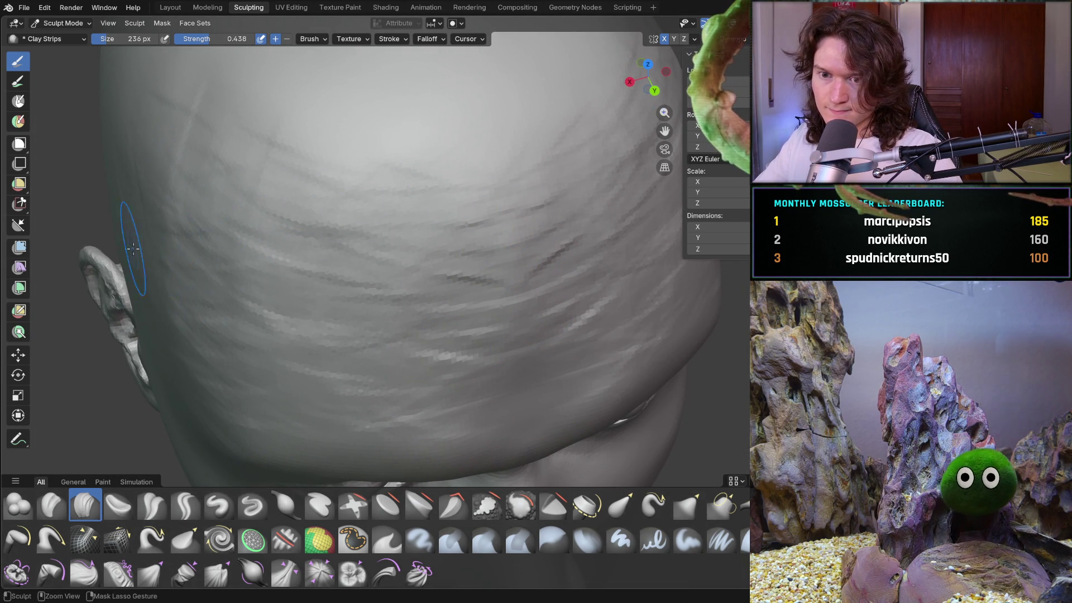
mouse_move(198, 251)
mouse_down()
mouse_move(246, 212)
mouse_move(531, 326)
mouse_up()
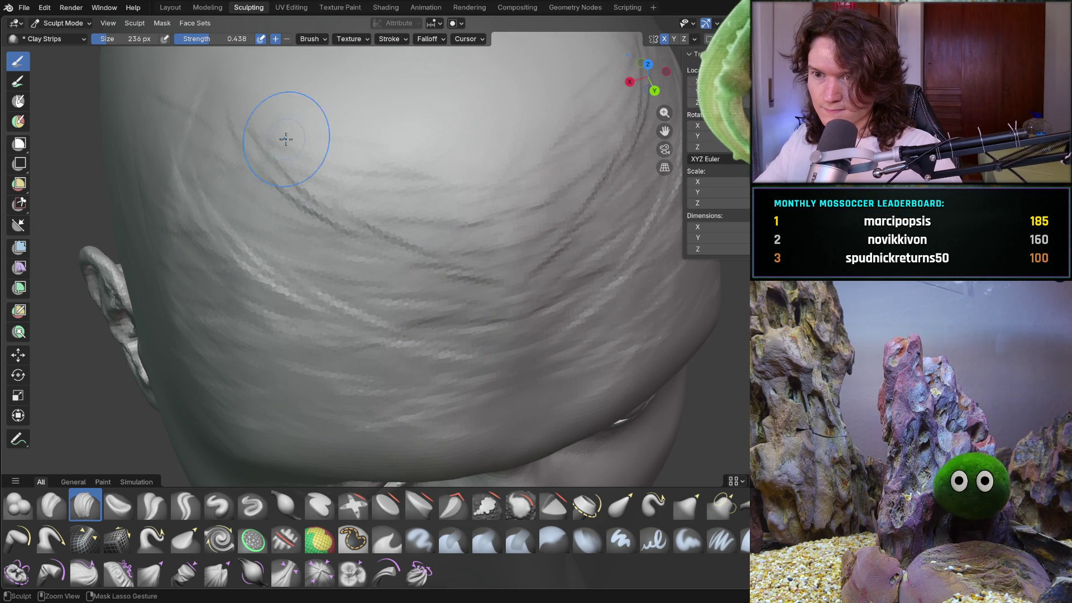
mouse_move(406, 162)
mouse_down()
mouse_move(391, 201)
mouse_move(454, 263)
mouse_move(472, 319)
mouse_up()
scroll(472, 318, down, 8)
mouse_move(473, 319)
middle_down()
mouse_move(600, 233)
mouse_move(584, 233)
mouse_move(526, 280)
middle_up()
scroll(526, 280, up, 6)
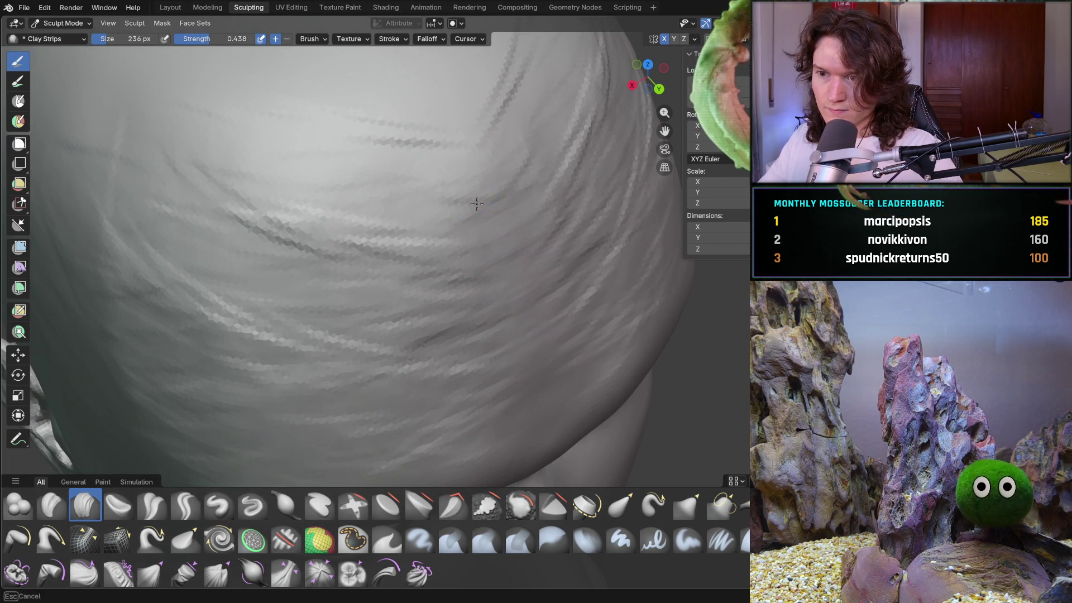
scroll(462, 120, down, 5)
mouse_move(461, 120)
middle_down()
mouse_move(316, 215)
mouse_move(429, 255)
mouse_move(487, 212)
middle_up()
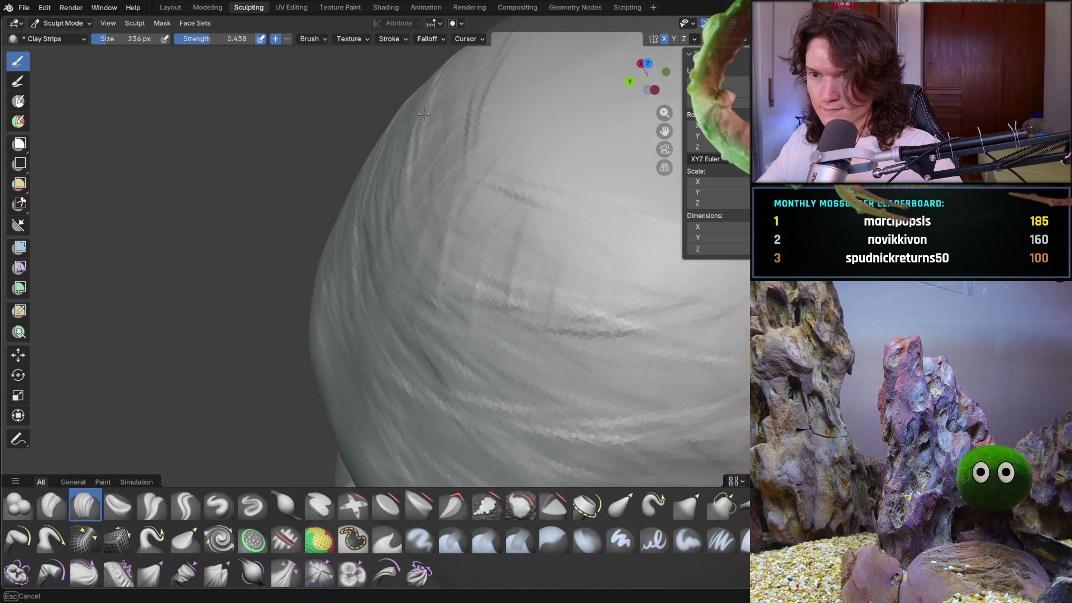
mouse_move(653, 243)
middle_down()
mouse_move(567, 296)
mouse_move(543, 240)
mouse_move(485, 216)
mouse_move(462, 240)
mouse_move(478, 241)
mouse_move(426, 230)
mouse_move(407, 282)
mouse_move(440, 208)
middle_up()
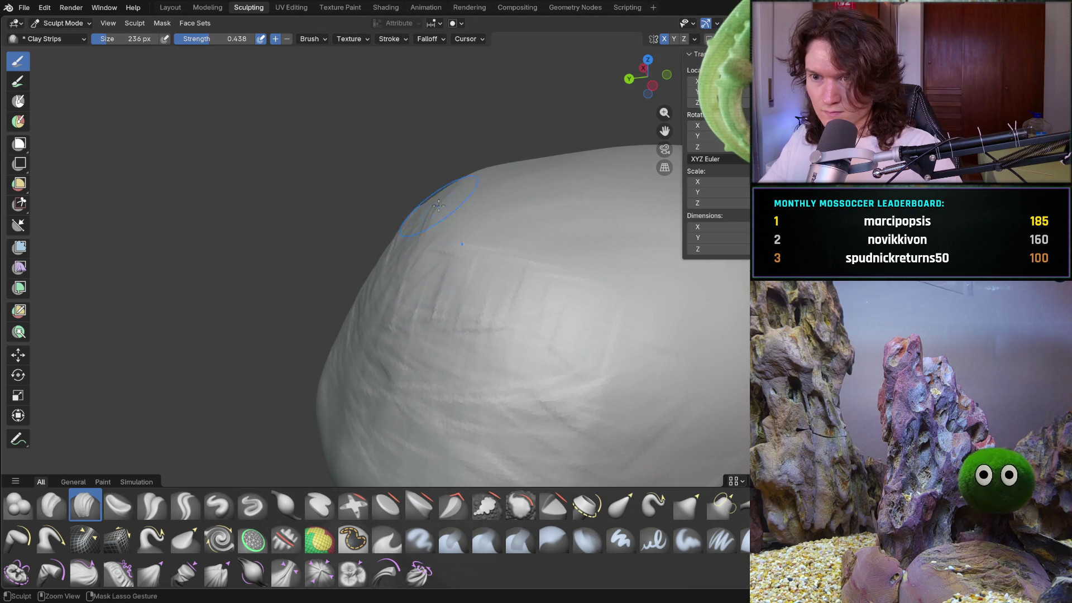
key(ctrl+KP_1)
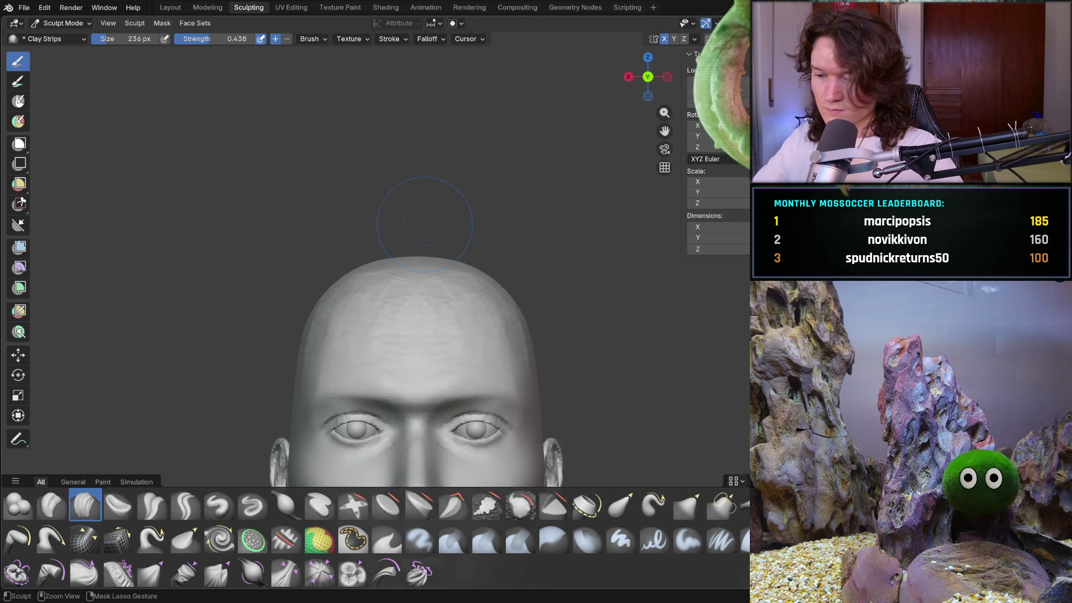
click(70, 23)
click(67, 37)
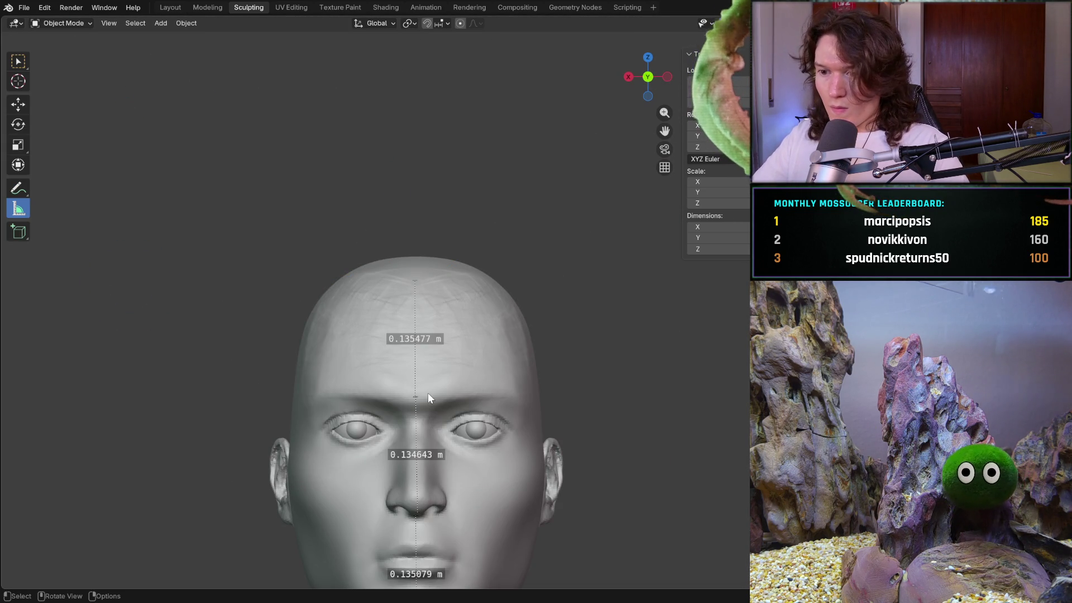
key(KP_3)
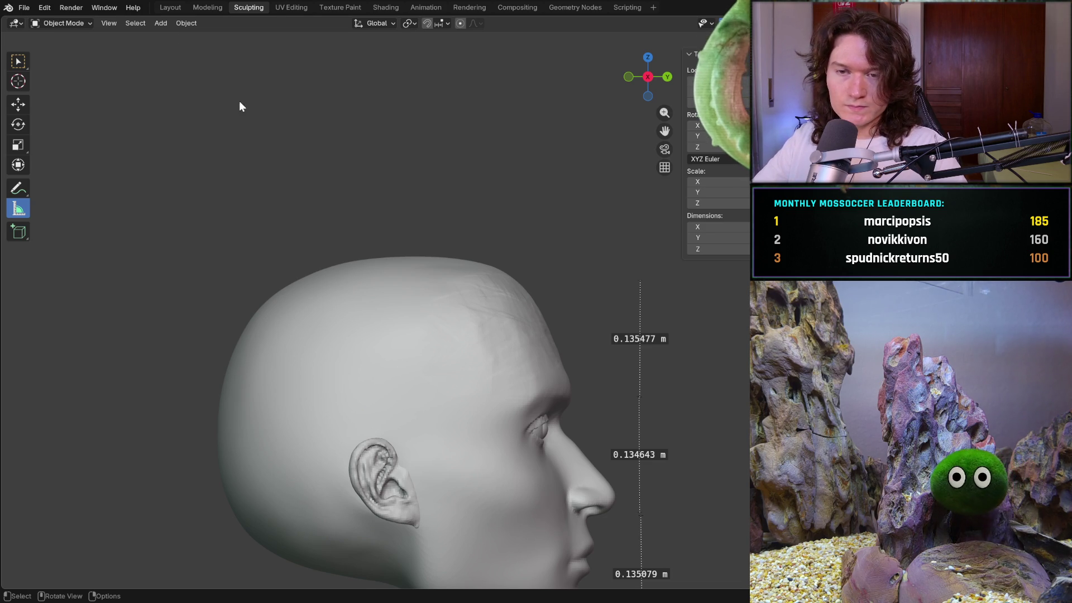
right_click(60, 26)
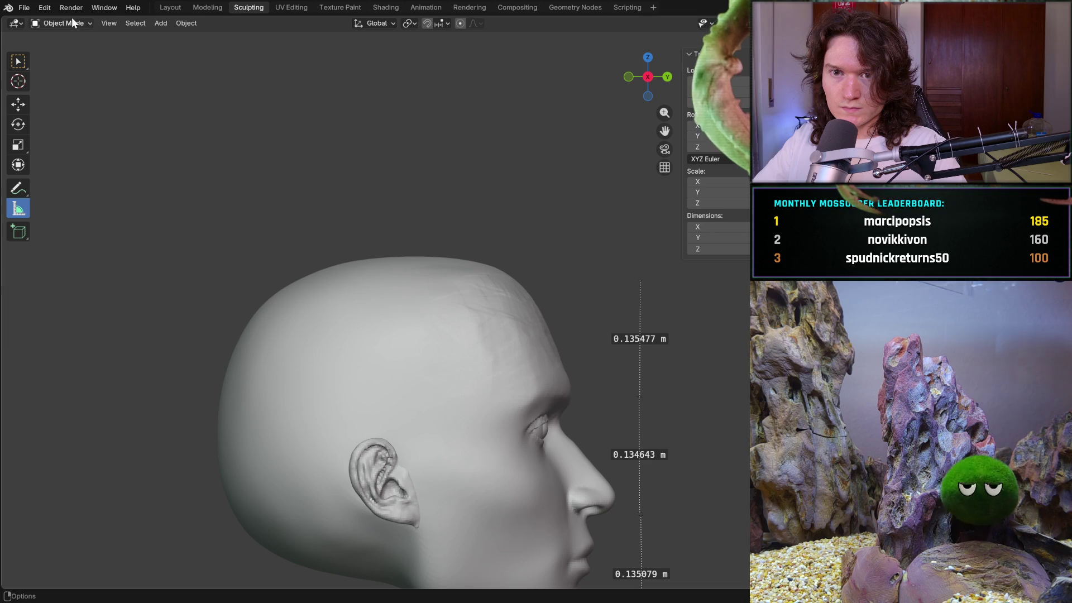
click(24, 107)
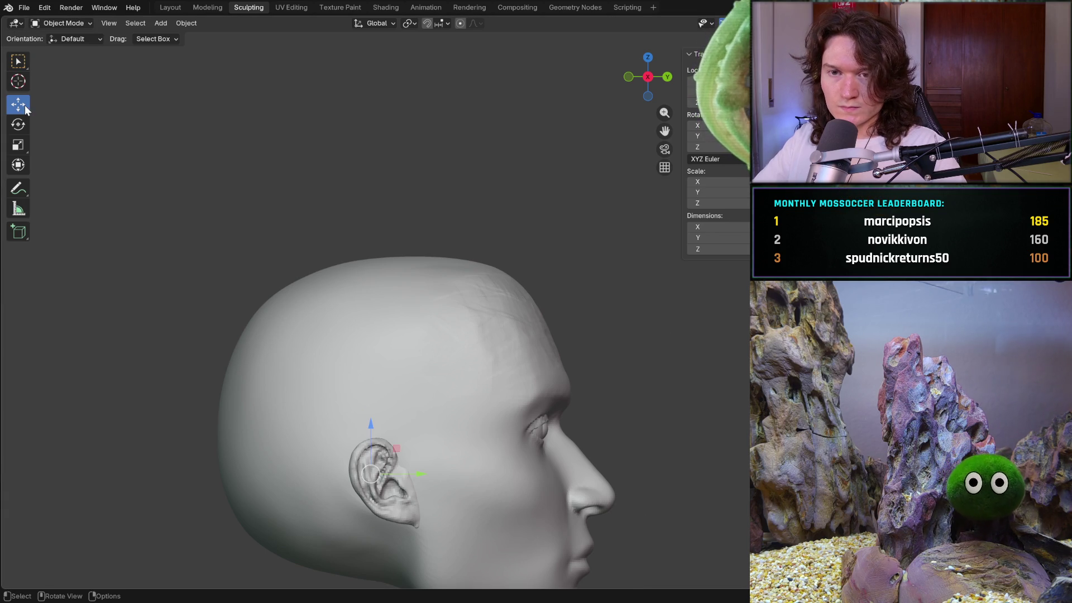
right_click(66, 17)
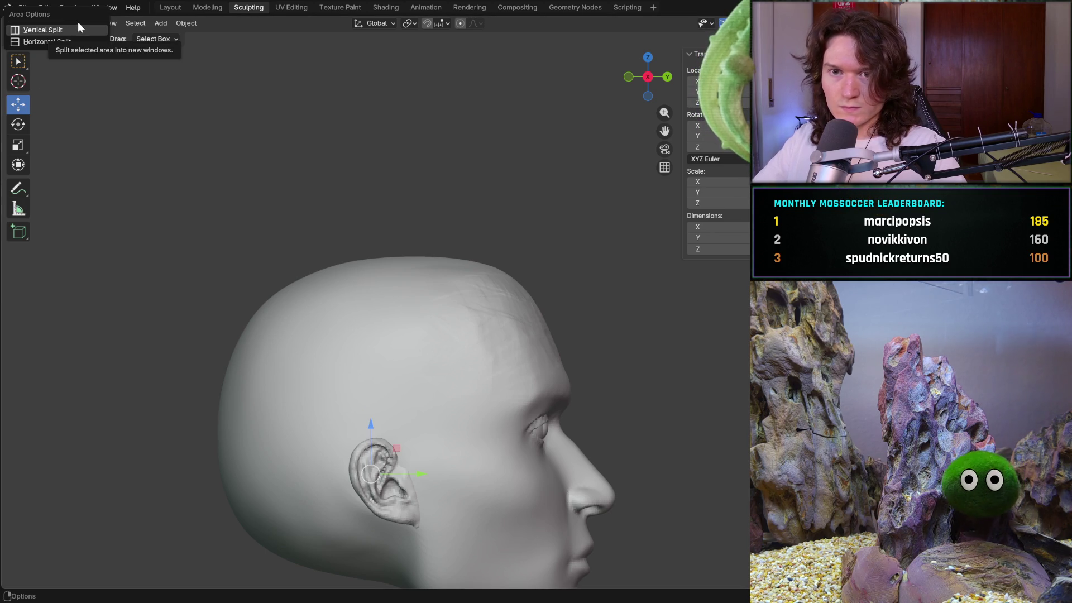
click(68, 24)
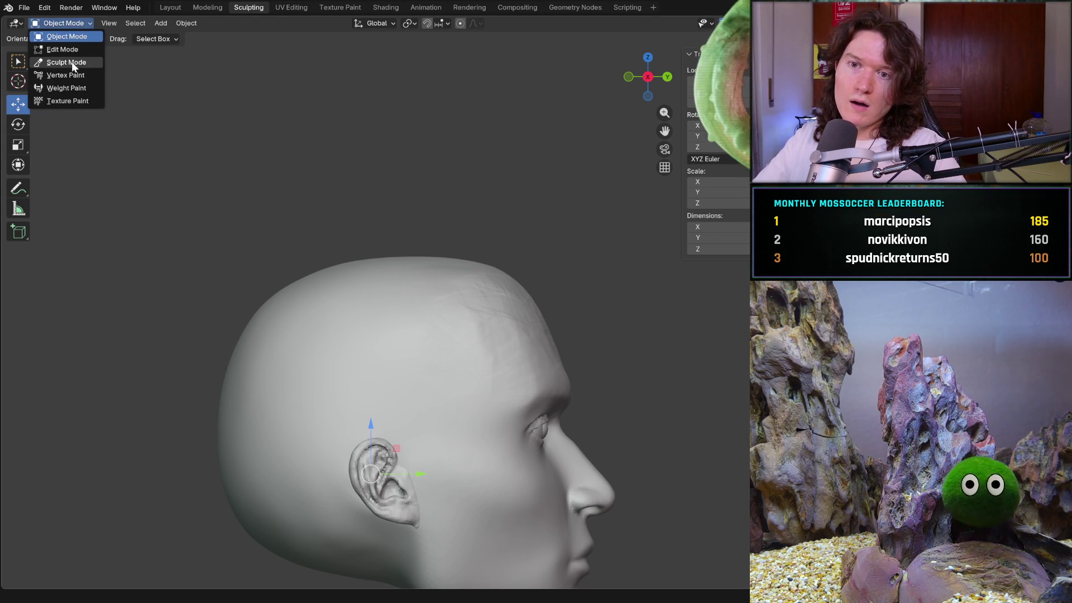
click(77, 64)
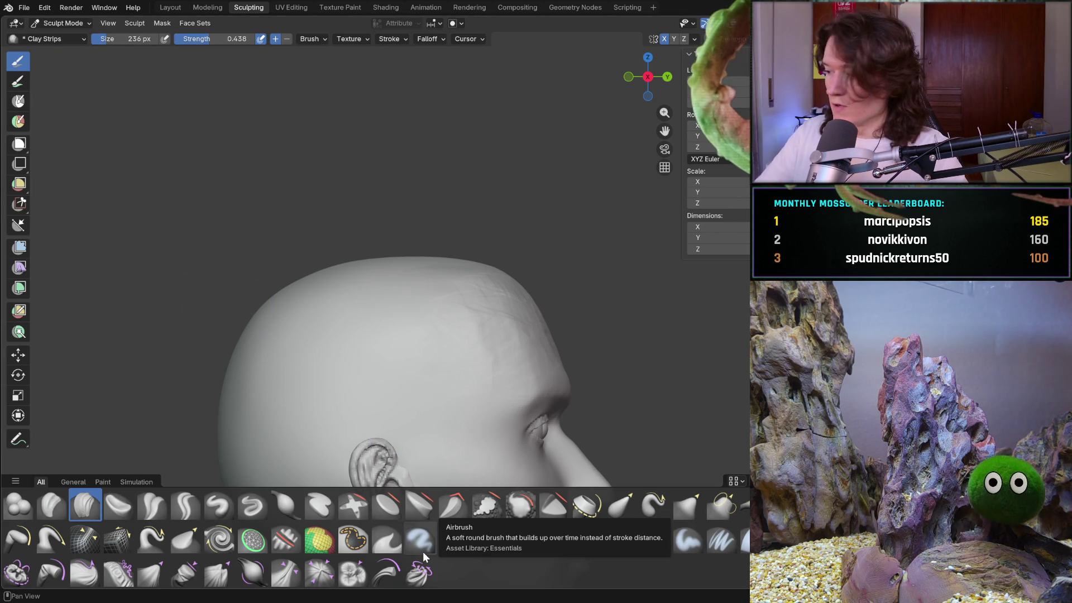
- Lay a clay strip stroke over the top of the skull
mouse_move(479, 299)
middle_down()
mouse_move(433, 335)
mouse_move(454, 282)
mouse_move(494, 299)
mouse_move(452, 333)
mouse_move(416, 303)
middle_up()
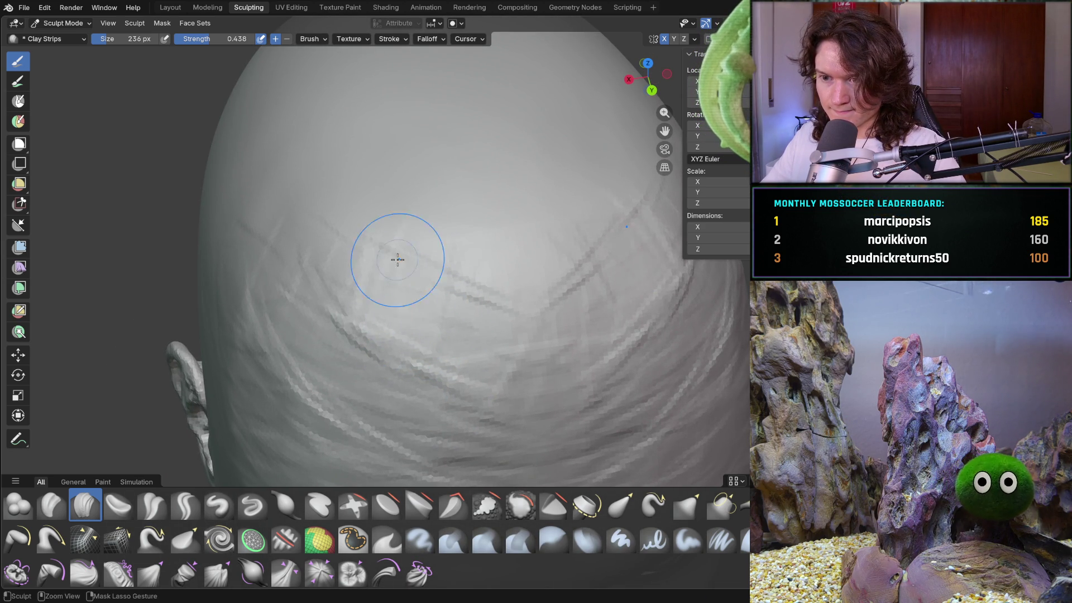
drag(433, 258, 483, 231)
middle_drag(483, 231, 414, 294)
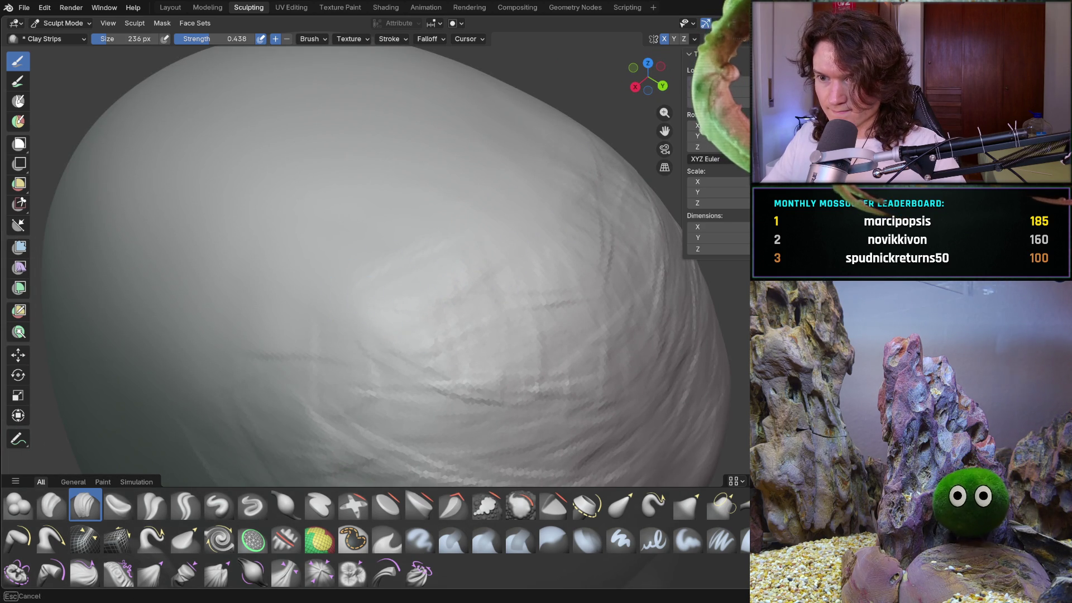
mouse_move(537, 236)
middle_down()
mouse_move(490, 261)
mouse_move(500, 277)
mouse_move(528, 272)
mouse_move(548, 252)
mouse_move(473, 337)
mouse_move(492, 288)
middle_up()
scroll(508, 251, down, 3)
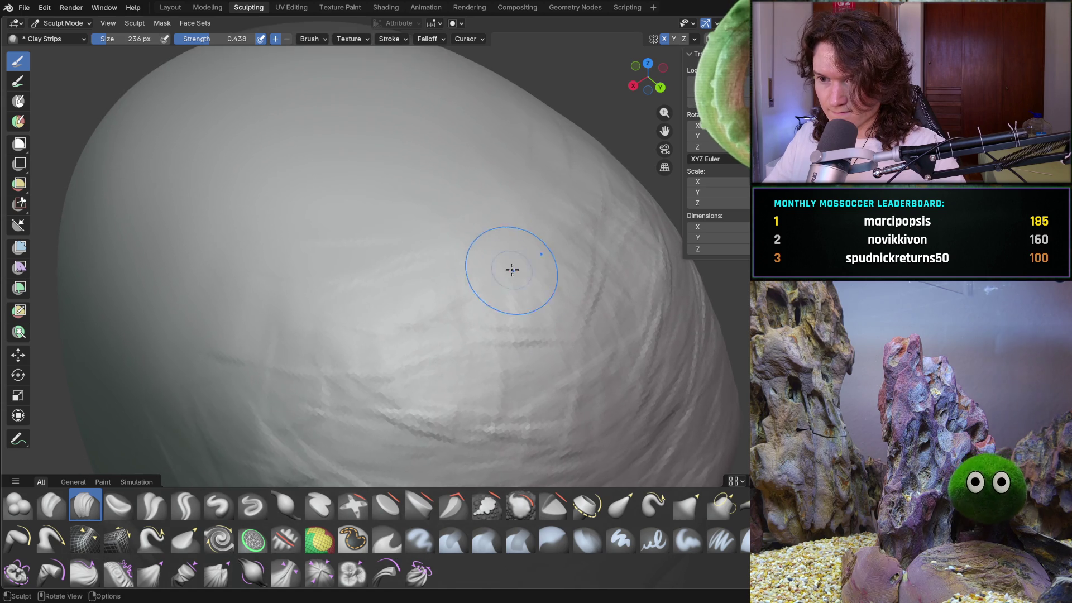
scroll(512, 253, up, 6)
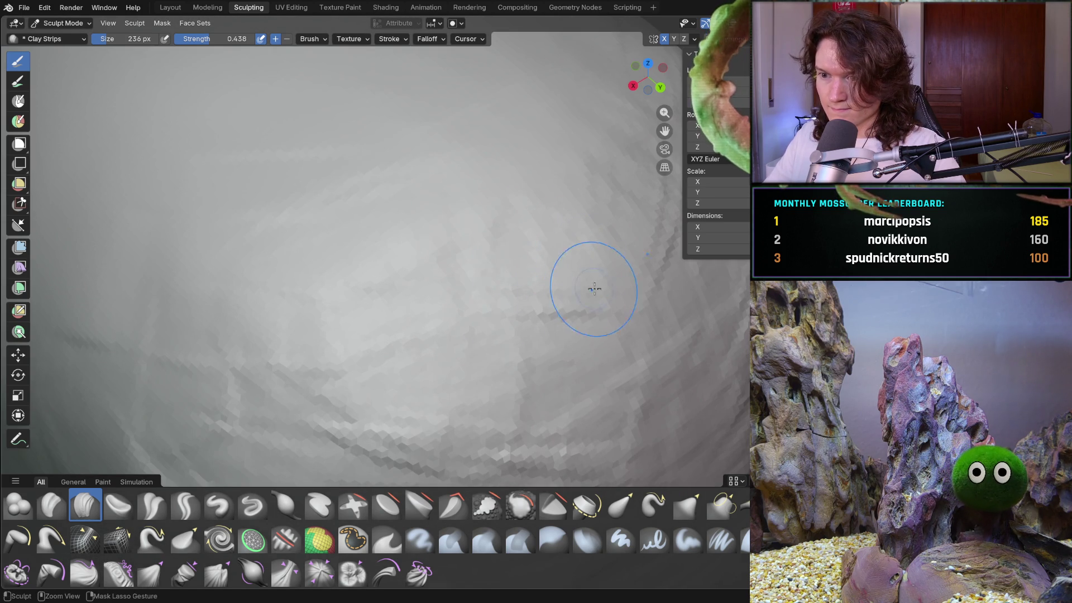
- Add a clay strip crease across the back and top of the head
mouse_move(395, 441)
middle_down()
mouse_move(526, 330)
mouse_move(548, 260)
middle_up()
middle_drag(475, 287, 469, 315)
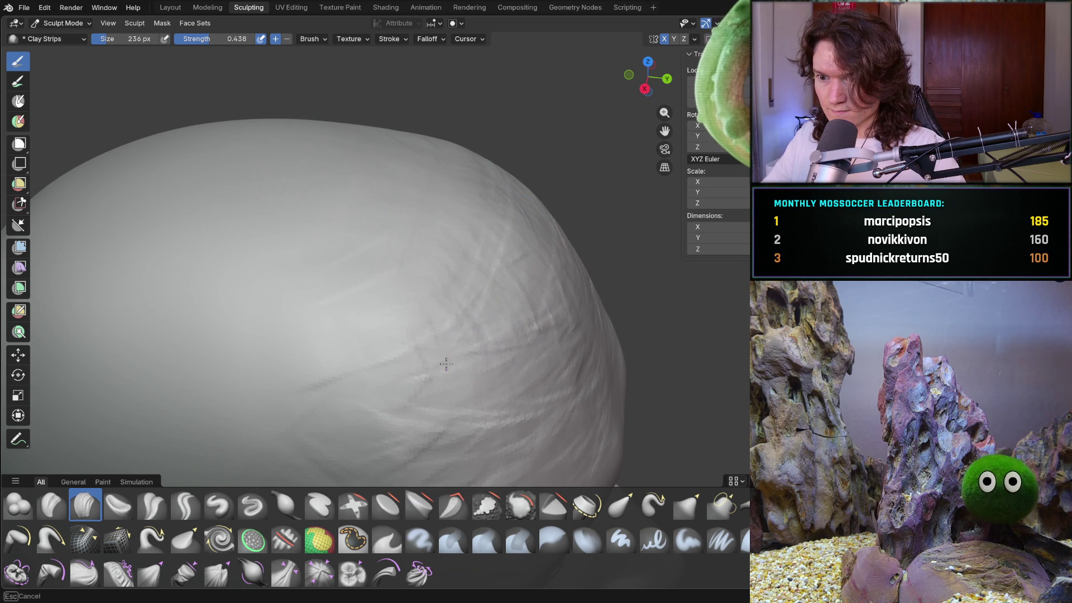
mouse_move(478, 312)
ctrl+middle_down()
mouse_move(378, 384)
mouse_move(386, 315)
mouse_move(514, 192)
mouse_move(546, 257)
mouse_move(491, 264)
mouse_move(375, 230)
mouse_move(394, 229)
mouse_move(390, 246)
ctrl+middle_up()
scroll(564, 210, down, 8)
scroll(369, 230, up, 4)
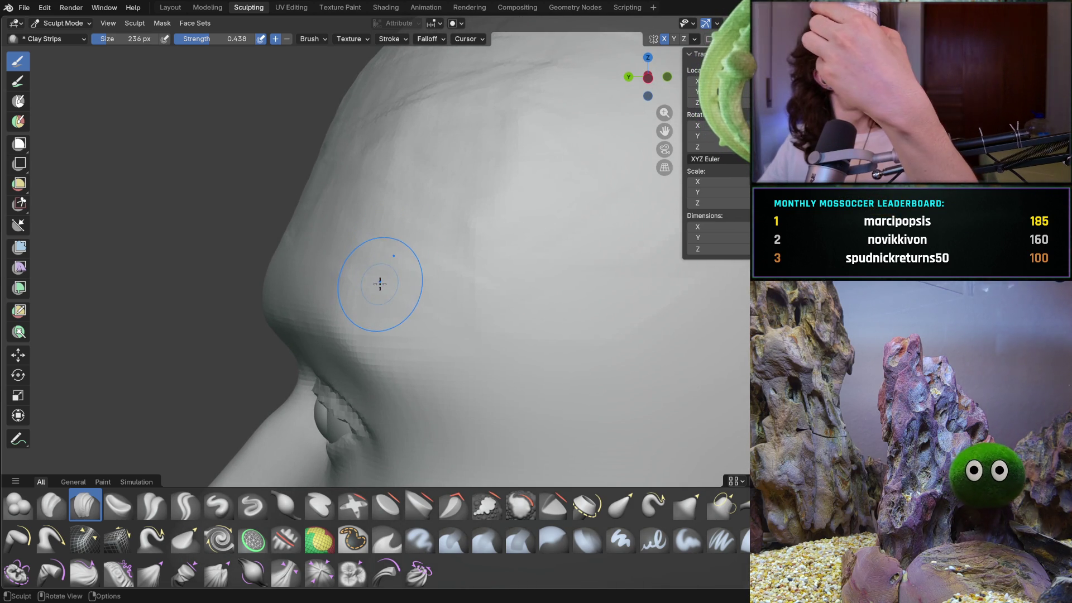
mouse_move(366, 218)
middle_down()
mouse_move(461, 246)
mouse_move(343, 247)
middle_up()
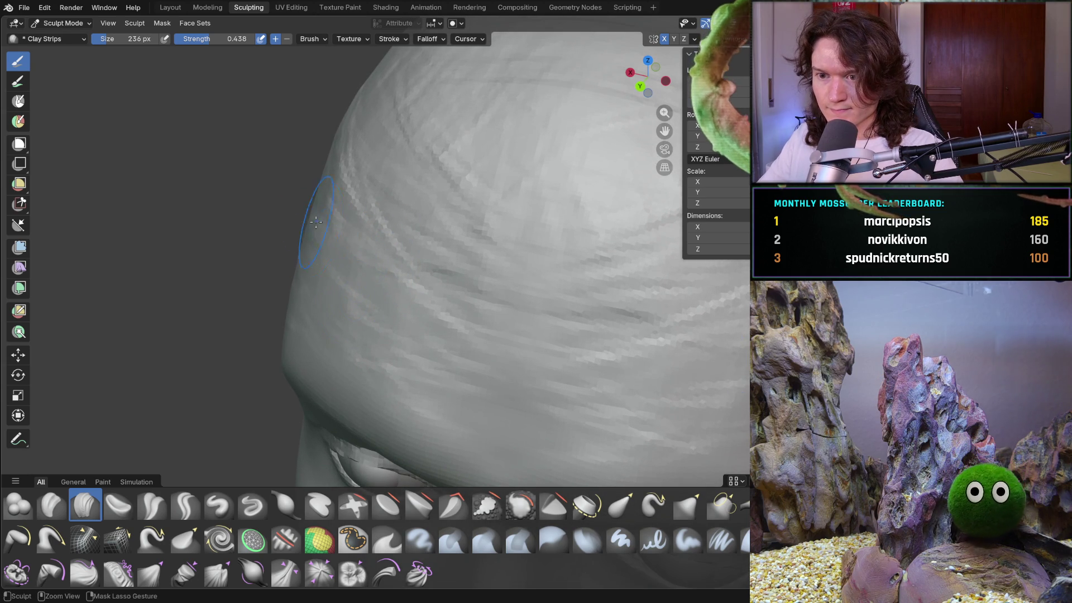
mouse_move(670, 401)
mouse_down()
mouse_move(559, 346)
mouse_move(441, 321)
mouse_move(581, 316)
mouse_up()
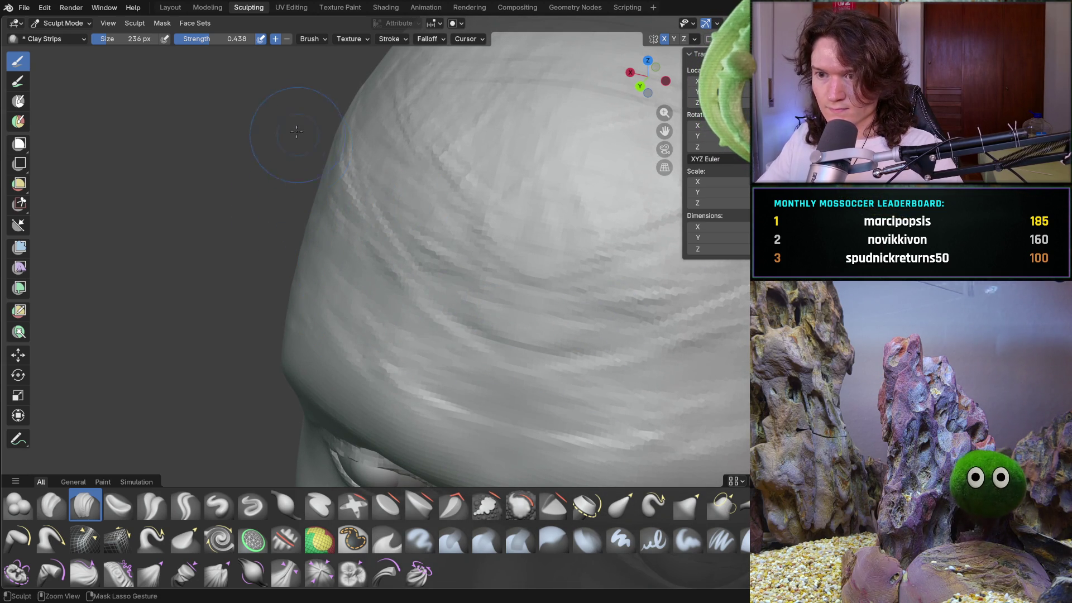
- Lay a clay strip stroke across the forehead above the eyes
mouse_move(360, 120)
middle_down()
mouse_move(402, 278)
mouse_move(521, 258)
mouse_move(548, 298)
mouse_move(454, 299)
middle_up()
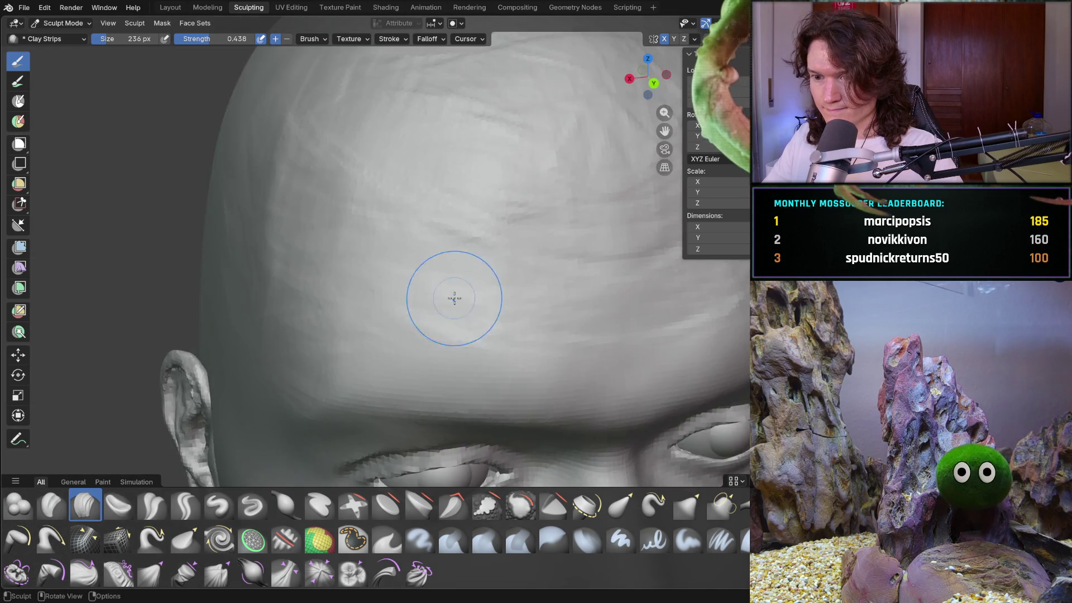
scroll(445, 283, up, 5)
drag(438, 391, 592, 368)
mouse_move(748, 387)
middle_down()
mouse_move(514, 242)
mouse_move(450, 236)
middle_up()
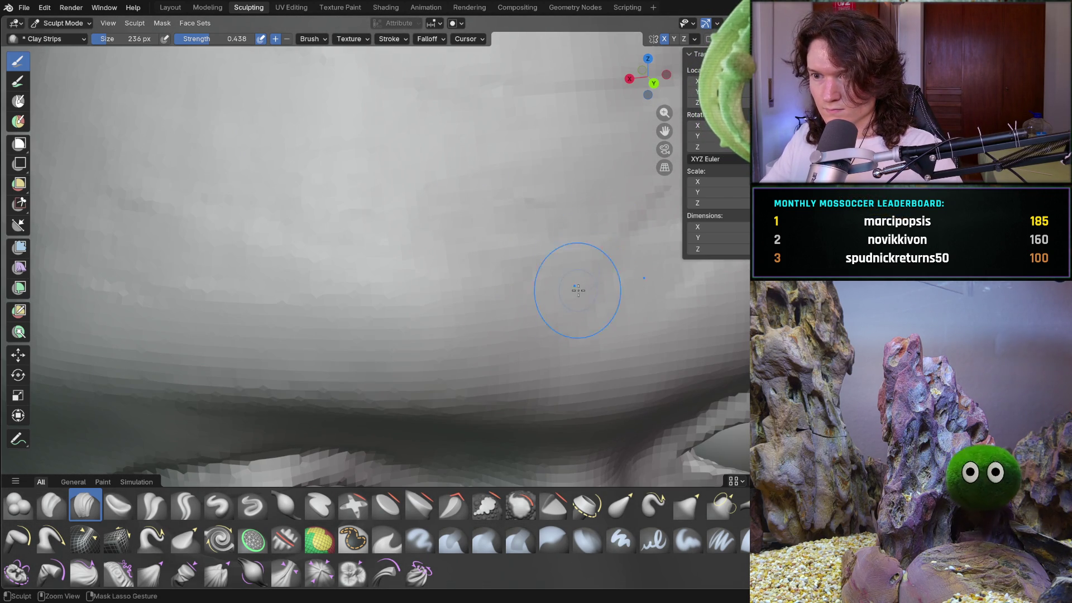
scroll(538, 167, up, 3)
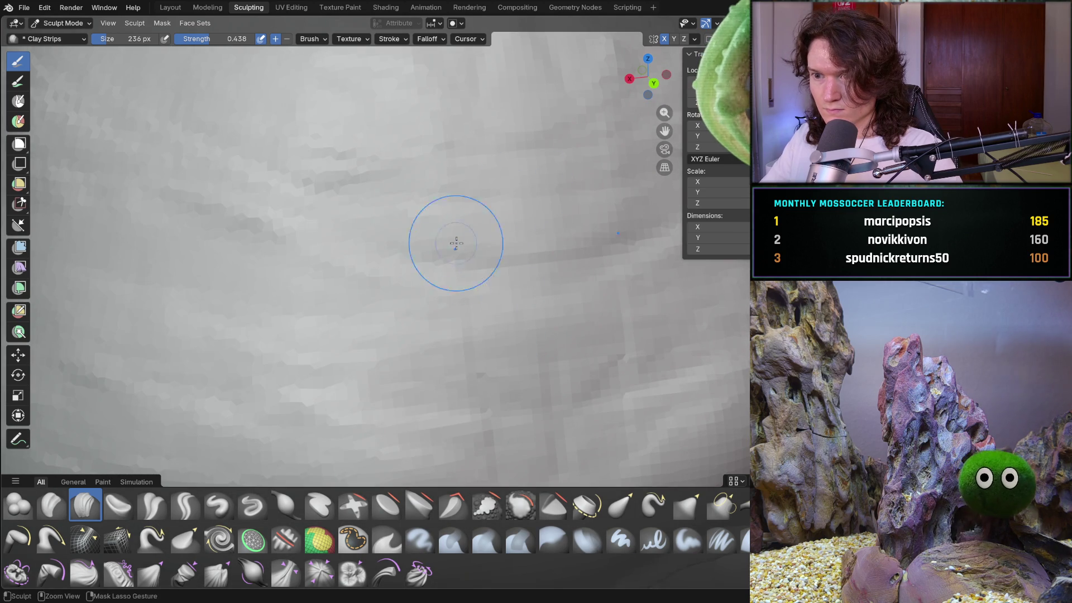
scroll(430, 335, down, 5)
- Orbit around the temple and skull side to check the new forms up close
mouse_move(431, 335)
middle_down()
mouse_move(306, 313)
mouse_move(416, 302)
mouse_move(424, 312)
middle_up()
scroll(435, 334, down, 4)
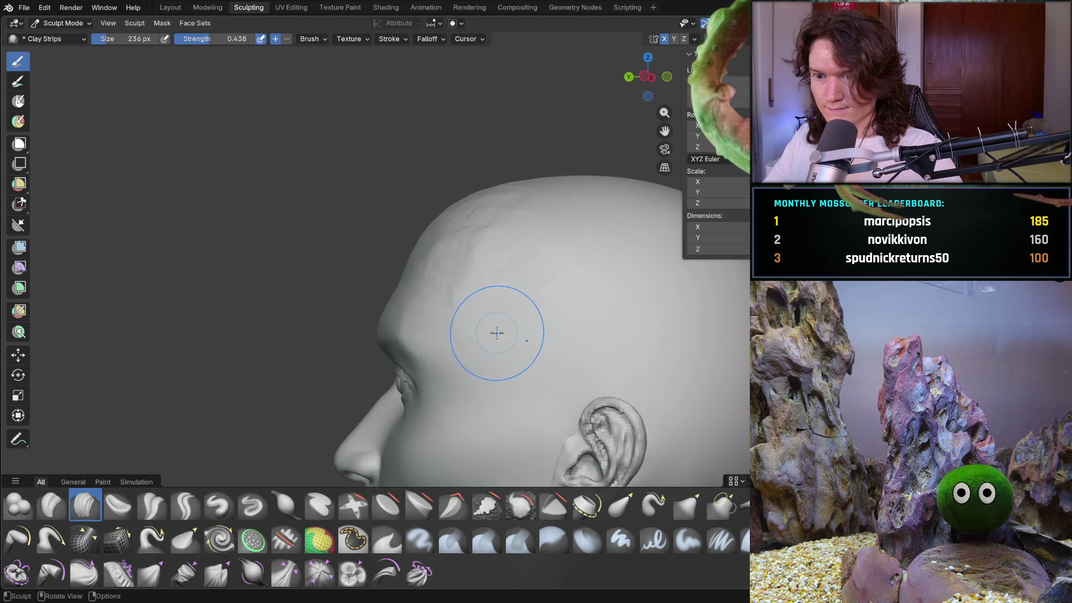
scroll(505, 313, up, 3)
mouse_move(502, 294)
middle_down()
mouse_move(522, 359)
mouse_move(456, 302)
mouse_move(467, 335)
middle_up()
scroll(450, 313, down, 2)
scroll(445, 275, up, 2)
middle_drag(444, 275, 497, 114)
middle_drag(497, 115, 425, 171)
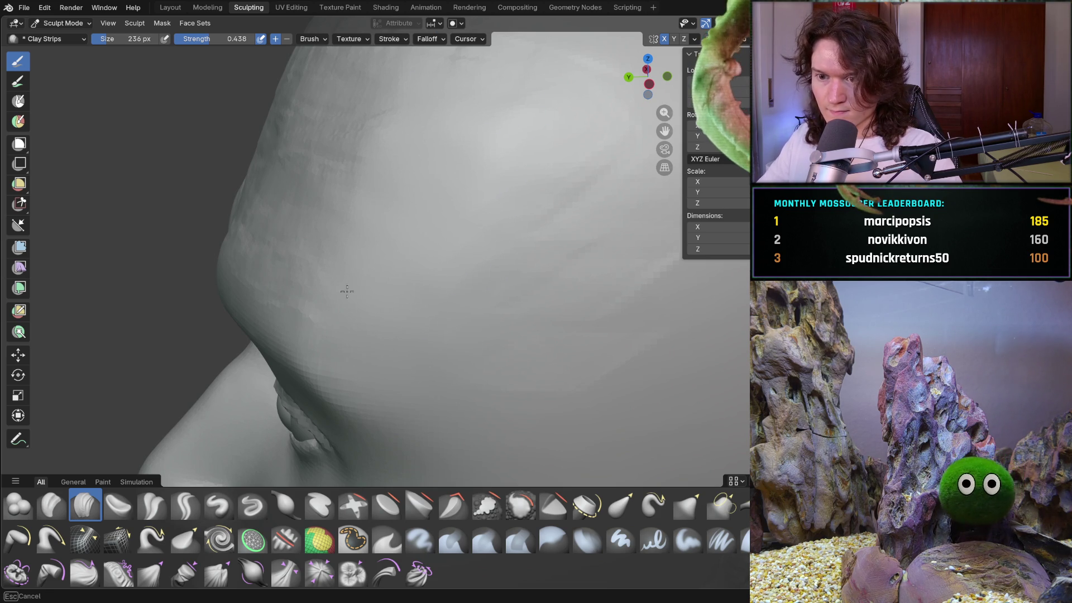
middle_drag(511, 273, 469, 285)
scroll(502, 228, down, 4)
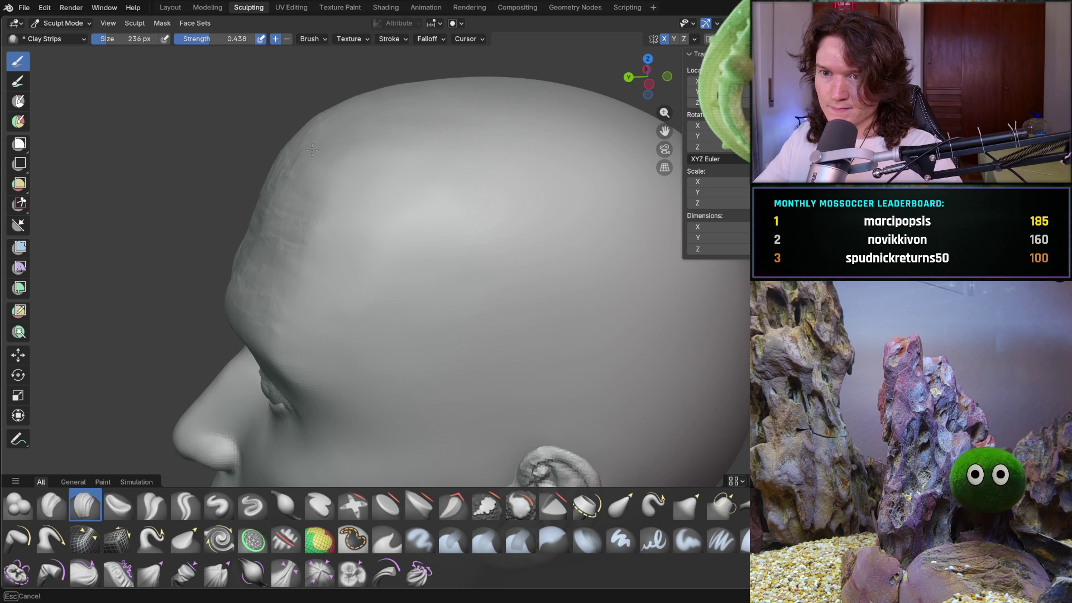
mouse_move(375, 125)
middle_down()
mouse_move(390, 165)
mouse_move(383, 117)
middle_up()
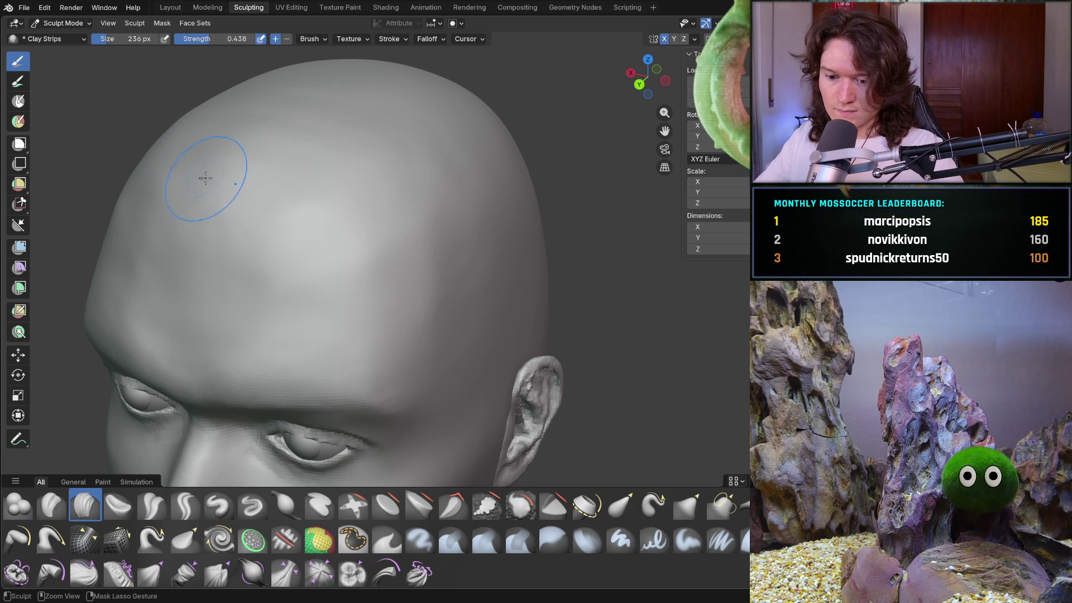
mouse_move(296, 232)
middle_down()
mouse_move(313, 253)
mouse_move(474, 230)
mouse_move(438, 274)
mouse_move(503, 239)
mouse_move(545, 246)
mouse_move(533, 271)
mouse_move(349, 310)
middle_up()
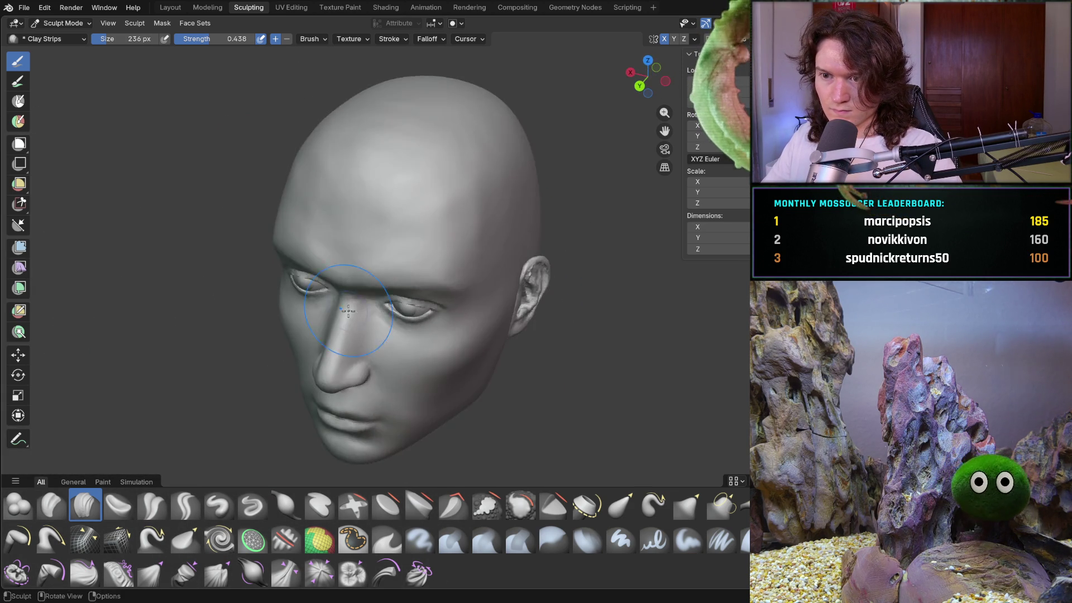
- Inspect the forehead and brow from the front, from below and at an angle
scroll(350, 311, up, 12)
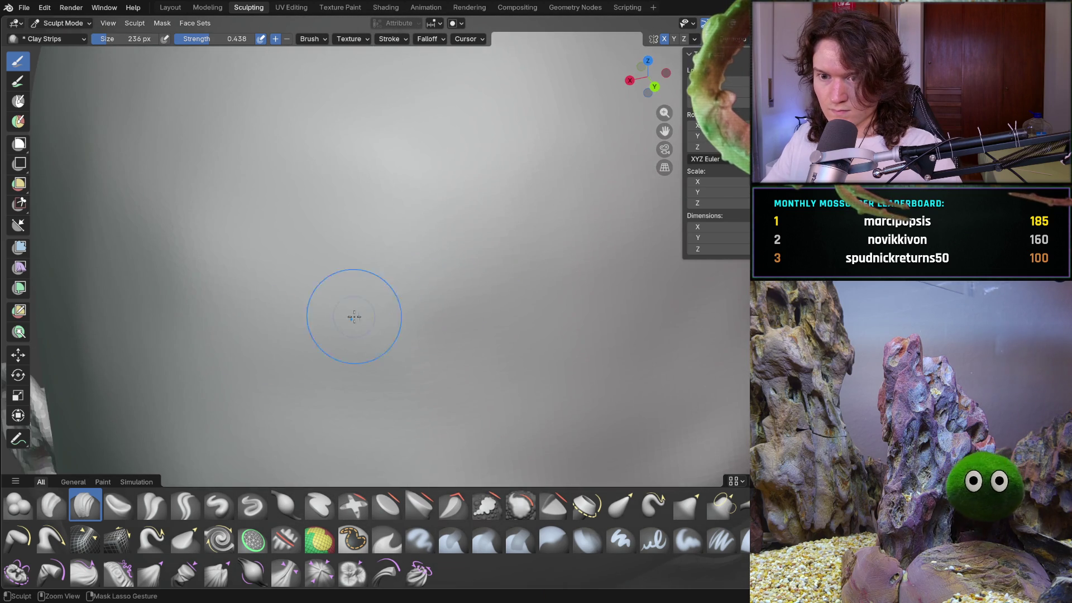
scroll(192, 366, down, 10)
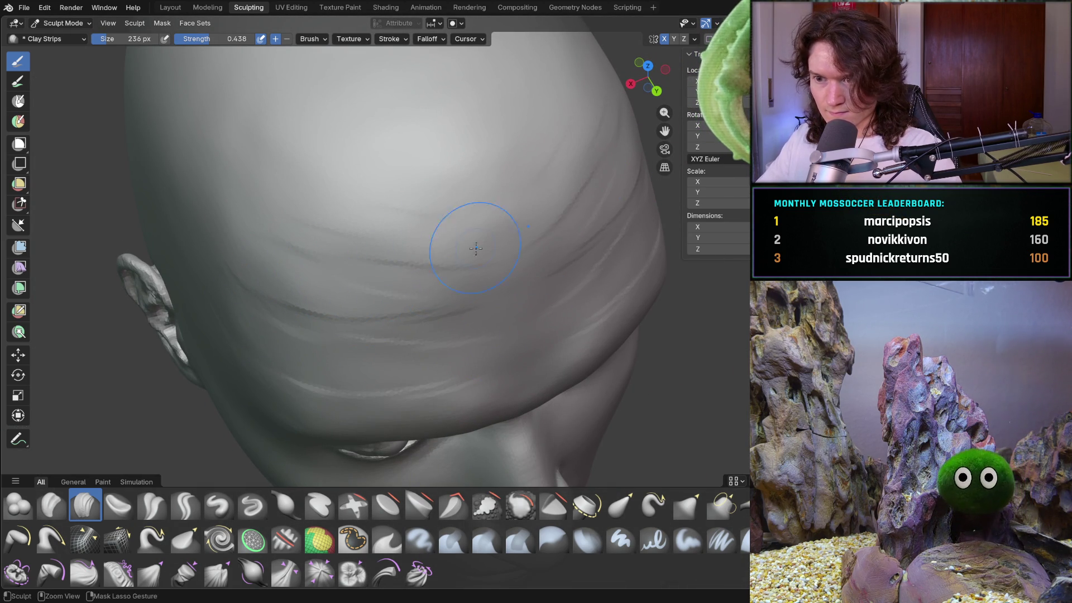
scroll(354, 318, down, 8)
mouse_move(353, 318)
middle_down()
mouse_move(376, 264)
mouse_move(406, 290)
mouse_move(517, 297)
mouse_move(315, 327)
middle_up()
scroll(376, 264, down, 4)
mouse_move(327, 279)
middle_down()
mouse_move(342, 312)
mouse_move(357, 277)
mouse_move(471, 244)
mouse_move(471, 229)
mouse_move(294, 237)
mouse_move(397, 288)
mouse_move(384, 270)
middle_up()
scroll(322, 288, up, 3)
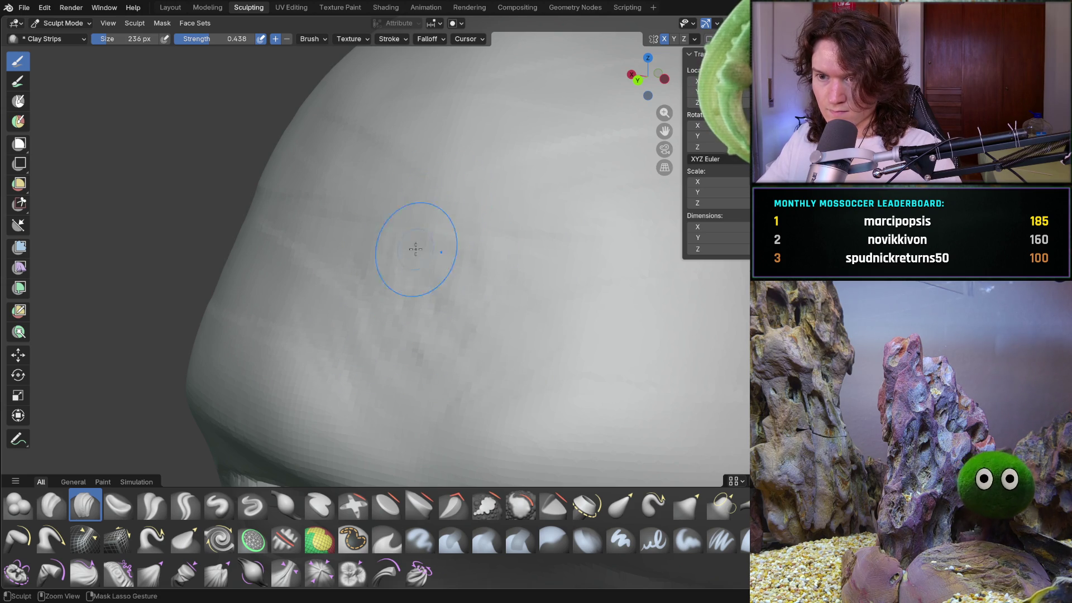
mouse_move(433, 179)
middle_down()
mouse_move(473, 301)
mouse_move(476, 211)
mouse_move(508, 185)
mouse_move(498, 360)
mouse_move(503, 335)
mouse_move(541, 326)
mouse_move(454, 356)
mouse_move(448, 296)
mouse_move(411, 327)
middle_up()
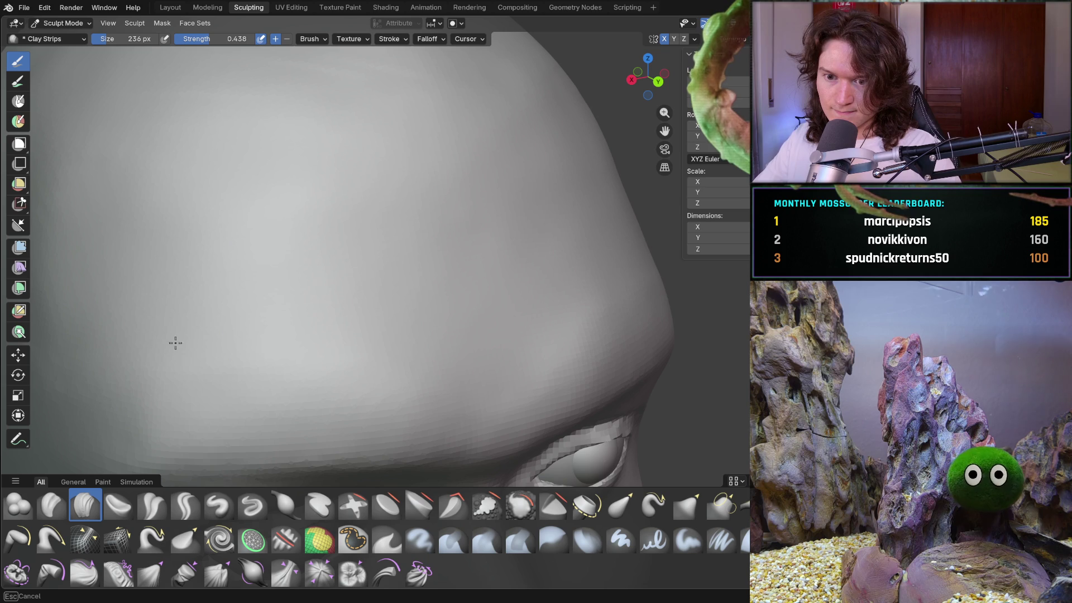
mouse_move(541, 263)
middle_down()
mouse_move(418, 323)
mouse_move(454, 196)
mouse_move(471, 251)
mouse_move(424, 331)
mouse_move(458, 268)
mouse_move(510, 246)
mouse_move(464, 280)
middle_up()
key(f)
click(426, 316)
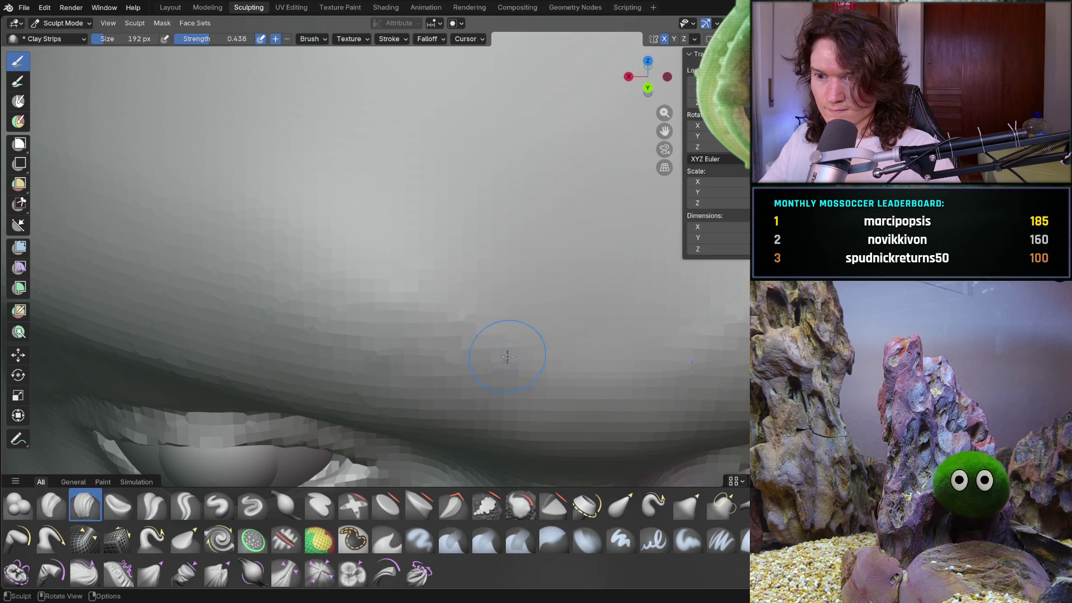
scroll(477, 300, down, 5)
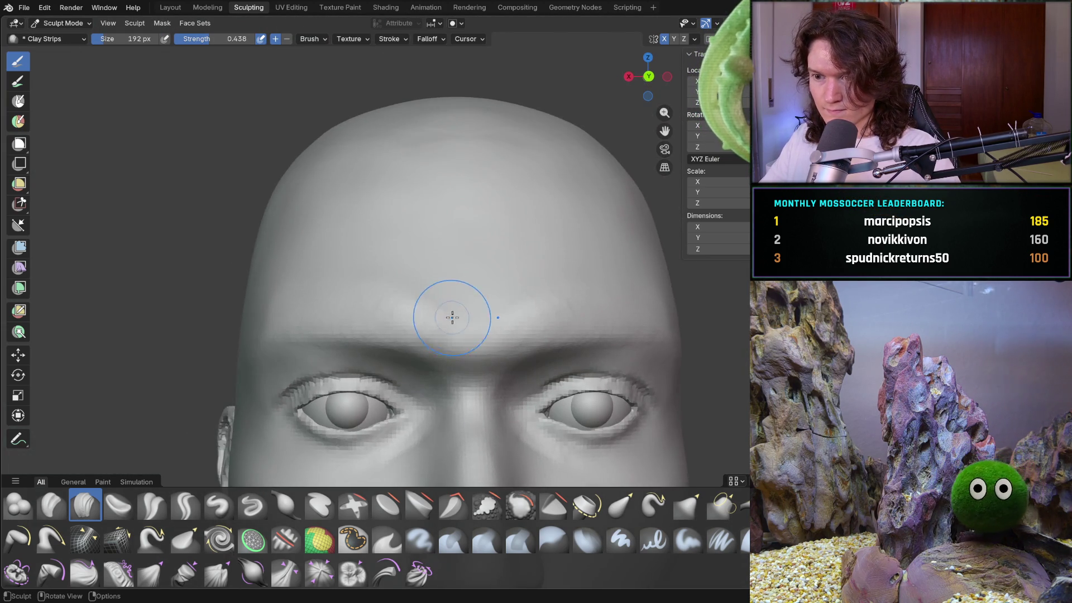
scroll(455, 311, up, 5)
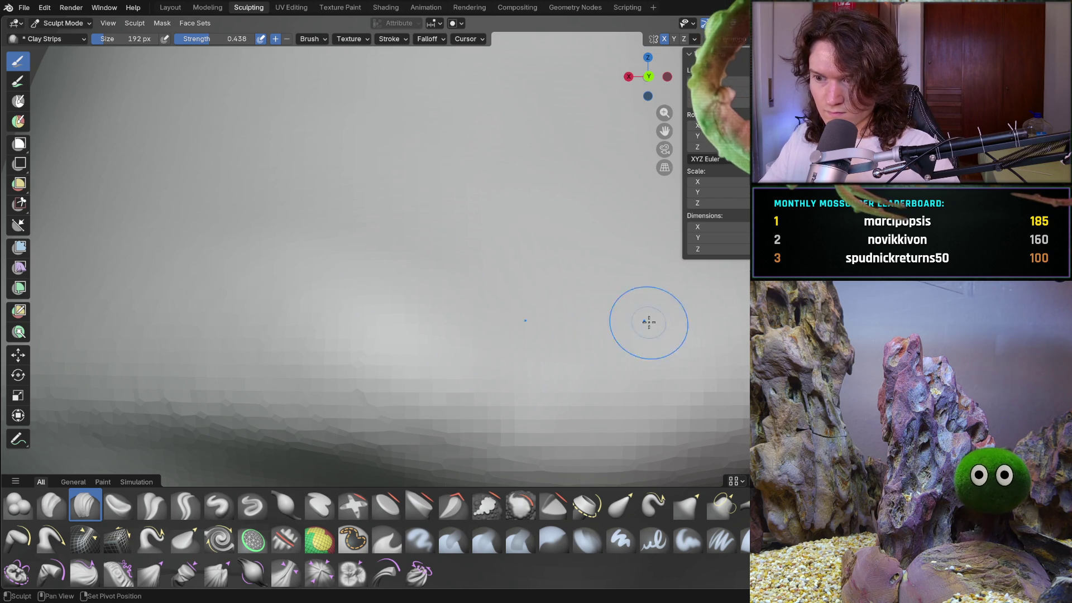
scroll(500, 272, down, 5)
scroll(450, 330, up, 4)
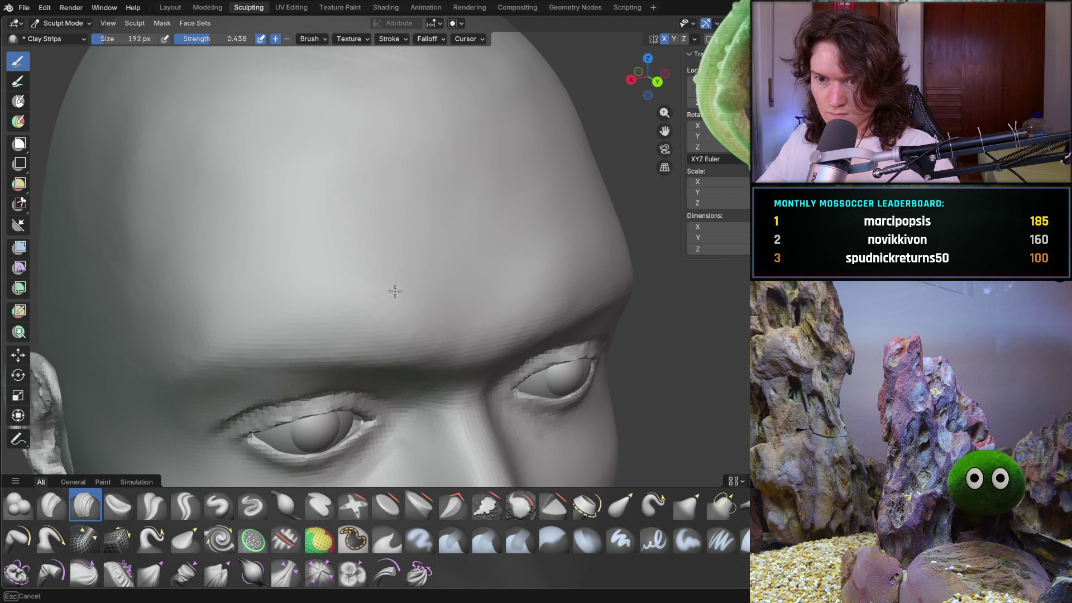
mouse_move(560, 231)
middle_down()
mouse_move(605, 279)
mouse_move(348, 283)
mouse_move(420, 275)
mouse_move(480, 235)
mouse_move(584, 131)
middle_up()
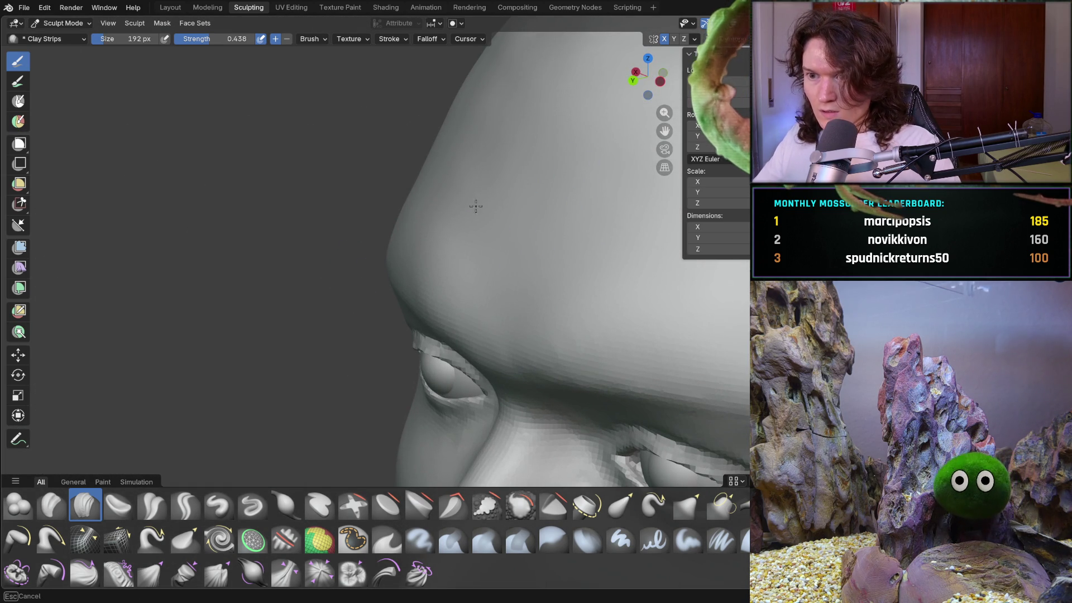
ctrl+middle_drag(535, 250, 592, 167)
scroll(579, 239, up, 3)
mouse_move(553, 246)
middle_down()
mouse_move(507, 249)
mouse_move(540, 273)
middle_up()
ctrl+middle_drag(500, 322, 501, 322)
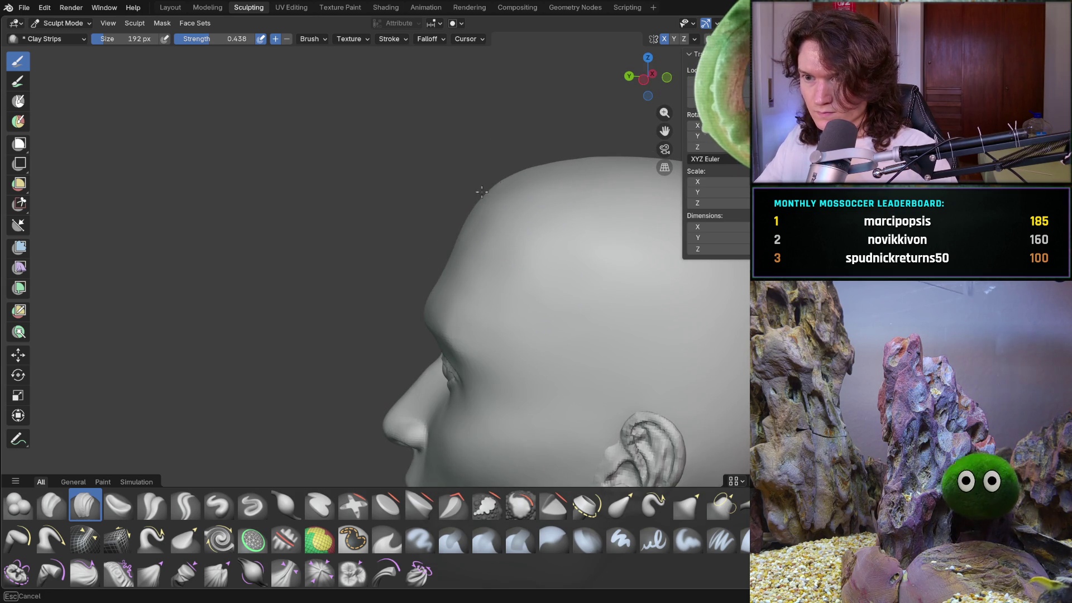
mouse_move(500, 188)
middle_down()
mouse_move(557, 191)
mouse_move(514, 283)
mouse_move(544, 231)
middle_up()
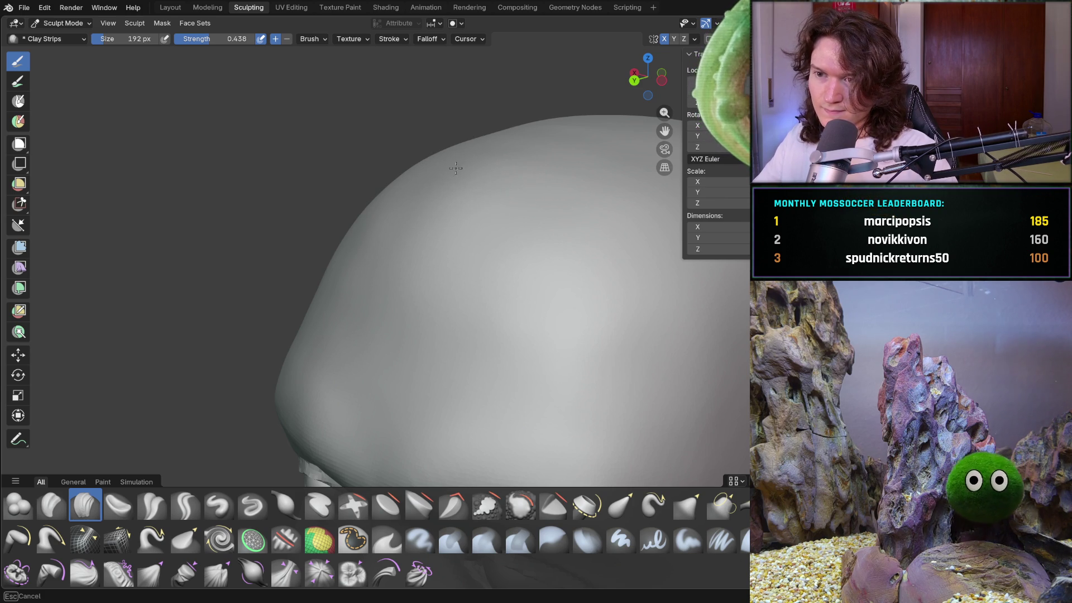
mouse_move(551, 169)
middle_down()
mouse_move(550, 232)
mouse_move(603, 143)
mouse_move(558, 112)
middle_up()
mouse_move(408, 254)
middle_down()
mouse_move(418, 246)
mouse_move(410, 235)
middle_up()
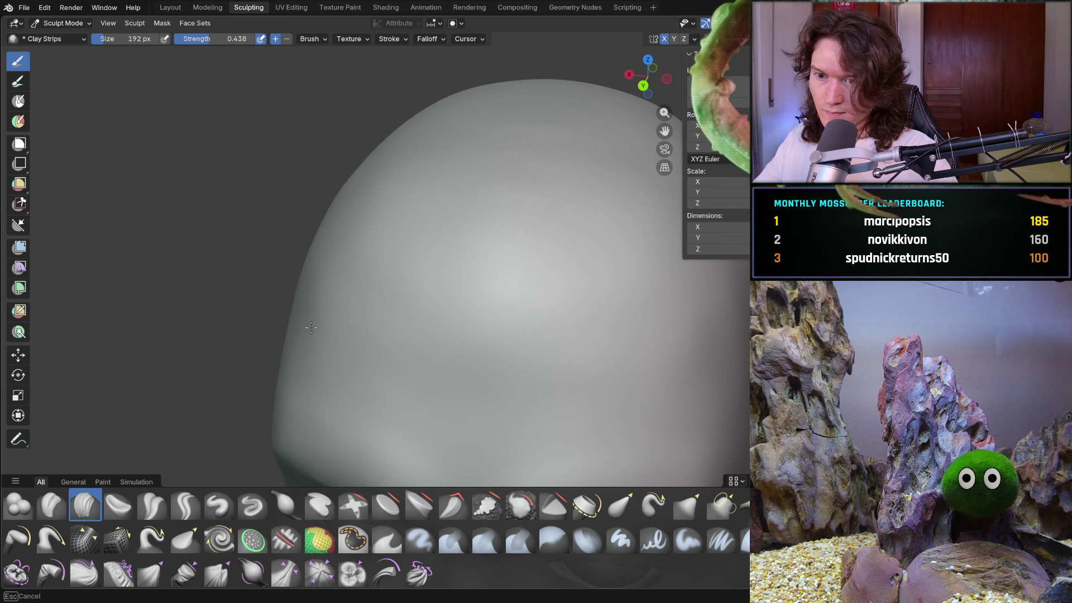
mouse_move(351, 278)
middle_down()
mouse_move(404, 251)
mouse_move(443, 252)
mouse_move(404, 269)
mouse_move(431, 226)
middle_up()
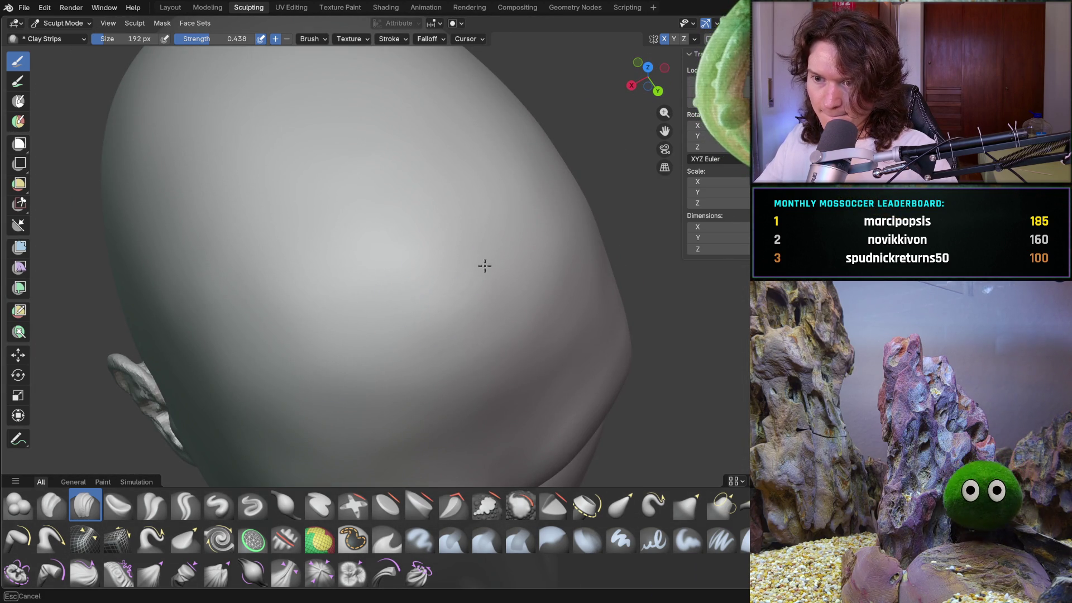
mouse_move(524, 296)
middle_down()
mouse_move(441, 312)
mouse_move(276, 257)
mouse_move(390, 325)
mouse_move(385, 315)
mouse_move(603, 333)
mouse_move(634, 318)
middle_up()
scroll(385, 316, down, 5)
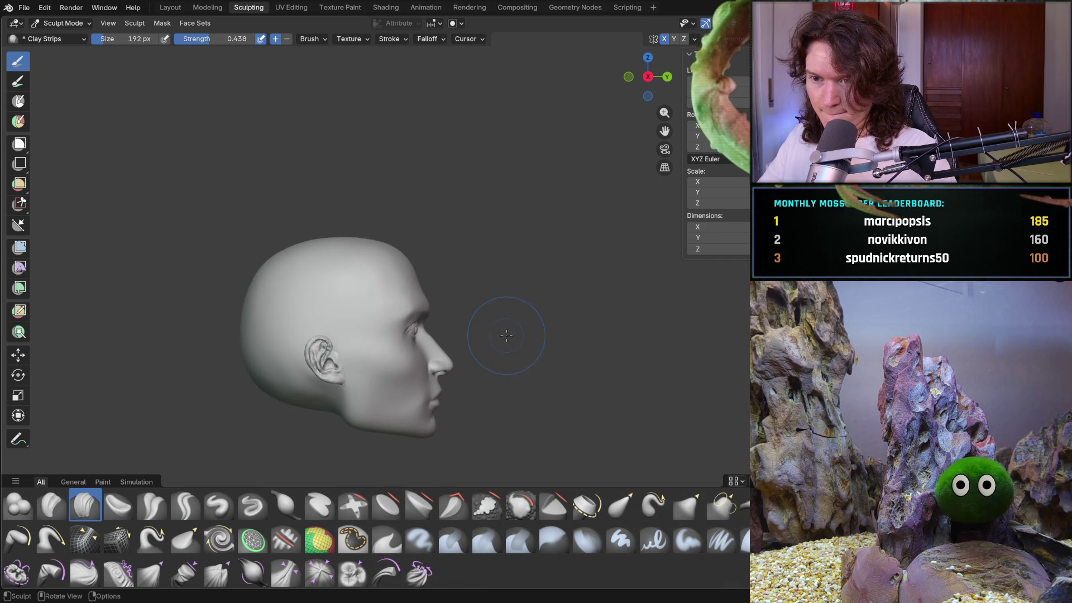
- Orbit around the skull to inspect the forehead, underside and ear
scroll(497, 296, up, 5)
mouse_move(433, 277)
shift+middle_down()
mouse_move(457, 310)
mouse_move(402, 302)
mouse_move(447, 284)
mouse_move(454, 342)
mouse_move(469, 302)
shift+middle_up()
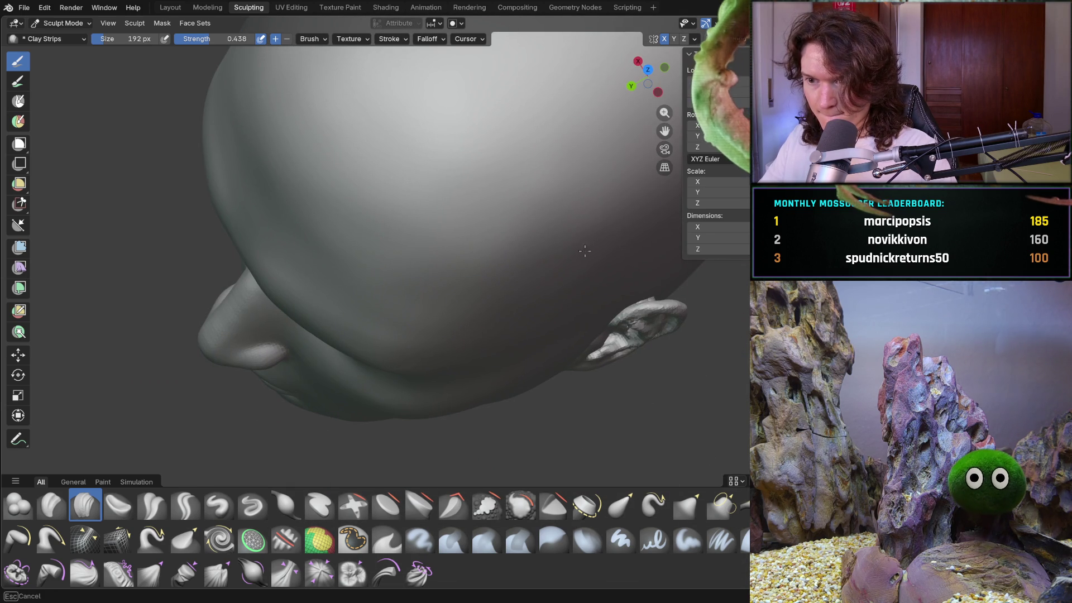
middle_drag(485, 314, 510, 272)
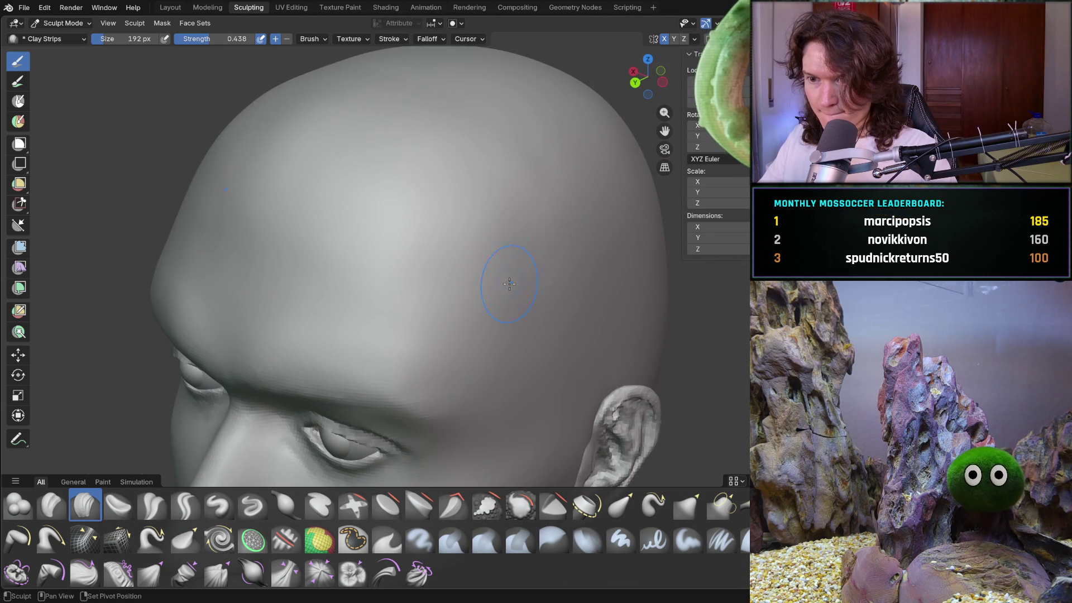
mouse_move(543, 233)
middle_down()
mouse_move(519, 246)
mouse_move(474, 312)
mouse_move(396, 262)
mouse_move(395, 235)
mouse_move(346, 201)
middle_up()
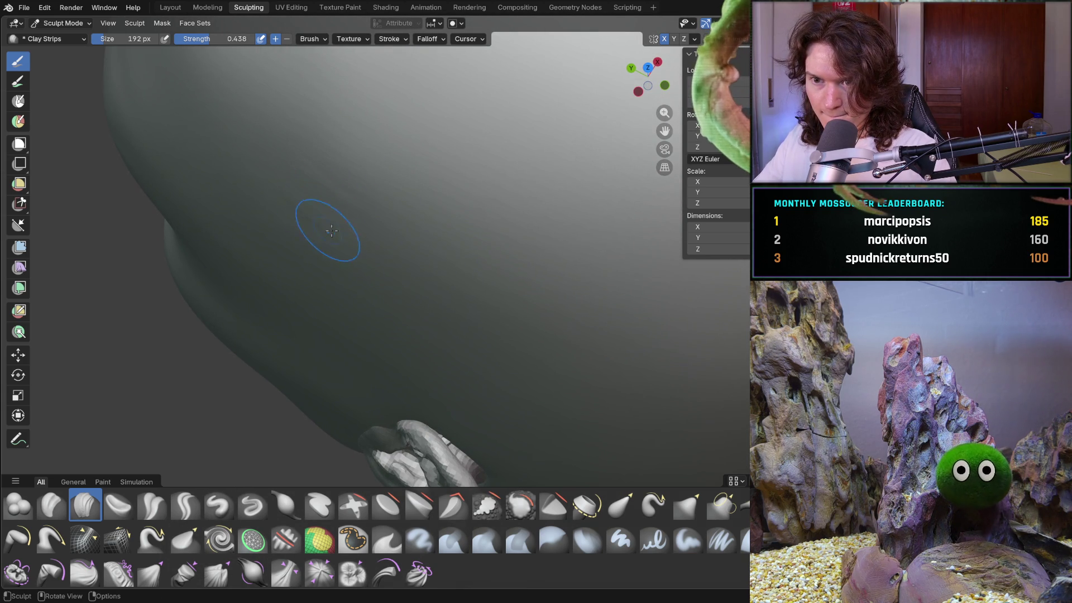
middle_drag(313, 168, 314, 133)
mouse_move(249, 136)
middle_down()
mouse_move(354, 131)
mouse_move(315, 139)
middle_up()
middle_drag(324, 313, 325, 318)
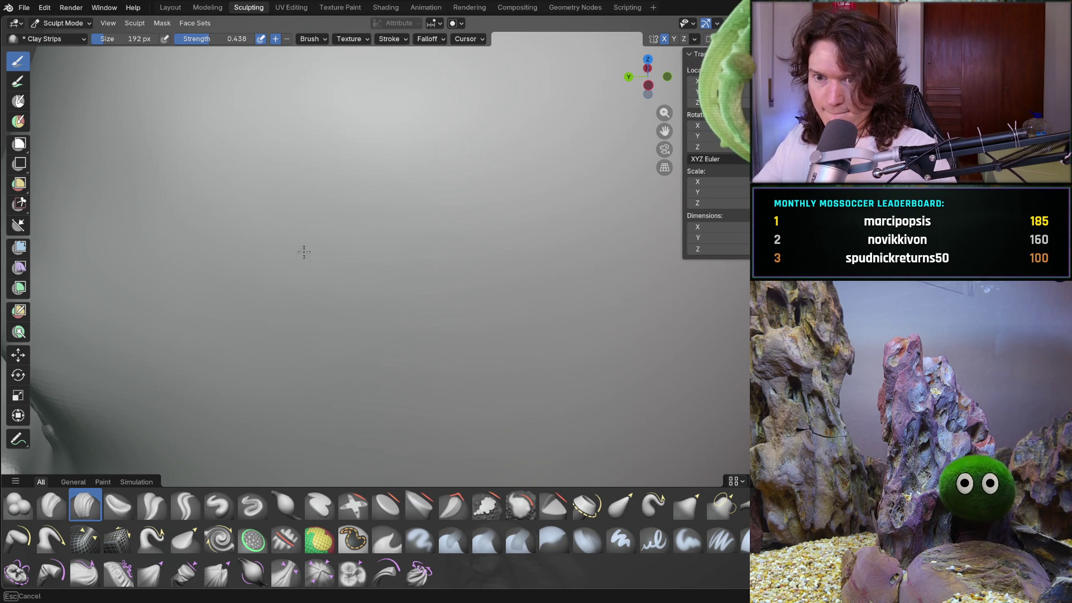
mouse_move(202, 157)
middle_down()
mouse_move(330, 184)
mouse_move(366, 285)
mouse_move(350, 177)
middle_up()
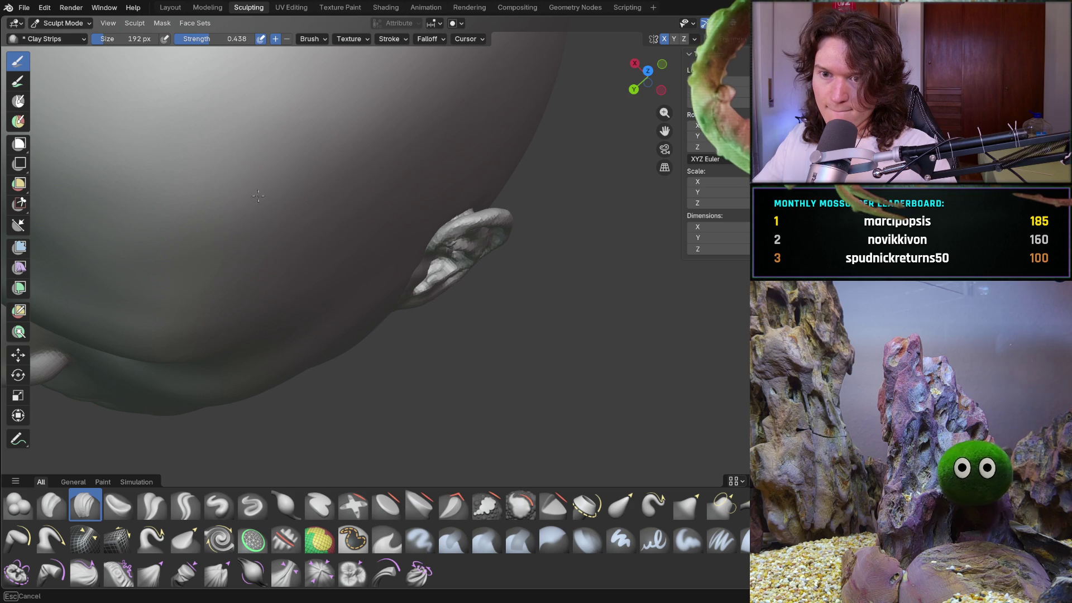
ctrl+middle_drag(391, 250, 291, 184)
- Snap to a straight side profile, then check the head from below and three-quarter views
key(ctrl+KP_3)
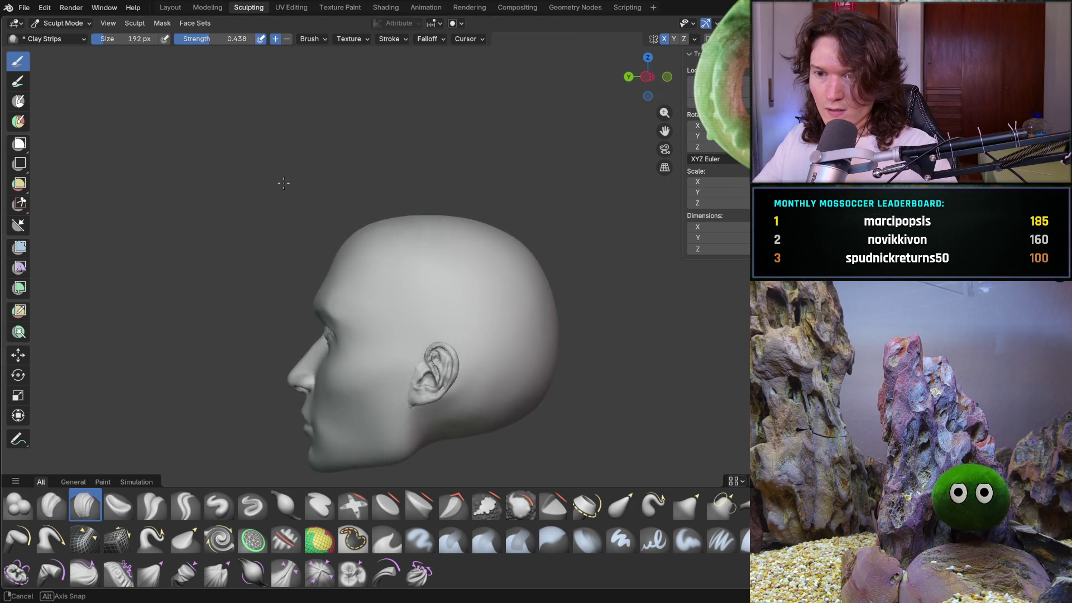
mouse_move(359, 314)
shift+middle_down()
mouse_move(453, 314)
mouse_move(595, 244)
mouse_move(535, 313)
mouse_move(525, 318)
mouse_move(496, 294)
shift+middle_up()
mouse_move(495, 350)
middle_down()
mouse_move(505, 223)
mouse_move(581, 220)
mouse_move(478, 299)
mouse_move(418, 302)
mouse_move(429, 335)
middle_up()
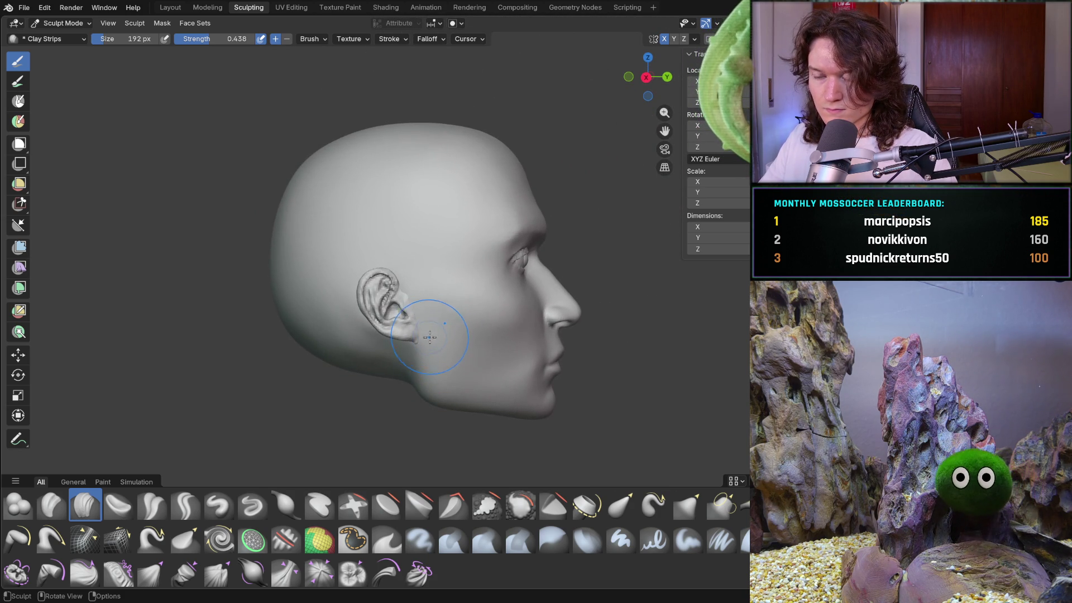
mouse_move(444, 371)
middle_down()
mouse_move(430, 316)
mouse_move(240, 335)
mouse_move(196, 311)
mouse_move(200, 328)
middle_up()
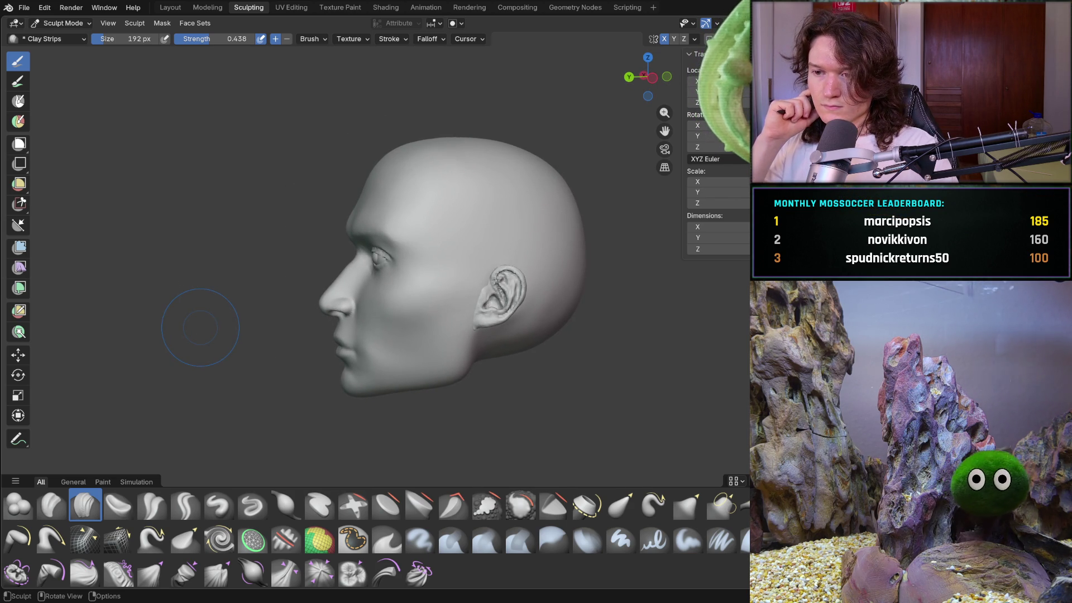
mouse_move(460, 217)
middle_down()
mouse_move(614, 246)
mouse_move(344, 253)
middle_up()
scroll(344, 253, down, 2)
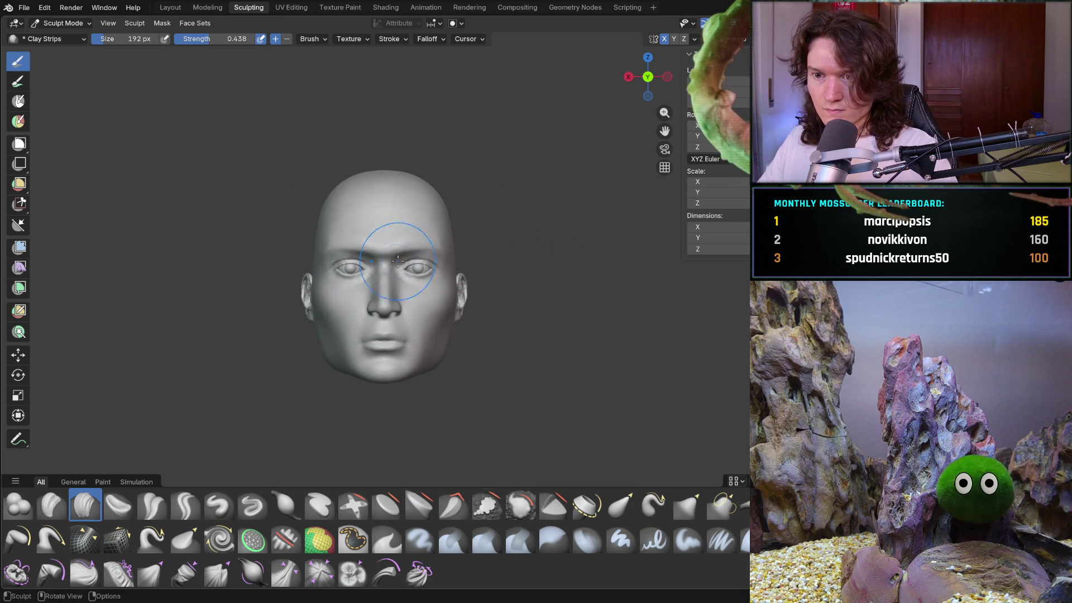
scroll(402, 245, up, 2)
mouse_move(402, 246)
middle_down()
mouse_move(407, 282)
mouse_move(322, 283)
mouse_move(335, 288)
middle_up()
scroll(491, 303, up, 6)
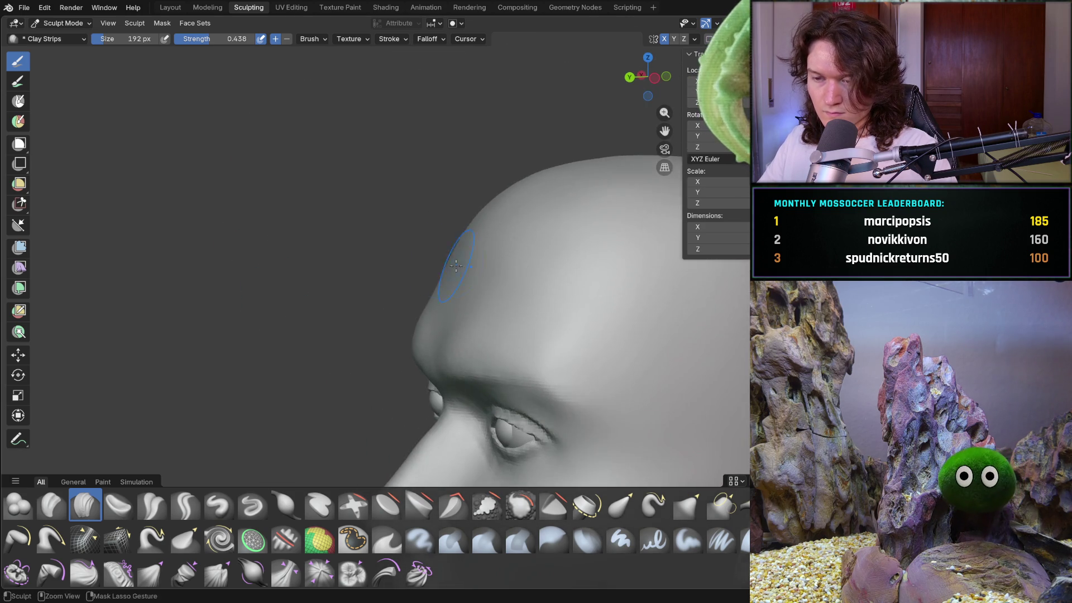
scroll(453, 265, down, 3)
mouse_move(428, 232)
middle_down()
mouse_move(449, 232)
mouse_move(412, 269)
mouse_move(497, 296)
mouse_move(529, 259)
mouse_move(502, 294)
mouse_move(496, 276)
mouse_move(447, 261)
mouse_move(440, 287)
mouse_move(428, 285)
middle_up()
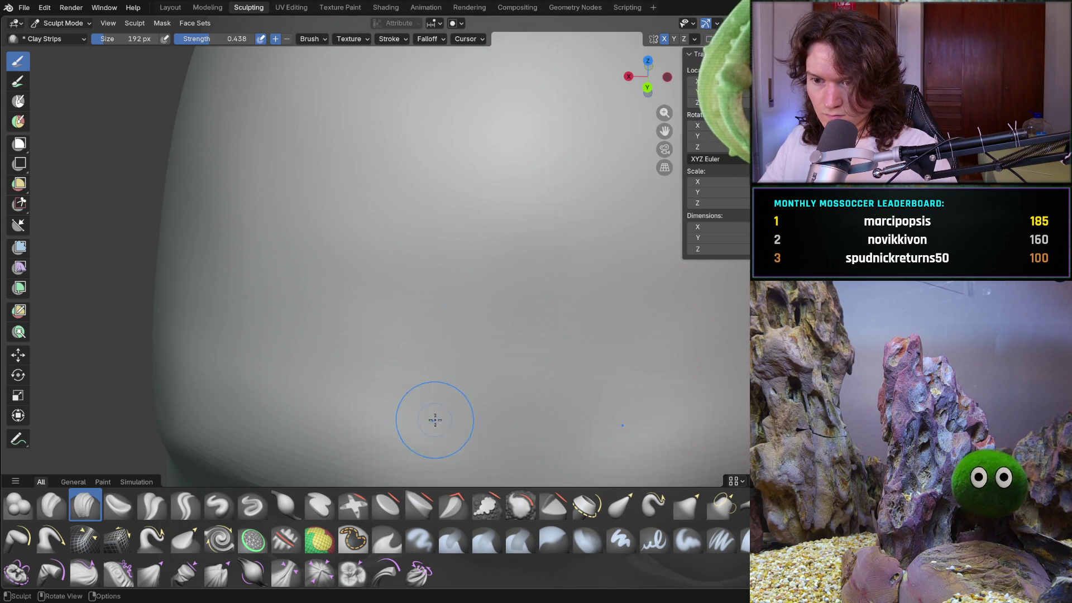
- Lay rough clay strips across the forehead and upper skull
middle_drag(412, 414, 371, 394)
middle_drag(363, 302, 318, 219)
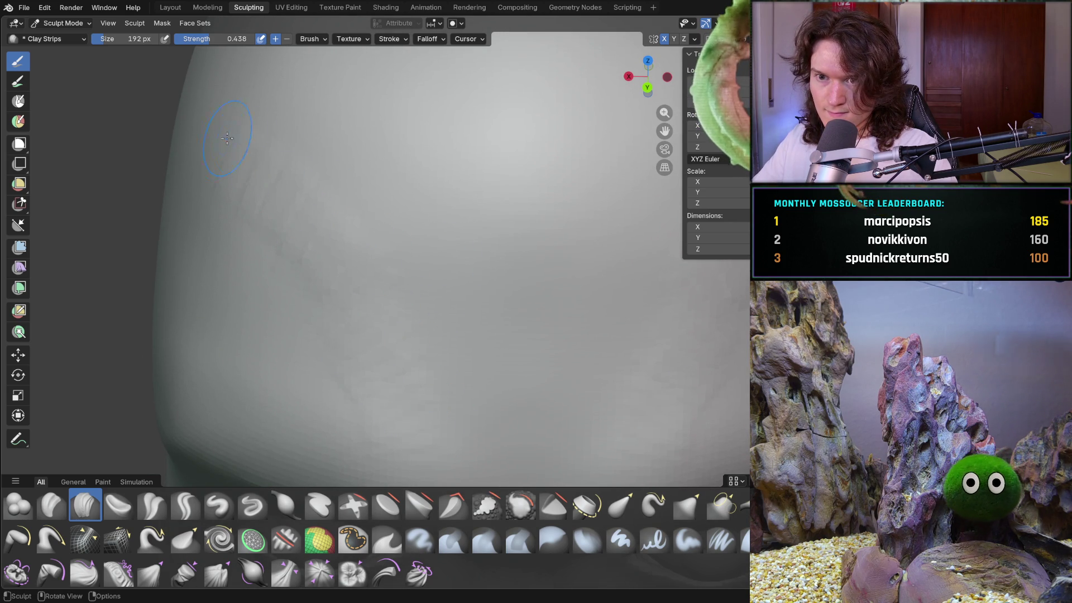
middle_drag(293, 131, 290, 128)
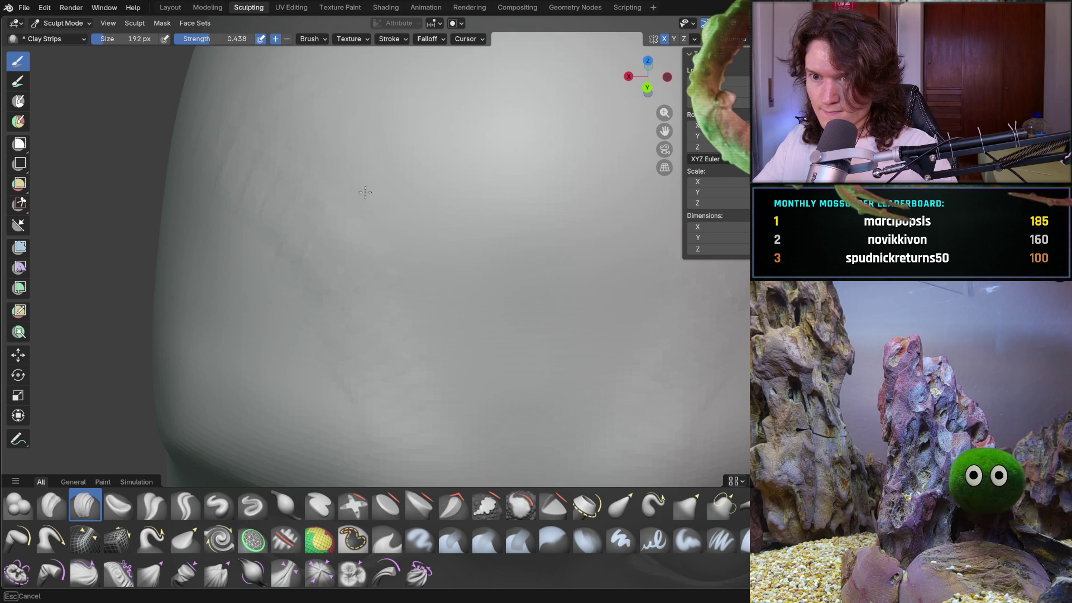
middle_drag(488, 209, 499, 230)
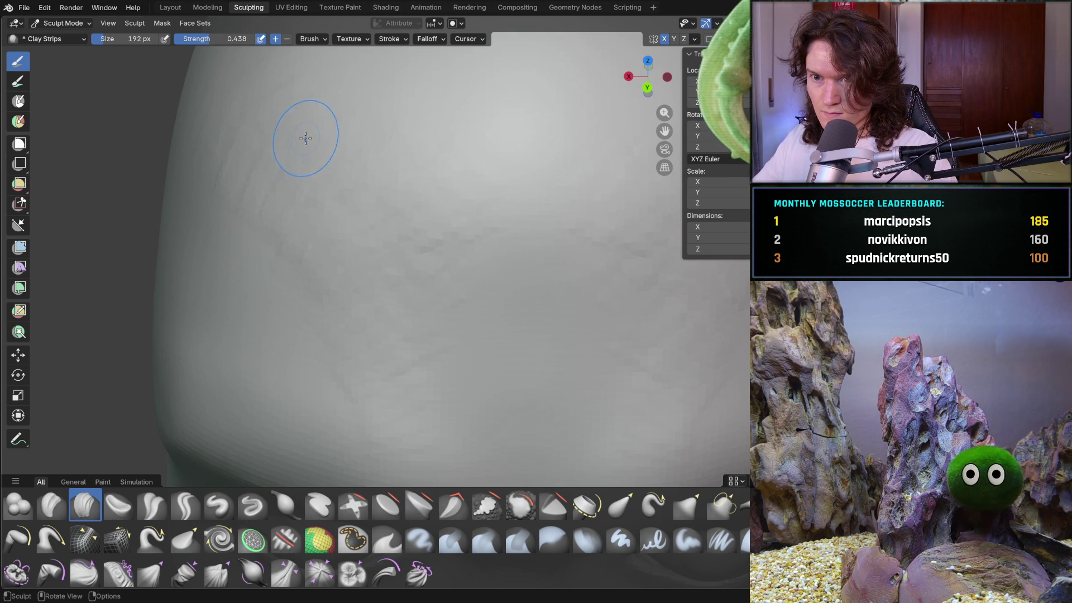
middle_drag(313, 166, 360, 204)
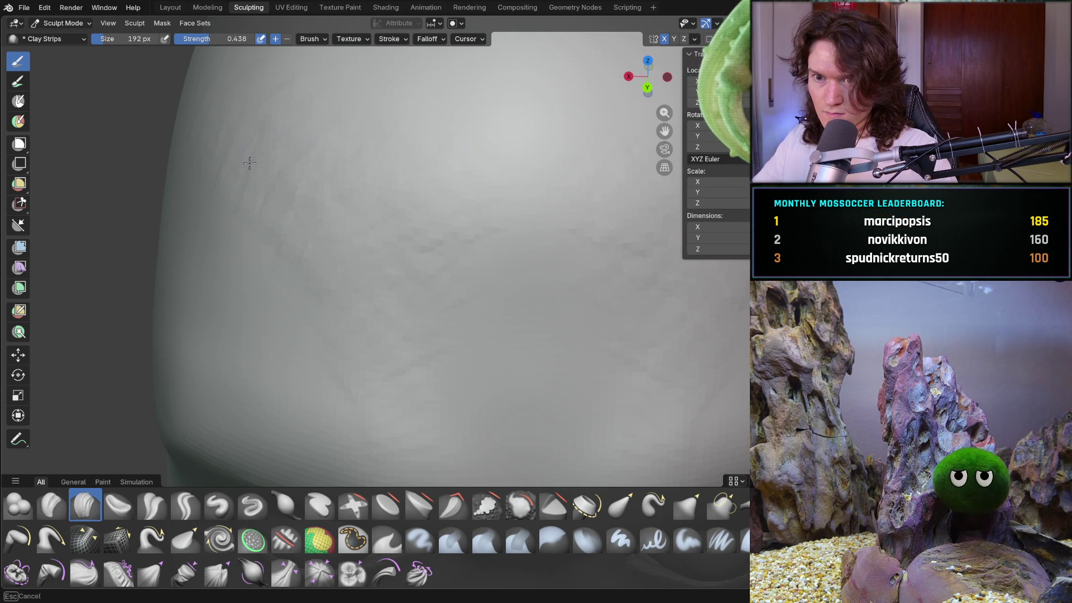
mouse_move(252, 277)
middle_down()
mouse_move(294, 313)
mouse_move(281, 359)
middle_up()
mouse_move(210, 308)
middle_down()
mouse_move(220, 241)
mouse_move(287, 222)
mouse_move(210, 216)
mouse_move(225, 254)
middle_up()
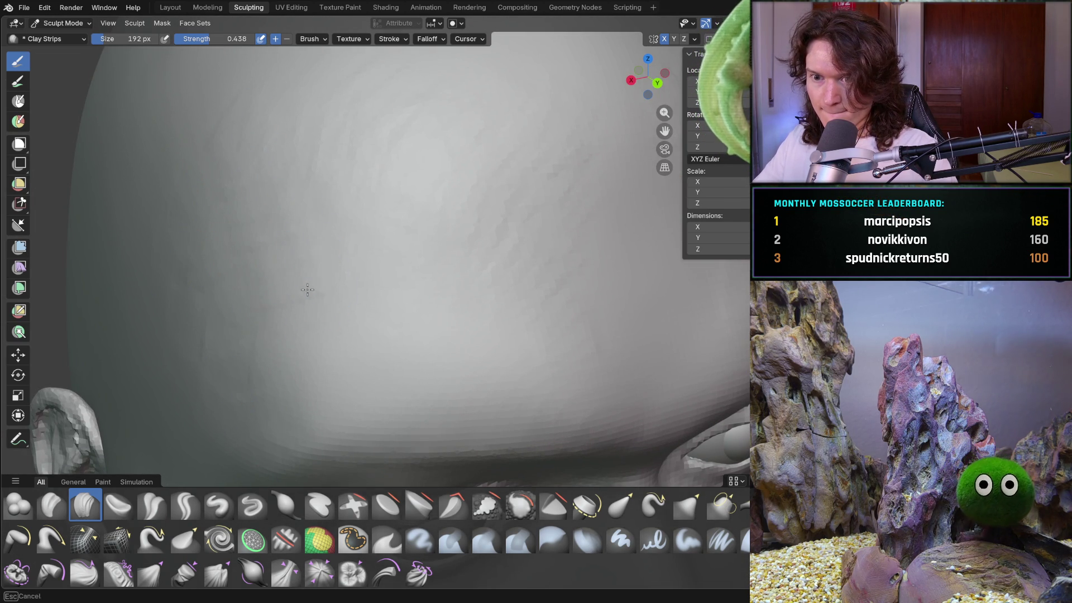
middle_drag(311, 332, 328, 357)
scroll(390, 287, down, 8)
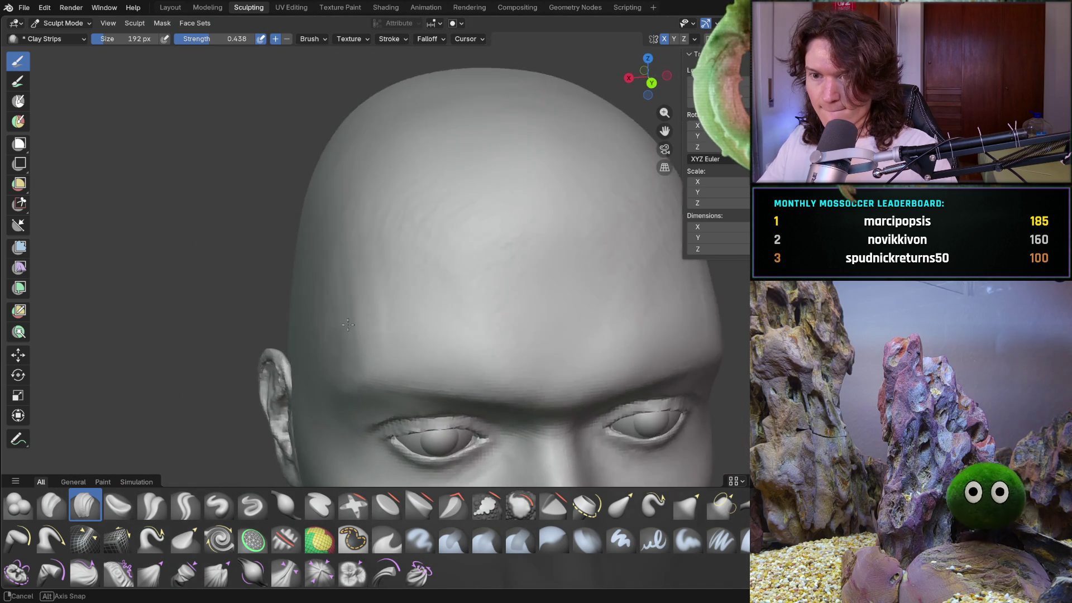
mouse_move(371, 312)
ctrl+middle_down()
mouse_move(407, 287)
mouse_move(294, 256)
mouse_move(351, 282)
mouse_move(344, 367)
mouse_move(389, 338)
ctrl+middle_up()
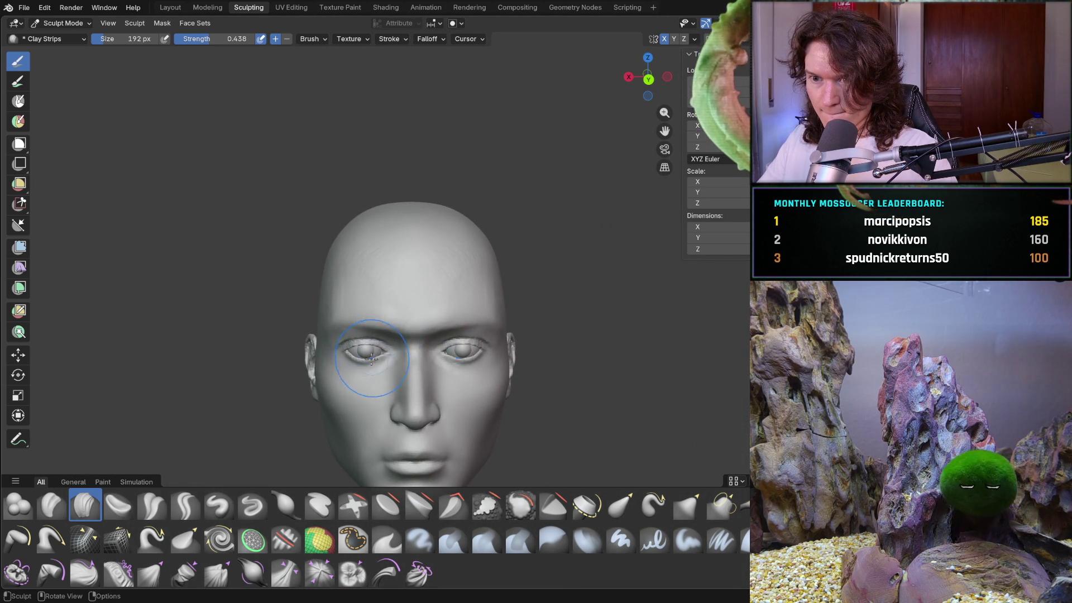
scroll(374, 356, up, 3)
mouse_move(359, 275)
middle_down()
mouse_move(359, 299)
mouse_move(411, 306)
middle_up()
scroll(346, 290, up, 4)
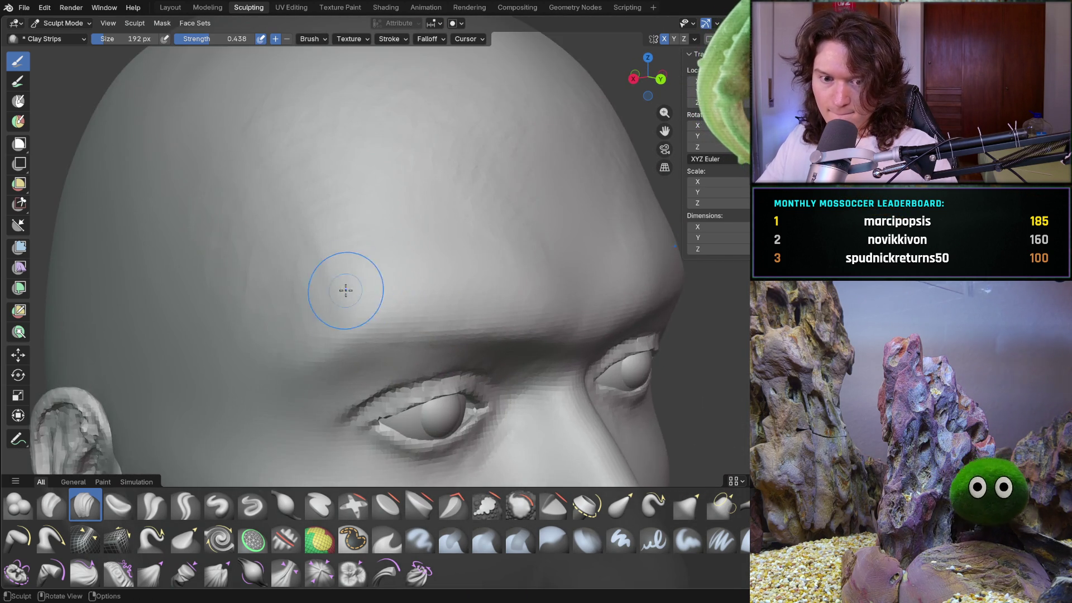
middle_drag(345, 290, 313, 324)
scroll(340, 299, up, 3)
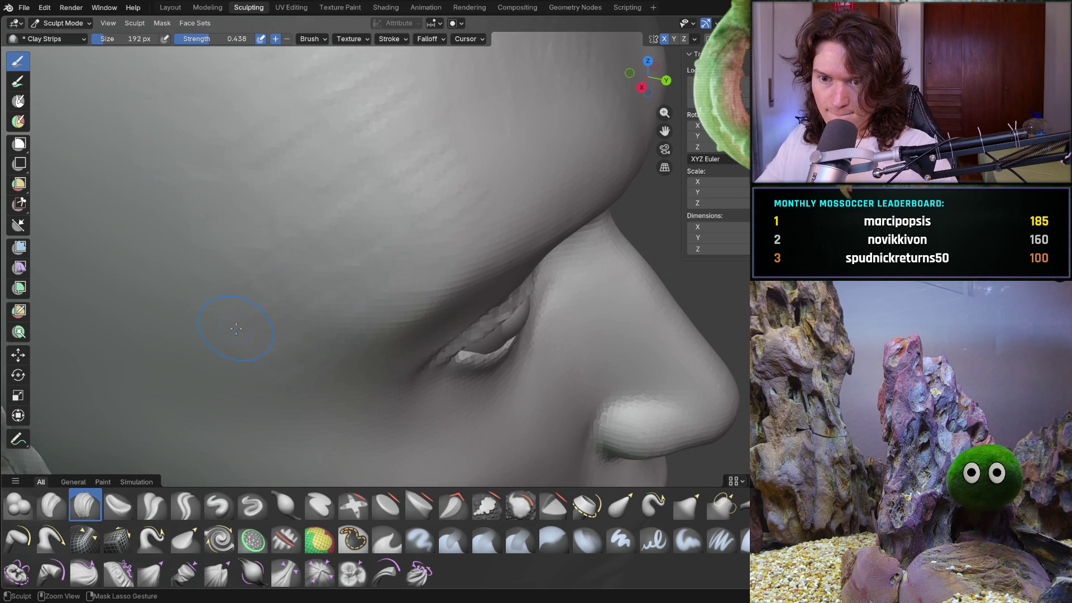
scroll(348, 225, down, 5)
mouse_move(347, 225)
middle_down()
mouse_move(326, 353)
mouse_move(322, 342)
middle_up()
scroll(327, 353, down, 2)
mouse_move(298, 341)
middle_down()
mouse_move(311, 282)
mouse_move(354, 323)
mouse_move(371, 275)
middle_up()
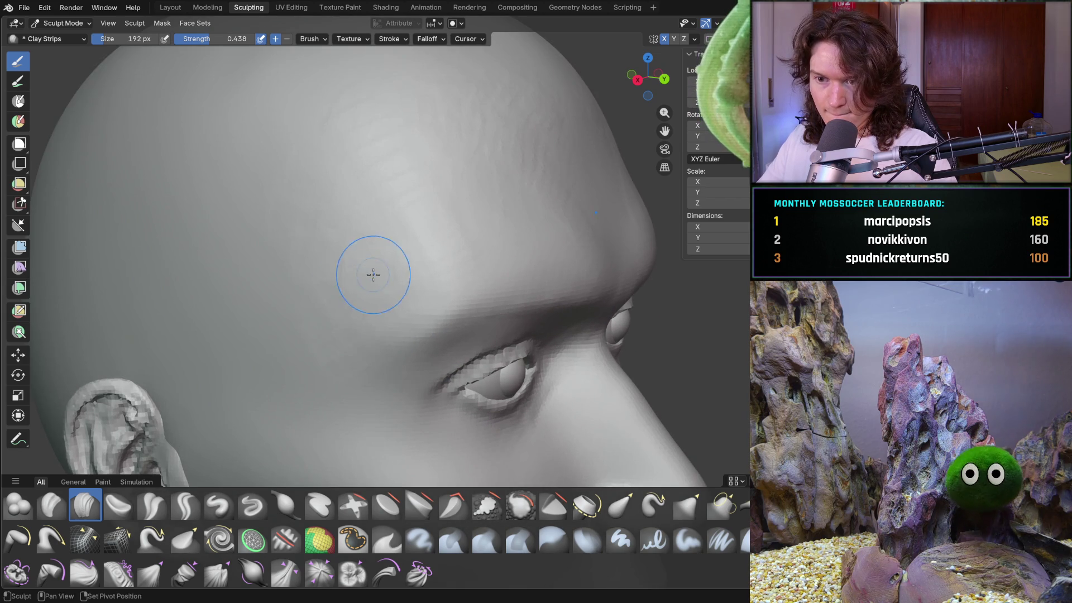
ctrl+middle_drag(353, 350, 352, 351)
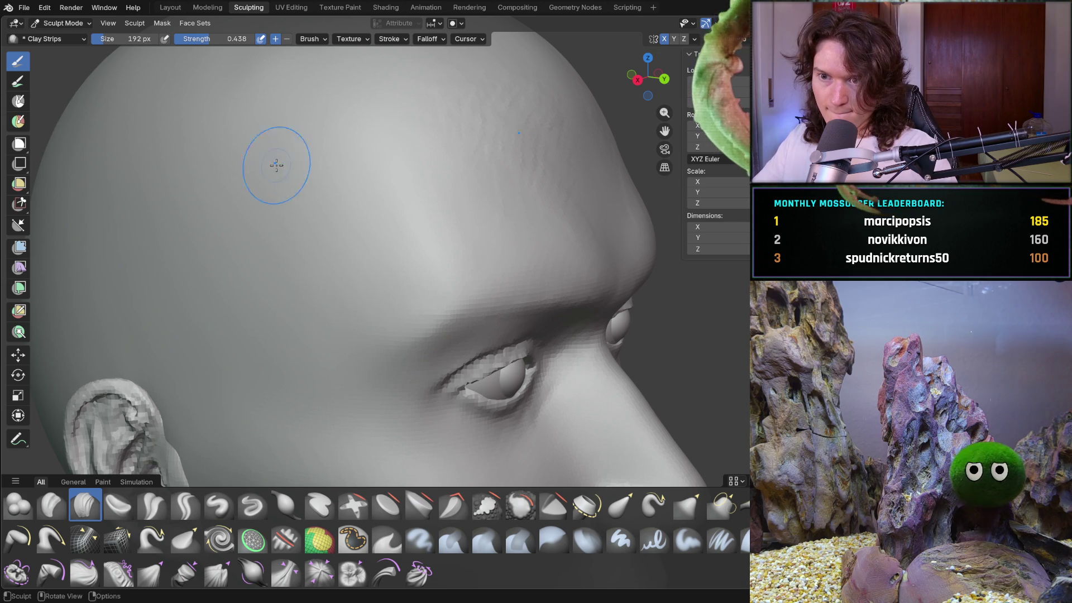
middle_drag(262, 156, 346, 275)
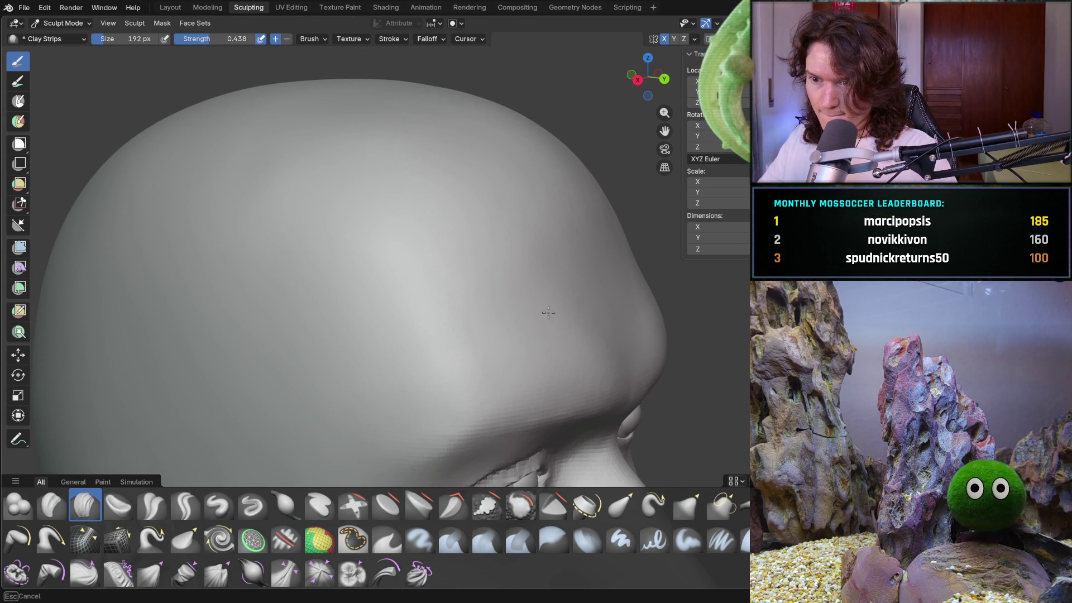
mouse_move(511, 314)
middle_down()
mouse_move(454, 294)
mouse_move(588, 243)
middle_up()
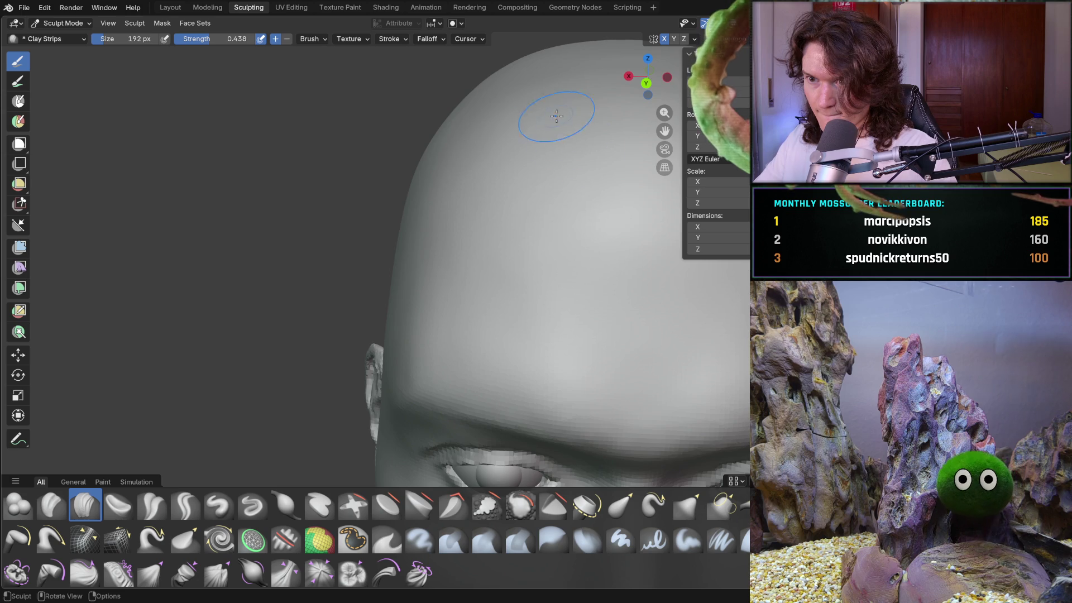
scroll(553, 168, down, 5)
mouse_move(555, 227)
middle_down()
mouse_move(698, 259)
mouse_move(642, 280)
mouse_move(627, 249)
mouse_move(527, 280)
middle_up()
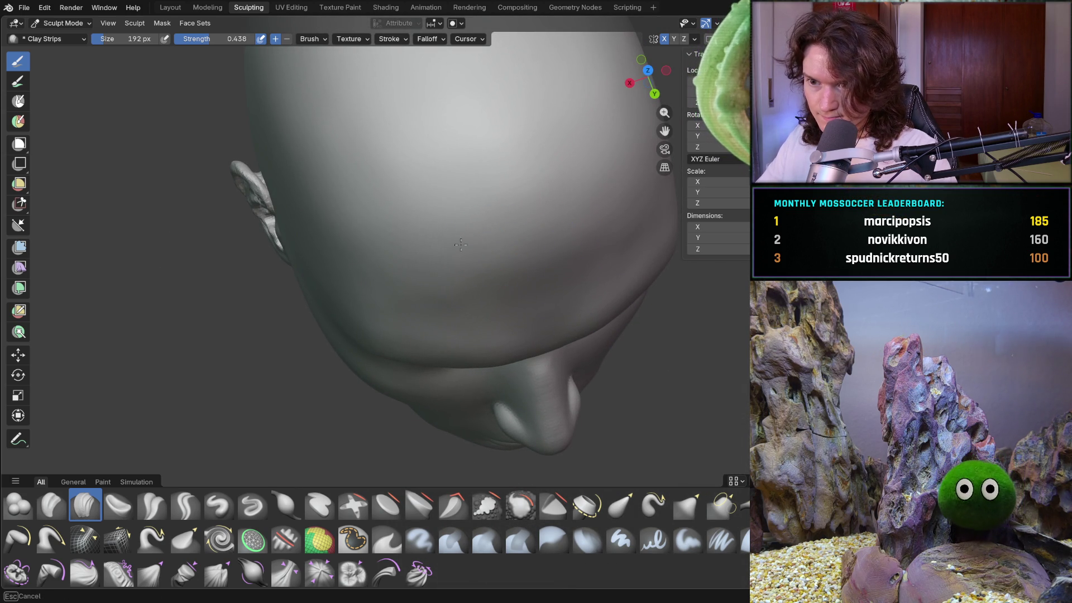
middle_drag(425, 280, 424, 280)
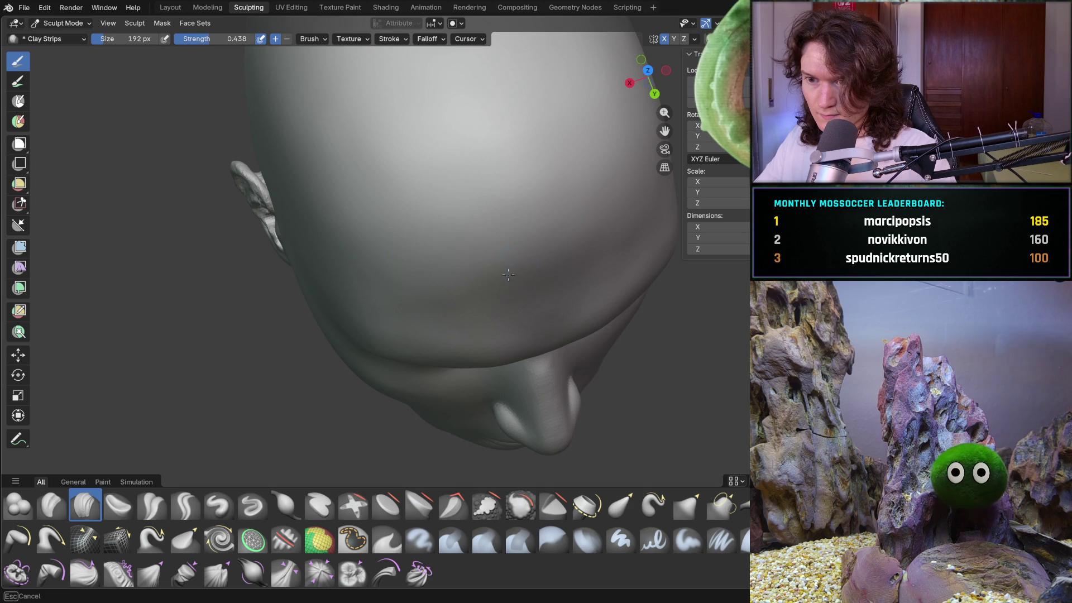
middle_drag(554, 239, 553, 238)
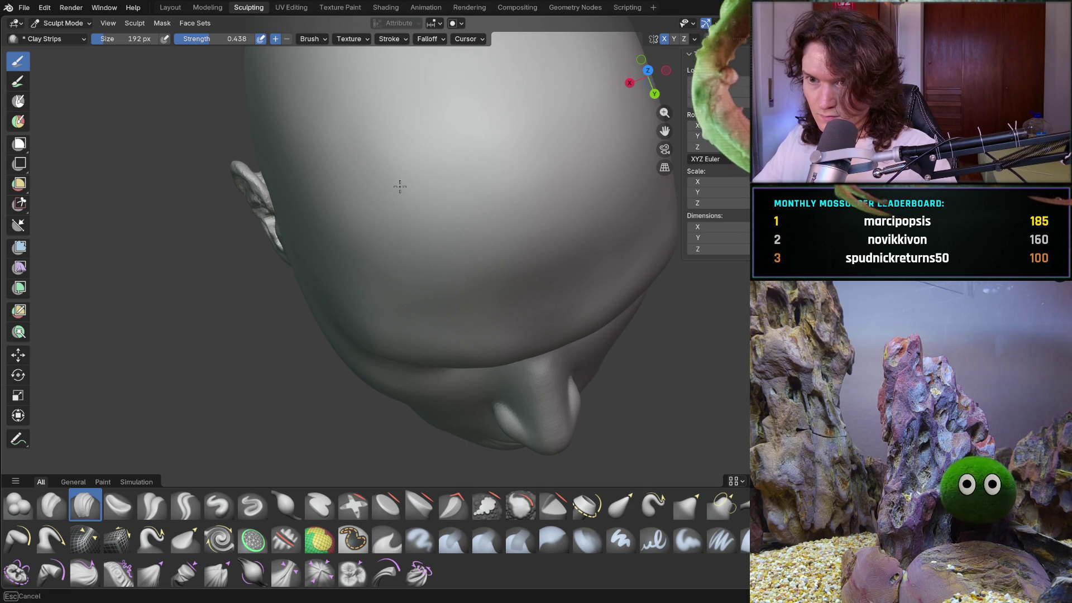
mouse_move(385, 281)
middle_down()
mouse_move(383, 199)
mouse_move(402, 335)
mouse_move(232, 330)
mouse_move(268, 311)
mouse_move(376, 293)
mouse_move(412, 335)
mouse_move(363, 319)
mouse_move(401, 329)
mouse_move(390, 278)
middle_up()
scroll(347, 251, up, 3)
scroll(358, 220, down, 5)
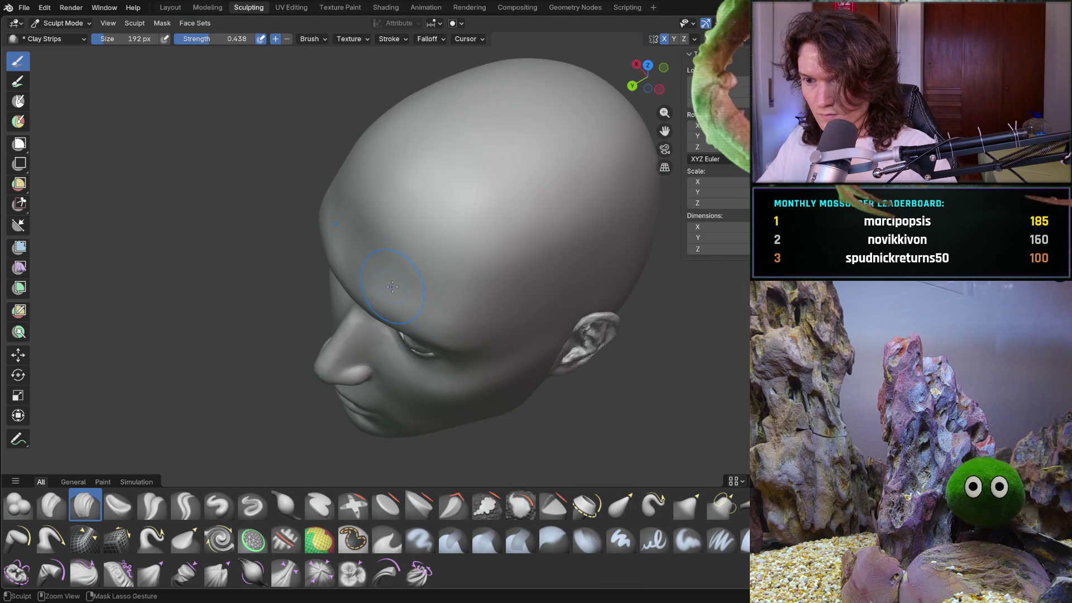
- Orbit around the brow and face in a close three-quarter view to check the forms
scroll(390, 278, up, 4)
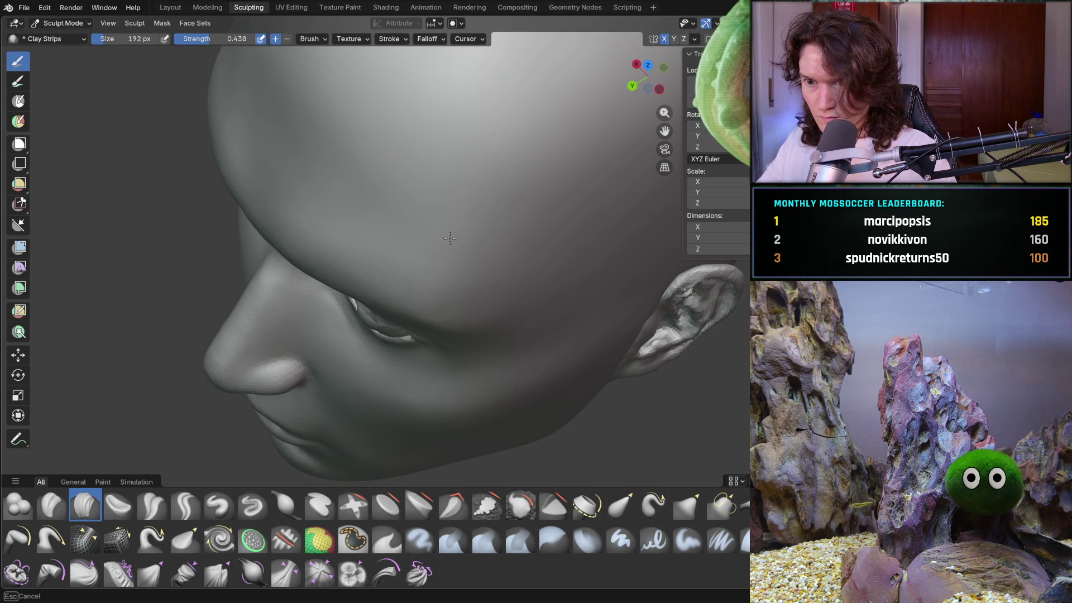
mouse_move(538, 218)
middle_down()
mouse_move(609, 173)
mouse_move(608, 196)
mouse_move(555, 262)
mouse_move(540, 264)
middle_up()
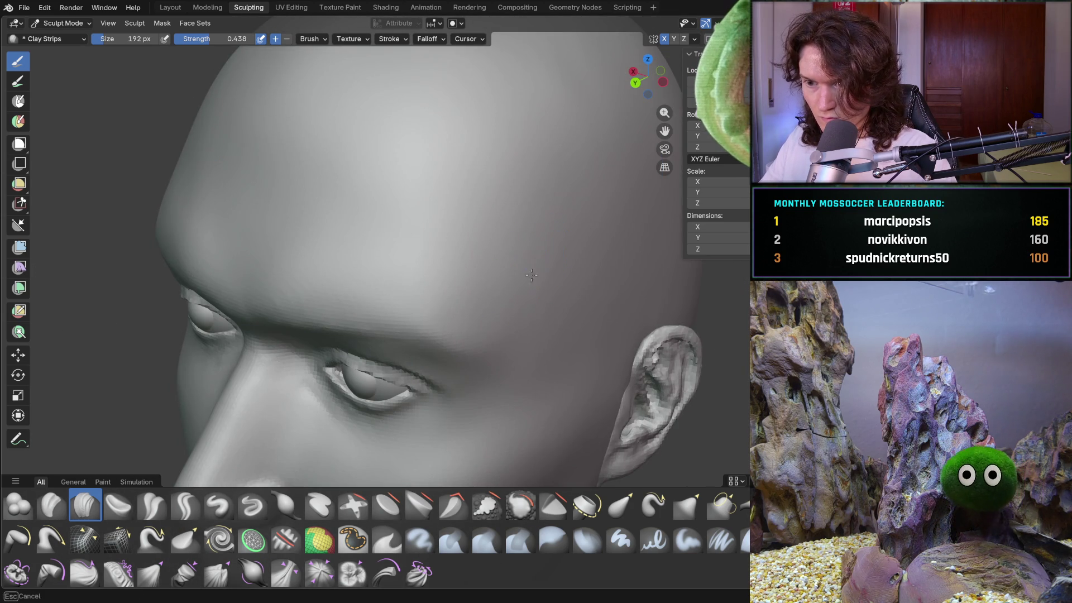
mouse_move(541, 369)
middle_down()
mouse_move(576, 279)
mouse_move(529, 318)
mouse_move(531, 299)
mouse_move(491, 270)
mouse_move(439, 278)
middle_up()
scroll(577, 279, down, 5)
scroll(557, 295, down, 3)
scroll(514, 267, up, 2)
scroll(430, 296, down, 3)
- Check the profile, back of the cranium and brows, then save V2_main_char_8.blend
mouse_move(421, 316)
middle_down()
mouse_move(406, 322)
mouse_move(425, 329)
mouse_move(455, 310)
mouse_move(370, 307)
middle_up()
scroll(407, 299, up, 3)
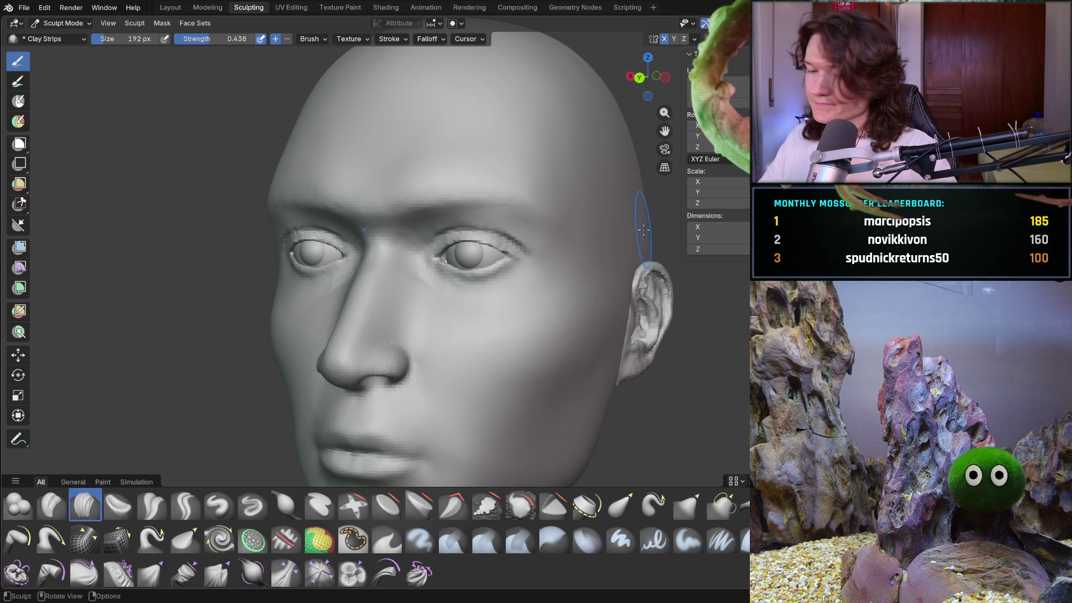
scroll(387, 283, down, 4)
mouse_move(391, 290)
middle_down()
mouse_move(490, 306)
mouse_move(479, 335)
mouse_move(486, 294)
mouse_move(461, 317)
mouse_move(532, 269)
middle_up()
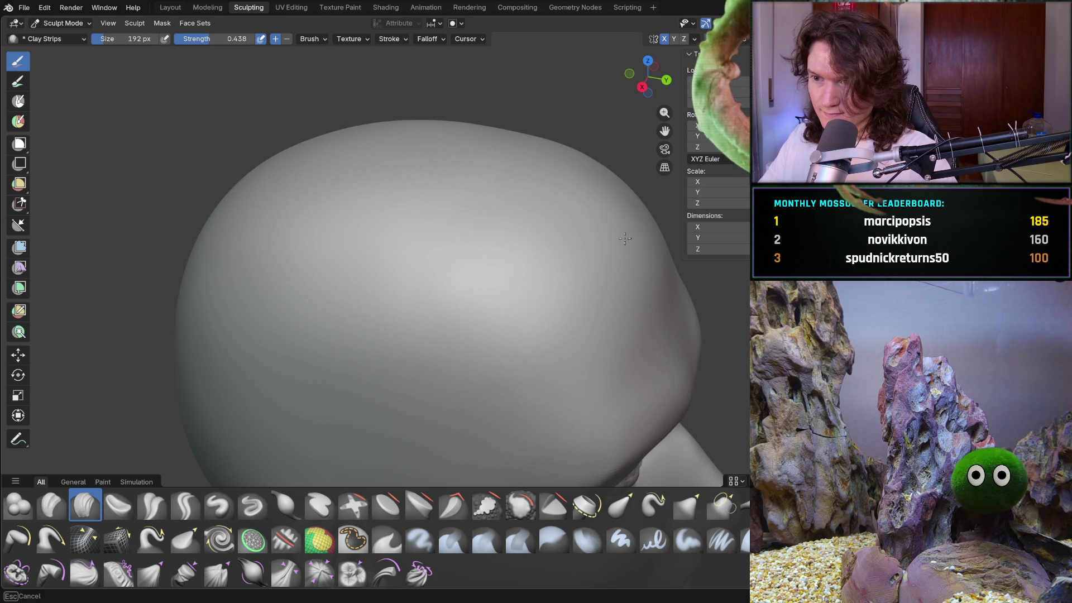
mouse_move(610, 246)
middle_down()
mouse_move(432, 272)
mouse_move(428, 179)
mouse_move(411, 199)
mouse_move(502, 257)
mouse_move(545, 191)
mouse_move(472, 341)
mouse_move(479, 287)
middle_up()
mouse_move(406, 251)
middle_down()
mouse_move(519, 265)
mouse_move(584, 256)
mouse_move(589, 227)
mouse_move(543, 271)
mouse_move(528, 249)
mouse_move(526, 290)
mouse_move(502, 306)
mouse_move(461, 304)
mouse_move(446, 268)
mouse_move(480, 251)
mouse_move(588, 242)
mouse_move(635, 187)
mouse_move(570, 212)
mouse_move(550, 249)
mouse_move(486, 302)
mouse_move(396, 333)
mouse_move(286, 311)
mouse_move(400, 311)
mouse_move(447, 327)
mouse_move(545, 314)
mouse_move(373, 320)
mouse_move(497, 330)
middle_up()
scroll(389, 334, up, 2)
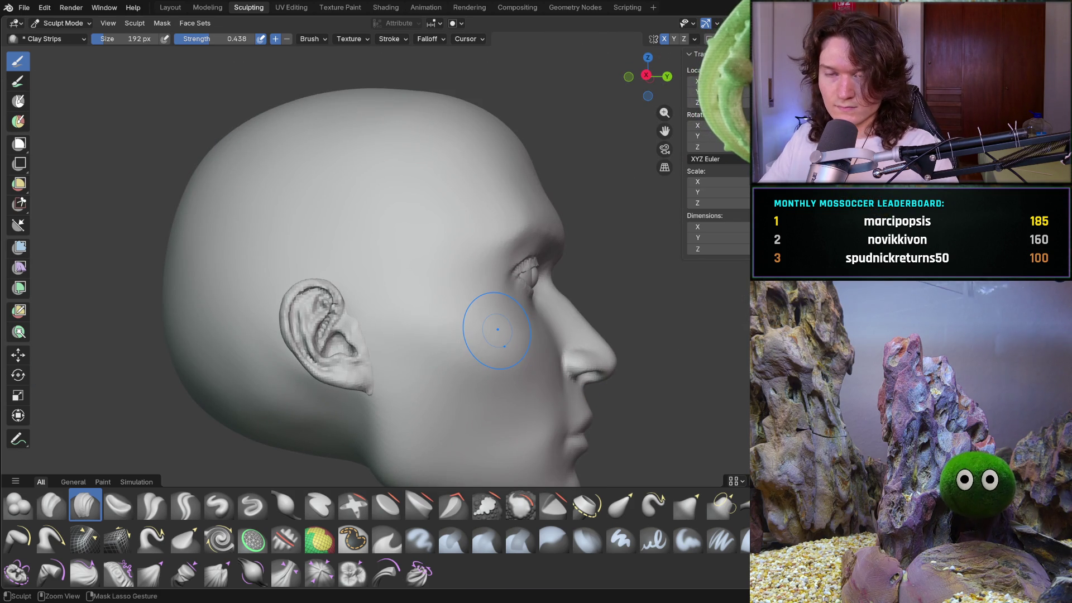
key(ctrl+s)
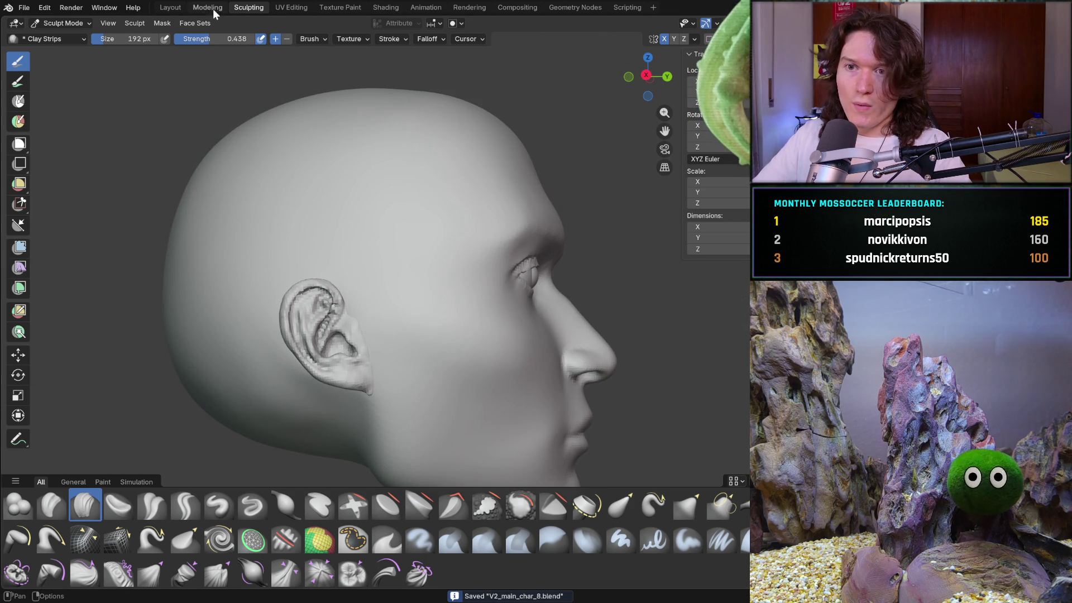
click(177, 8)
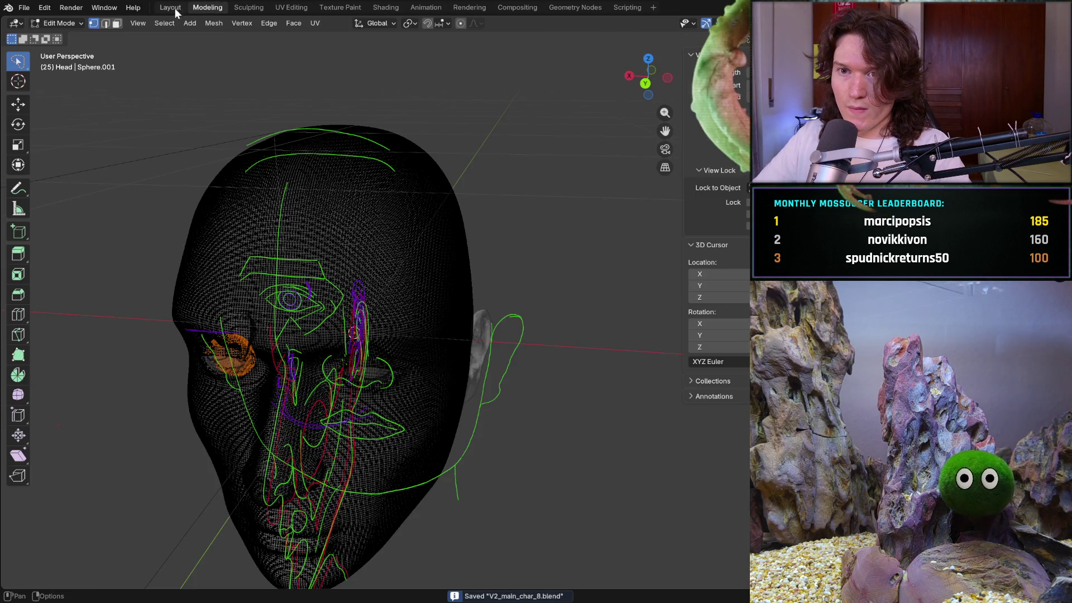
mouse_move(316, 284)
middle_down()
mouse_move(446, 343)
mouse_move(376, 280)
middle_up()
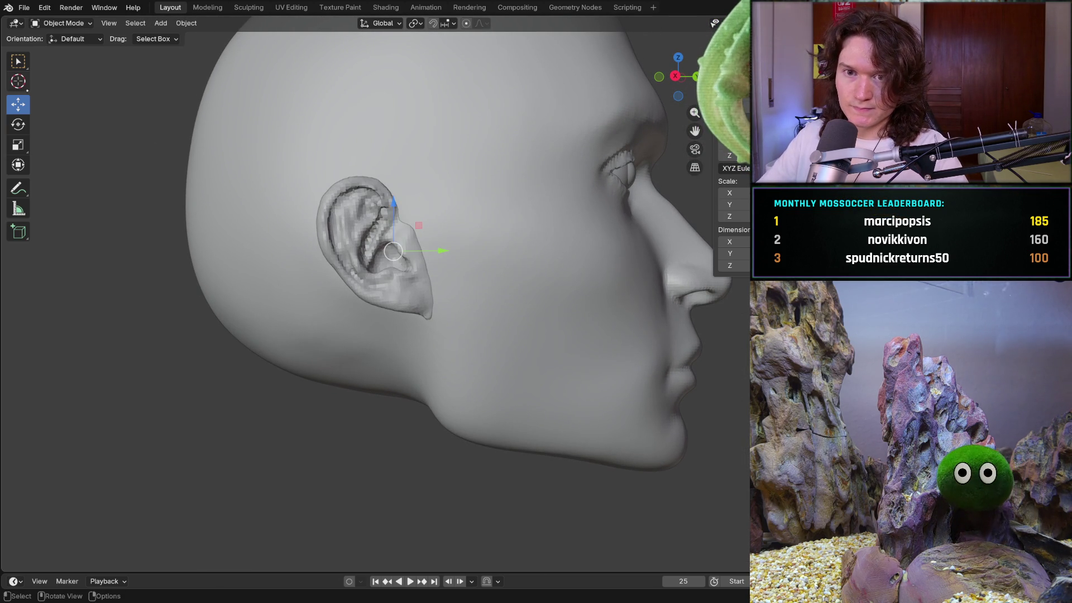
key(w)
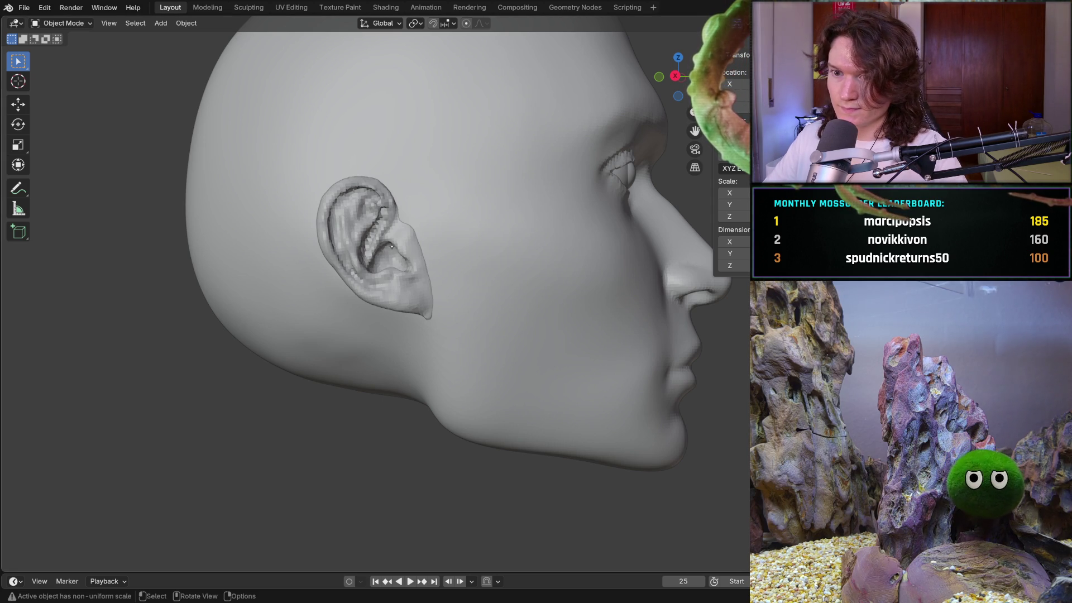
mouse_move(389, 251)
middle_down()
mouse_move(318, 294)
mouse_move(258, 251)
mouse_move(390, 246)
middle_up()
click(18, 104)
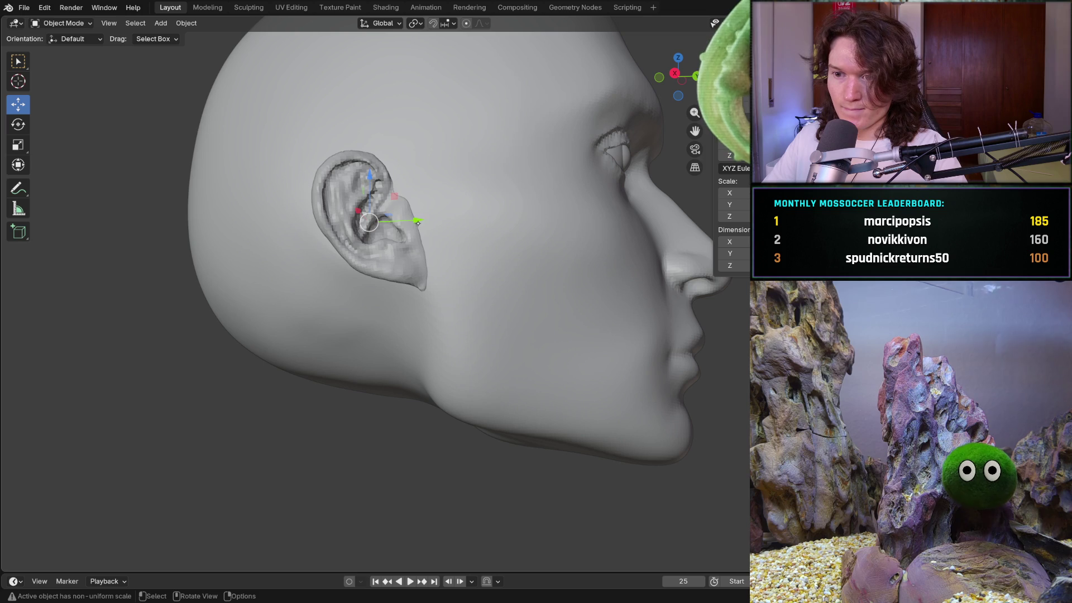
key(ctrl+KP_1)
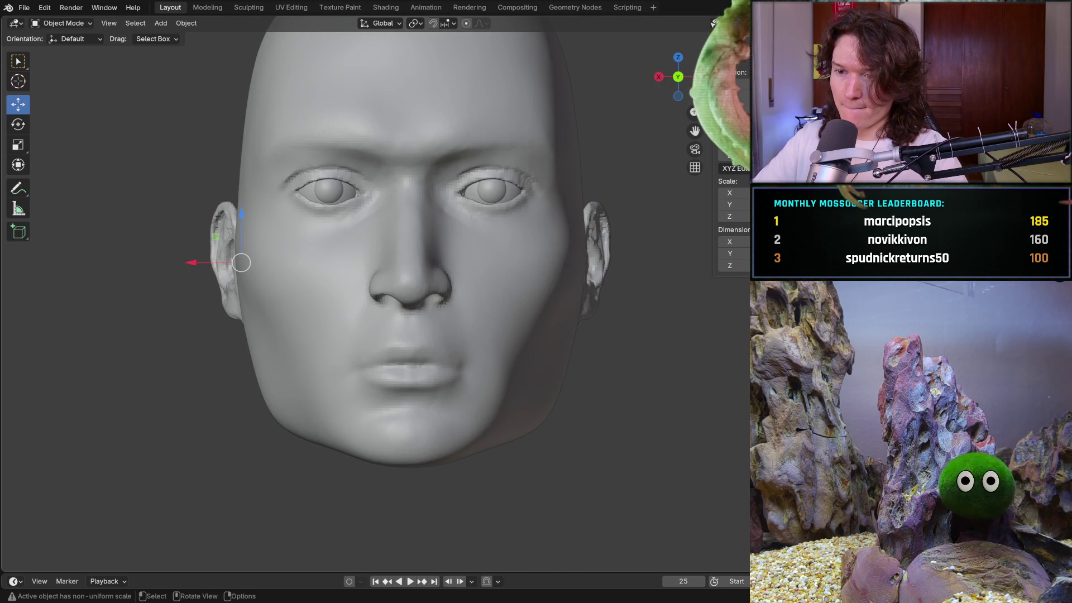
key(KP_3)
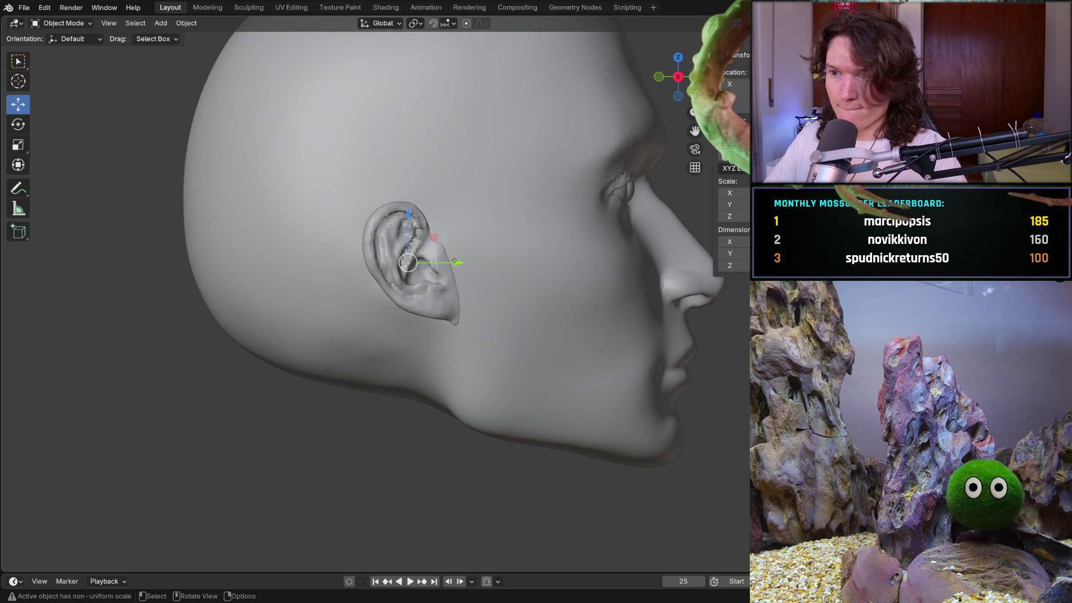
mouse_move(454, 260)
mouse_down()
mouse_move(471, 261)
mouse_move(461, 260)
mouse_up()
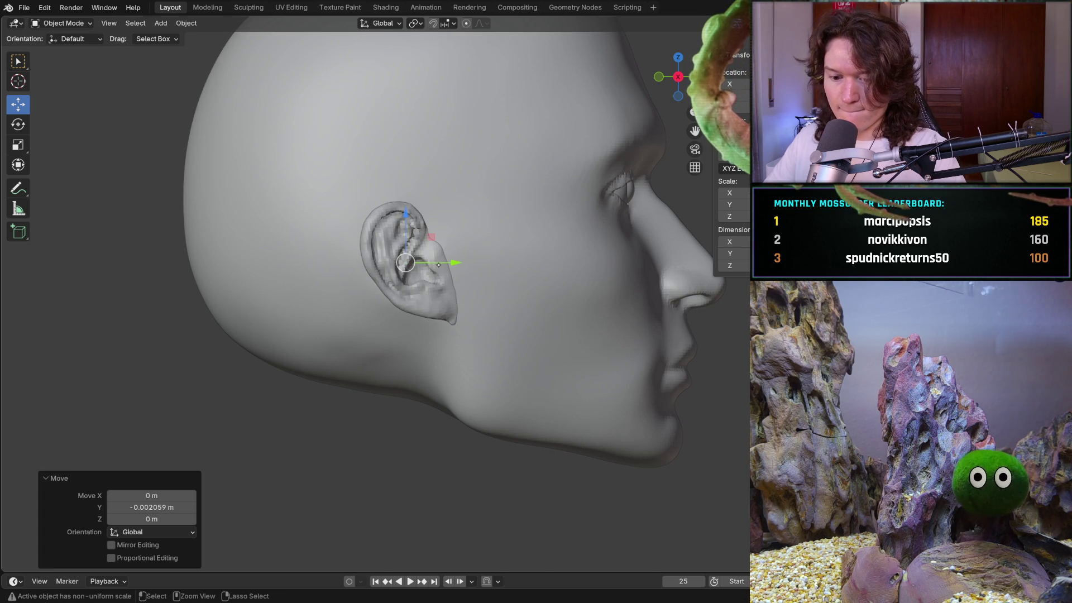
key(ctrl+z)
key(ctrl+z)
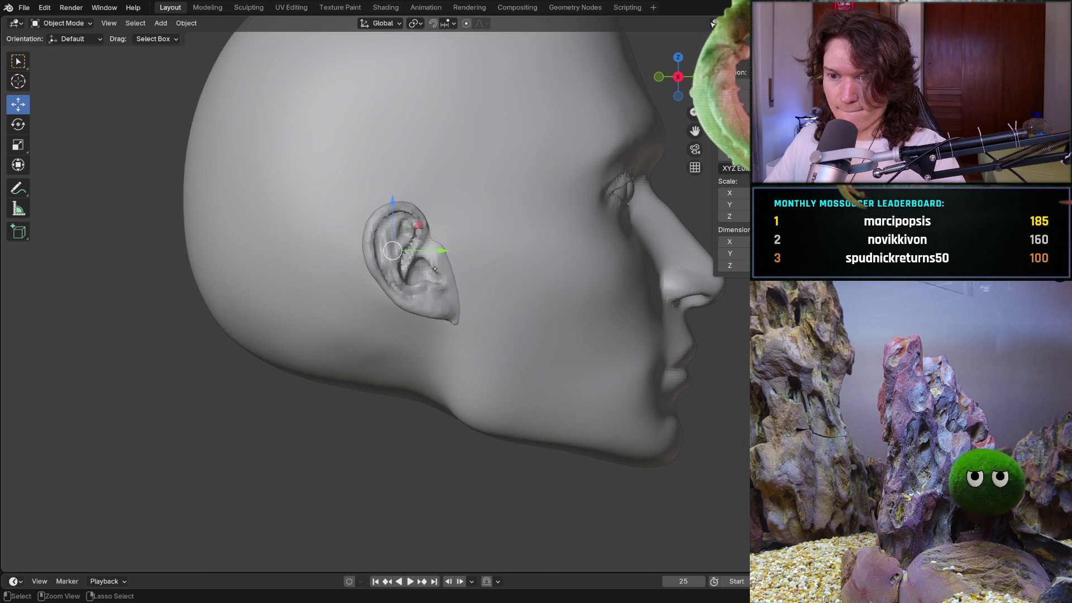
click(252, 8)
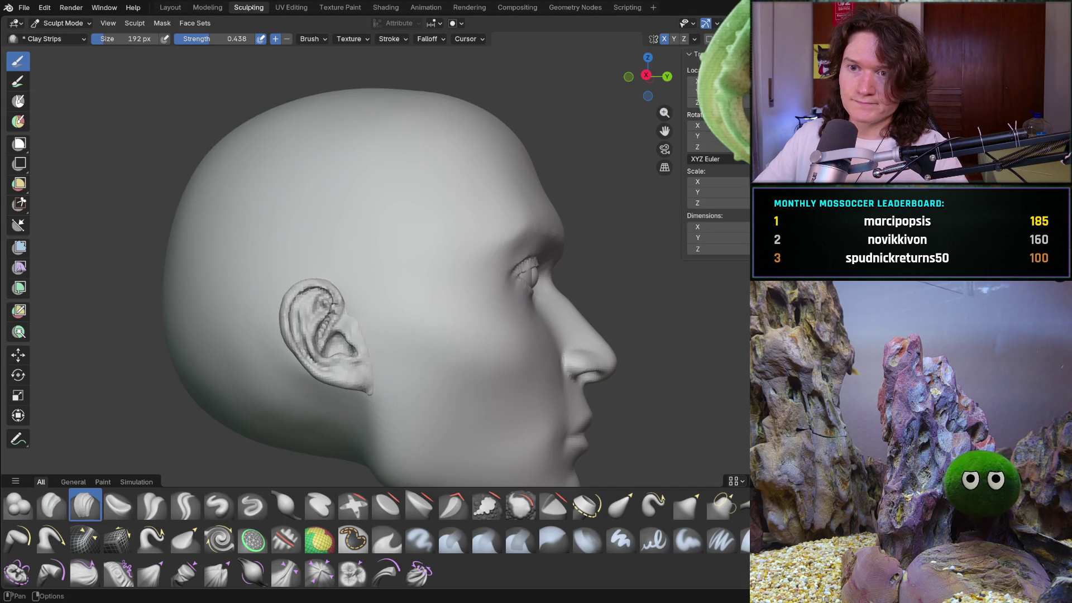
ctrl+middle_drag(299, 335, 302, 324)
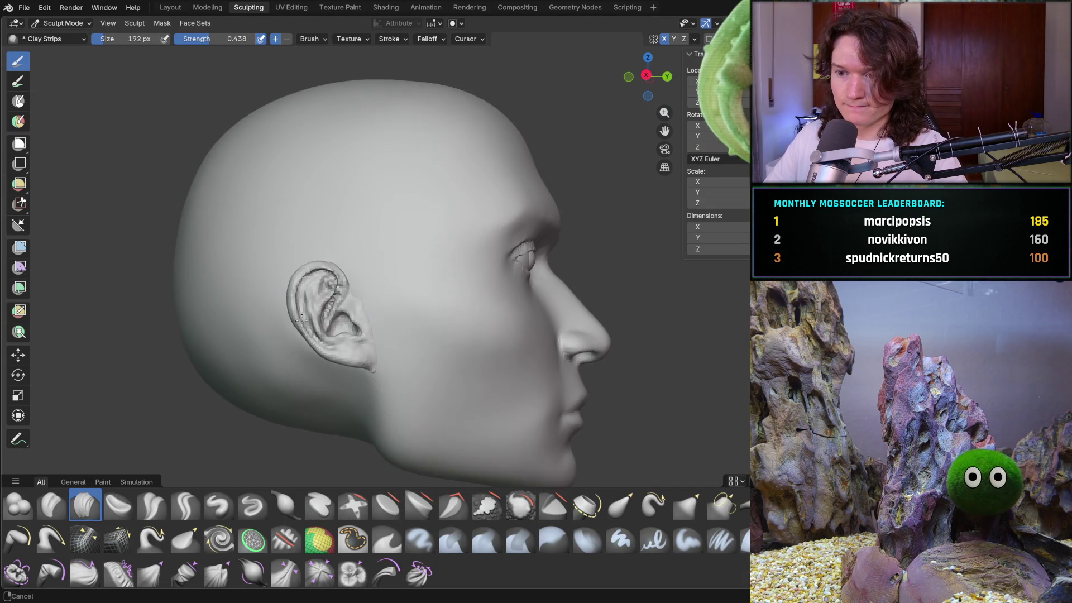
mouse_move(323, 359)
shift+middle_down()
mouse_move(332, 345)
mouse_move(359, 354)
mouse_move(366, 334)
shift+middle_up()
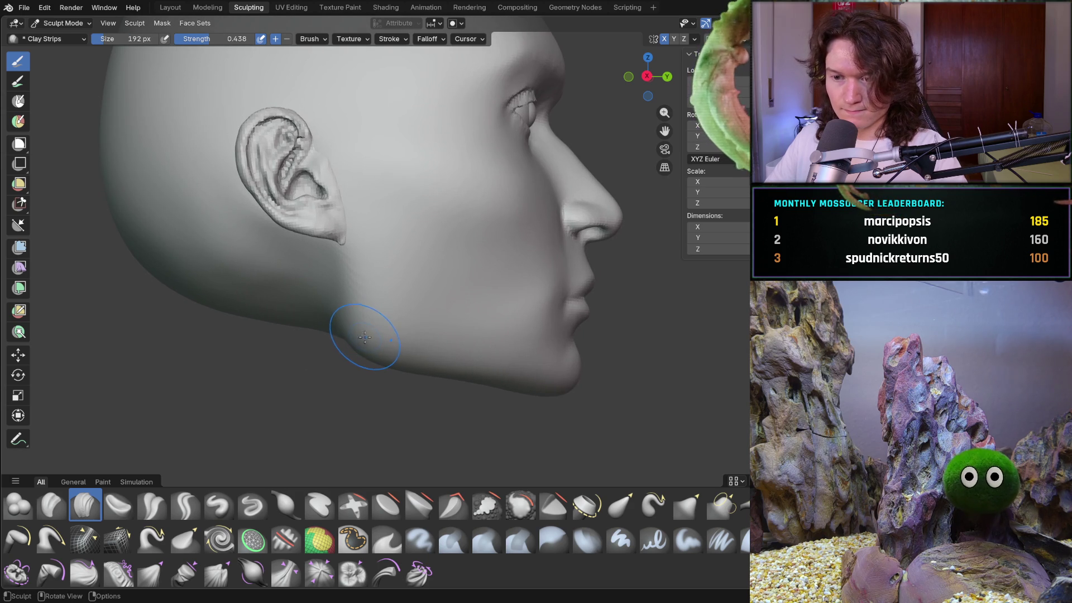
key(g)
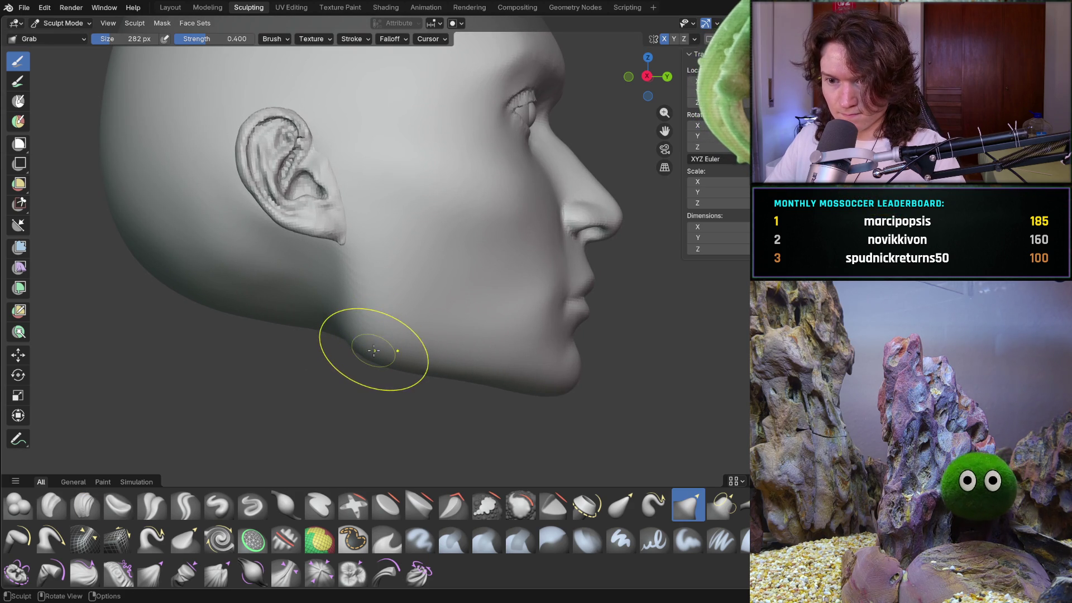
- Inspect the head from the front, from below and in side profile
middle_drag(372, 350, 369, 354)
mouse_move(486, 334)
middle_down()
mouse_move(495, 294)
mouse_move(407, 311)
middle_up()
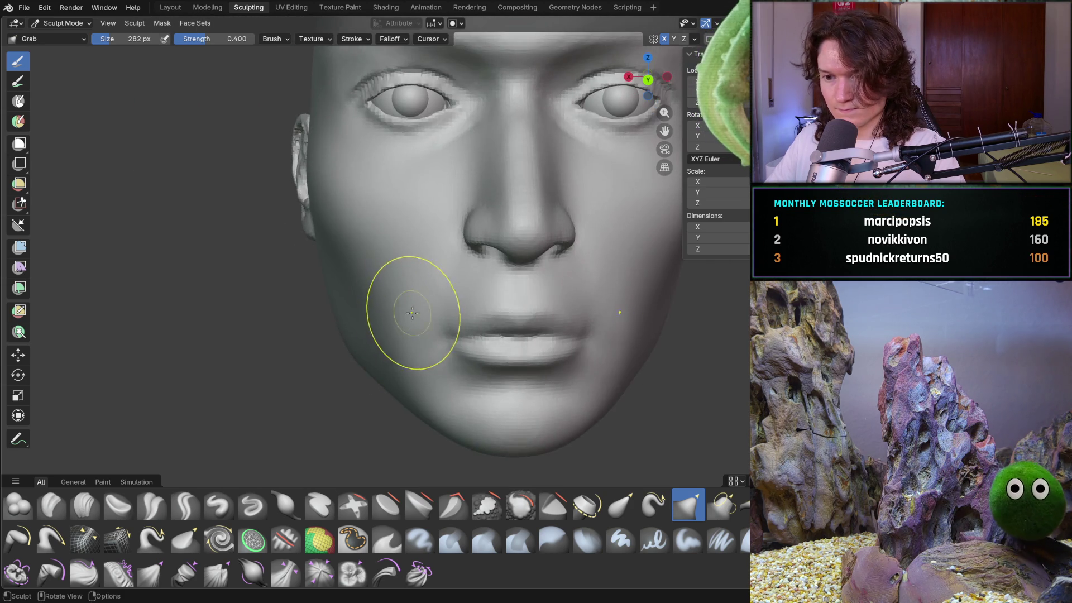
scroll(408, 311, down, 2)
scroll(387, 290, down, 2)
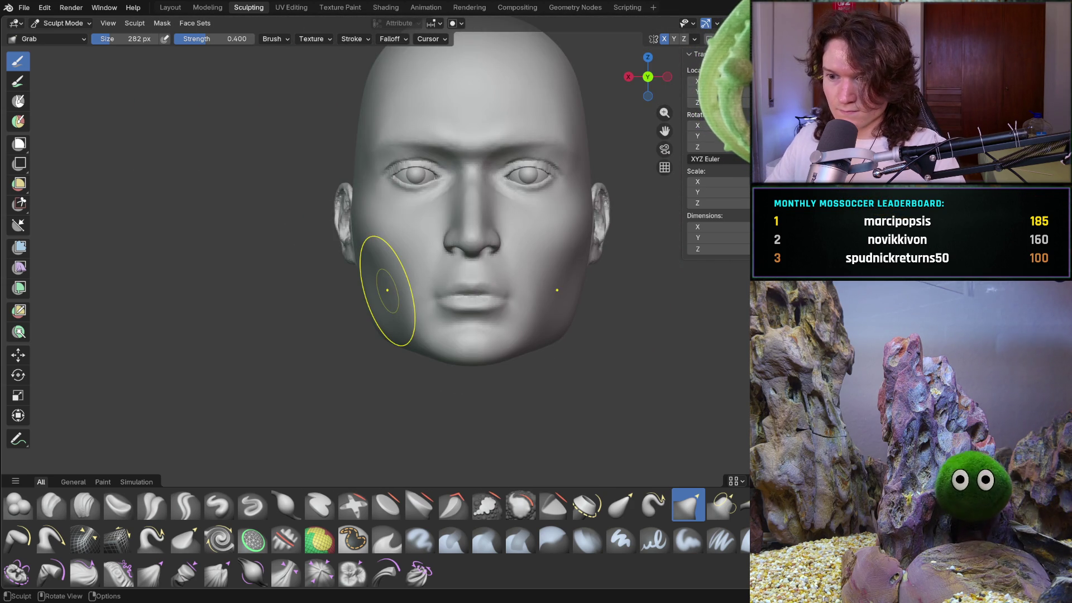
scroll(426, 360, up, 4)
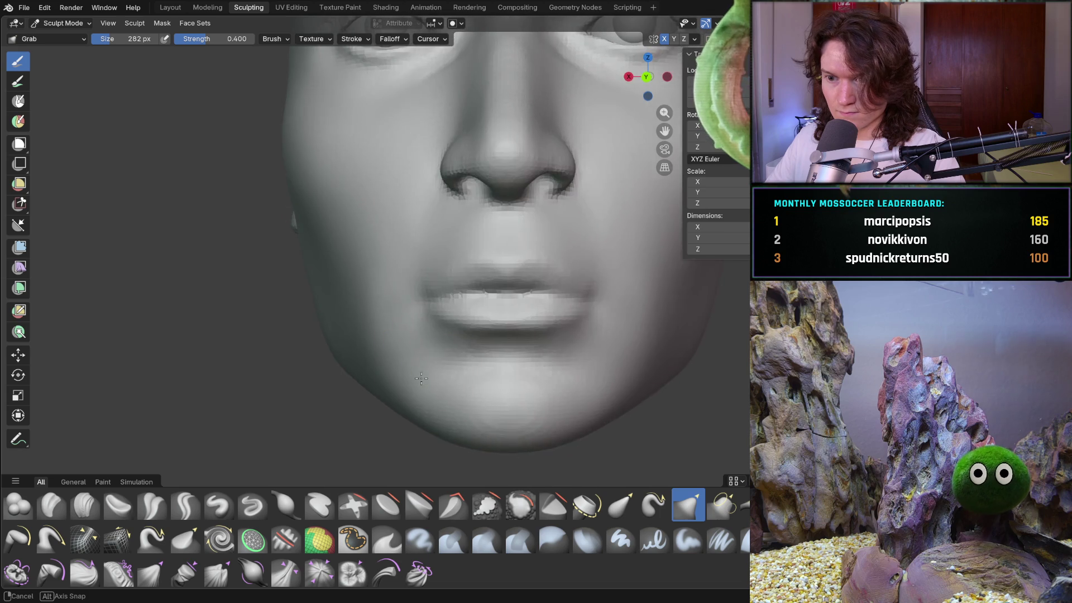
scroll(394, 452, down, 4)
mouse_move(393, 452)
middle_down()
mouse_move(419, 390)
mouse_move(497, 374)
mouse_move(531, 383)
mouse_move(516, 438)
mouse_move(564, 433)
mouse_move(497, 412)
mouse_move(486, 386)
mouse_move(412, 366)
mouse_move(499, 350)
middle_up()
scroll(530, 382, up, 3)
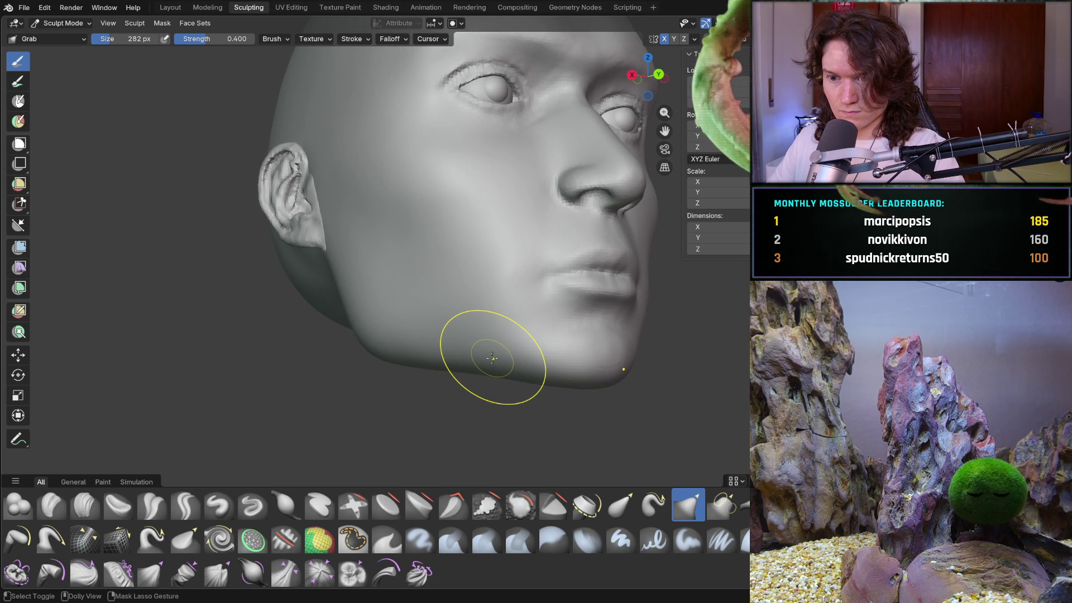
middle_drag(485, 358, 518, 389)
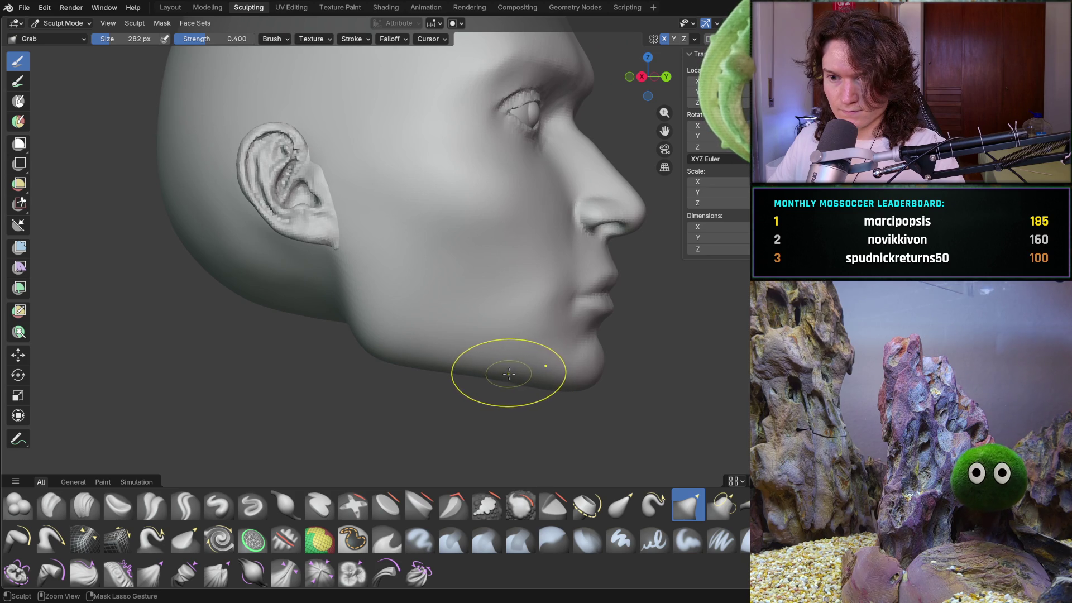
middle_drag(394, 347, 363, 335)
- Switch the active sculpting brush from Grab to Clay Strips
key(ctrl+z)
key(ctrl+shift+z)
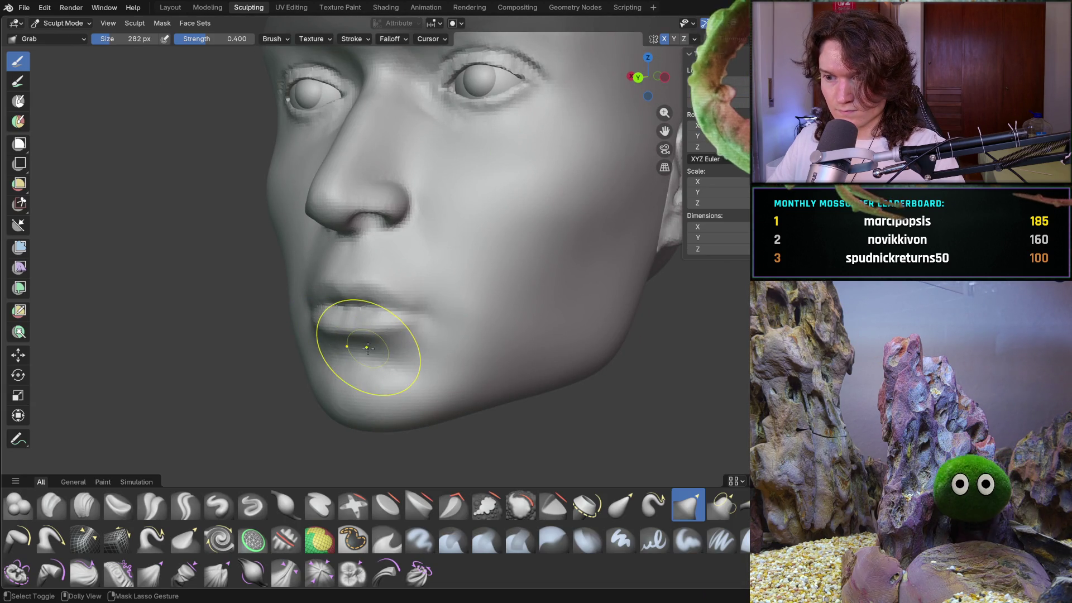
scroll(368, 347, down, 5)
middle_drag(368, 347, 469, 385)
scroll(469, 385, up, 4)
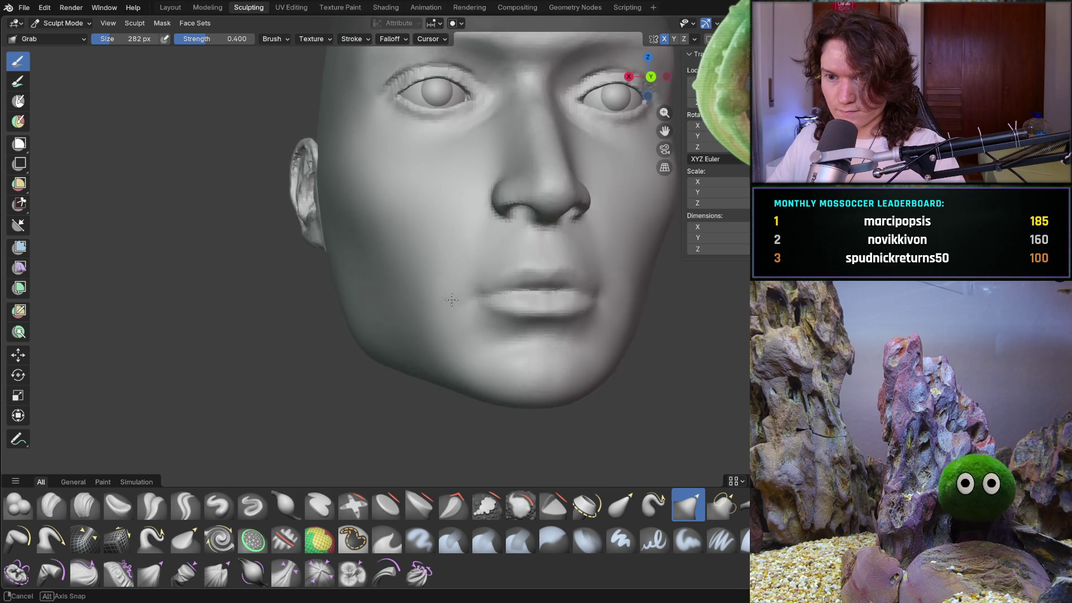
mouse_move(424, 357)
middle_down()
mouse_move(385, 320)
mouse_move(502, 371)
mouse_move(217, 447)
middle_up()
scroll(503, 371, up, 4)
click(85, 505)
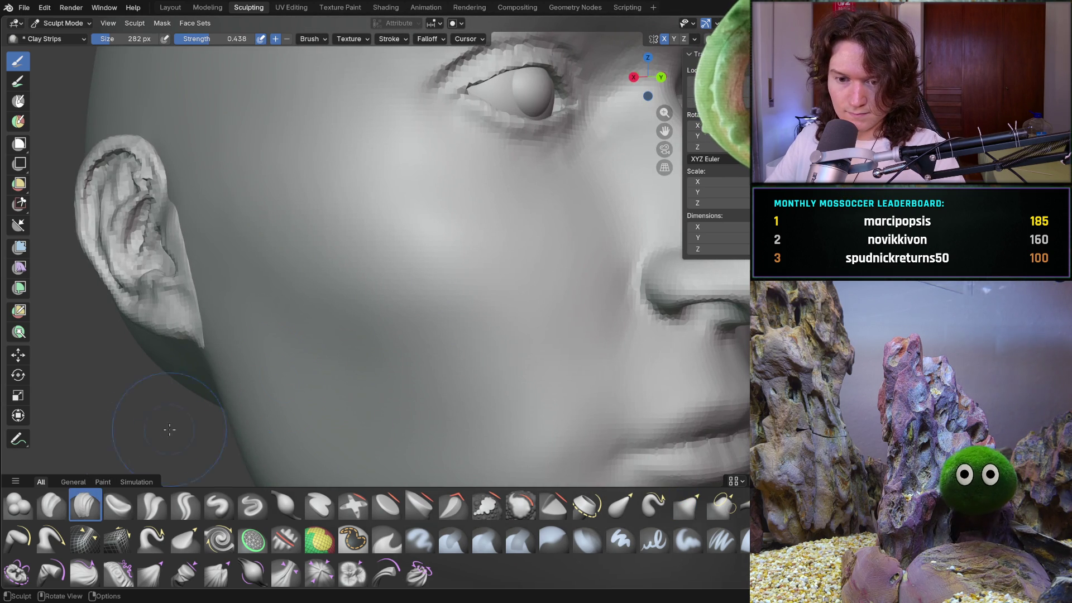
- Shrink the Clay Strips brush radius from 282 px to 182 px
key(f)
mouse_move(335, 394)
middle_down()
mouse_move(390, 426)
mouse_move(334, 383)
mouse_move(257, 358)
middle_up()
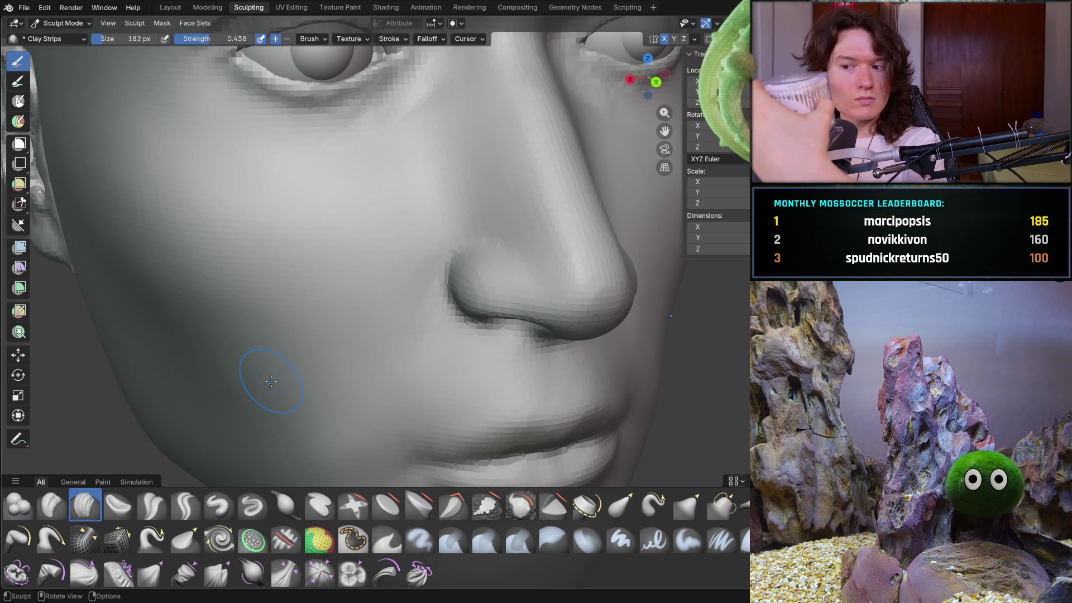
middle_drag(296, 333, 355, 373)
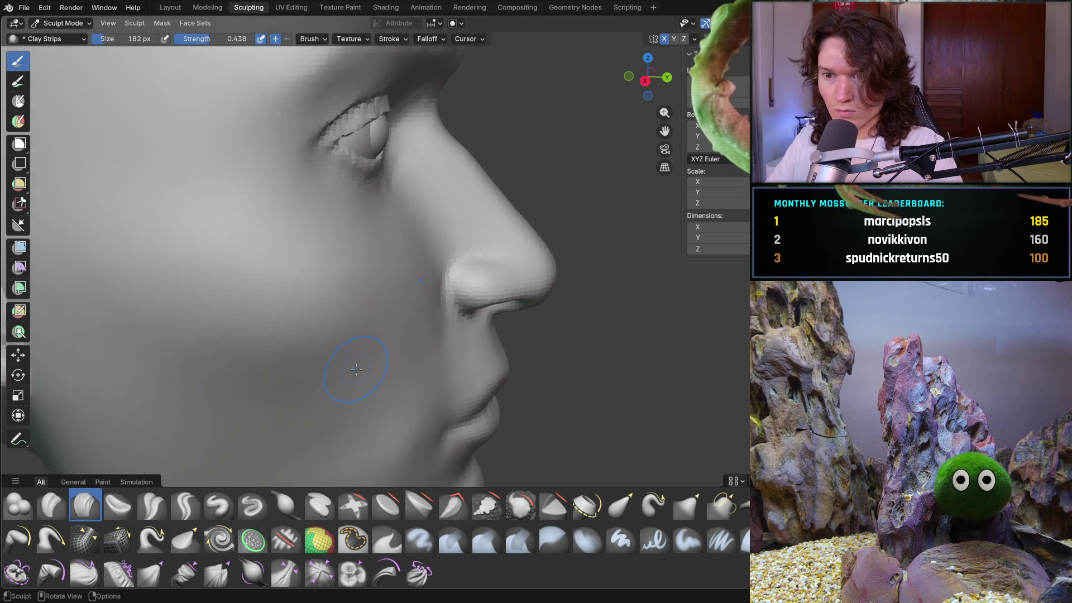
scroll(355, 372, up, 5)
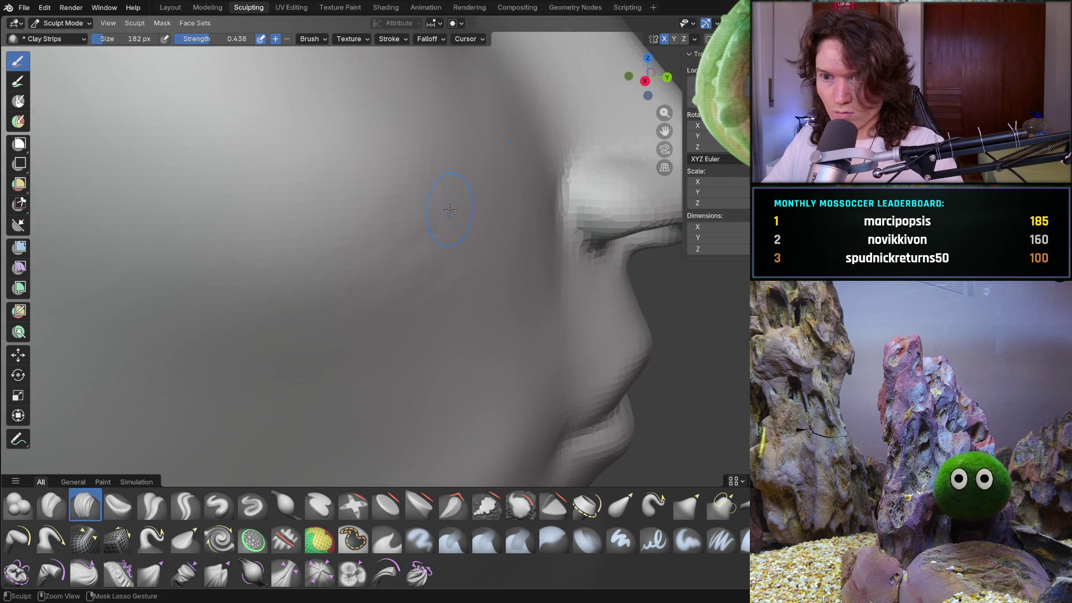
- Inspect the cheek, nose, ear and underside of the head from several angles
mouse_move(470, 280)
ctrl+middle_down()
mouse_move(323, 275)
mouse_move(335, 306)
mouse_move(370, 296)
mouse_move(376, 272)
ctrl+middle_up()
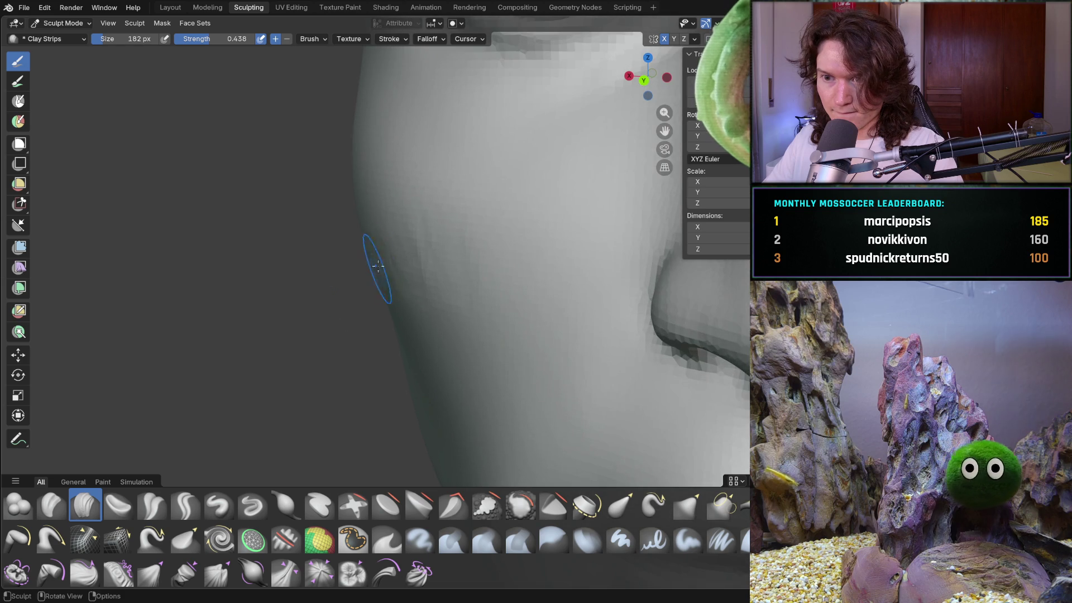
middle_drag(458, 273, 514, 240)
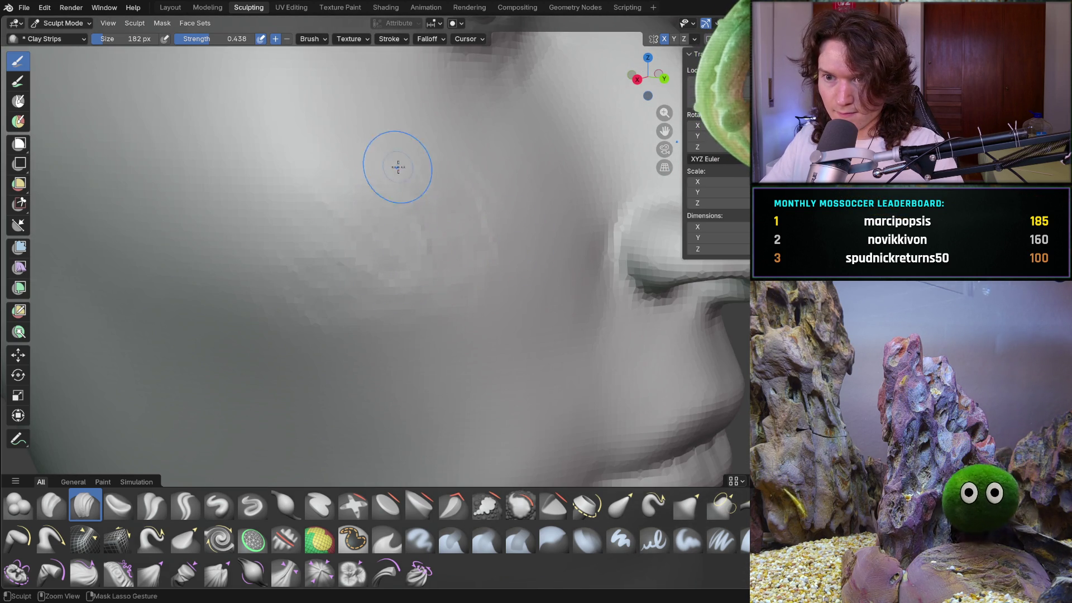
mouse_move(471, 175)
middle_down()
mouse_move(435, 242)
mouse_move(462, 205)
middle_up()
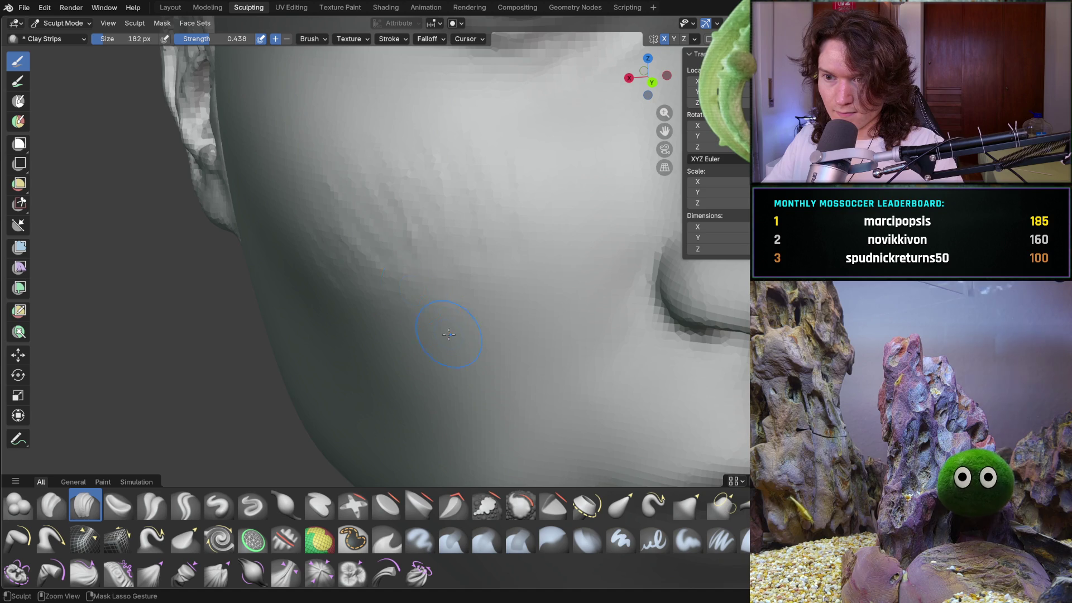
mouse_move(402, 152)
middle_down()
mouse_move(464, 143)
mouse_move(511, 222)
middle_up()
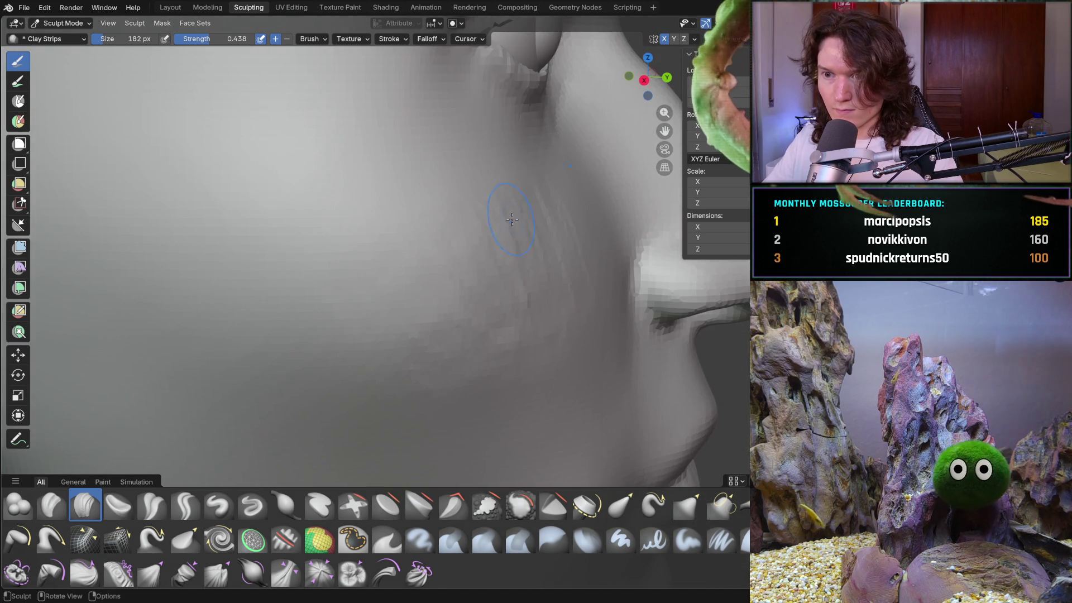
mouse_move(539, 369)
ctrl+middle_down()
mouse_move(536, 391)
mouse_move(351, 341)
mouse_move(394, 338)
mouse_move(387, 355)
ctrl+middle_up()
scroll(387, 356, up, 5)
middle_drag(383, 283, 515, 325)
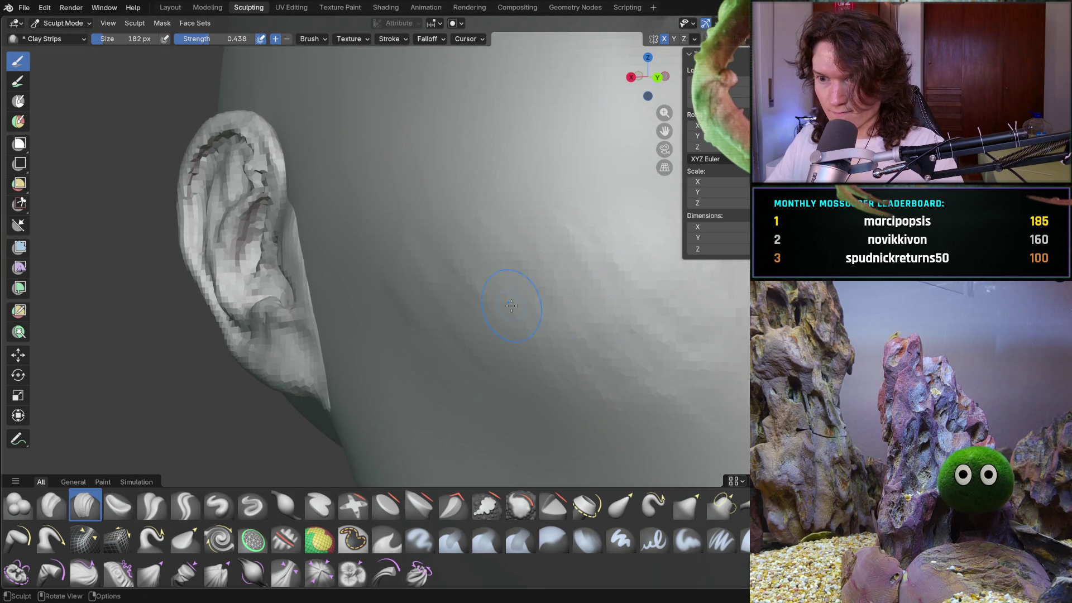
middle_drag(623, 243, 624, 243)
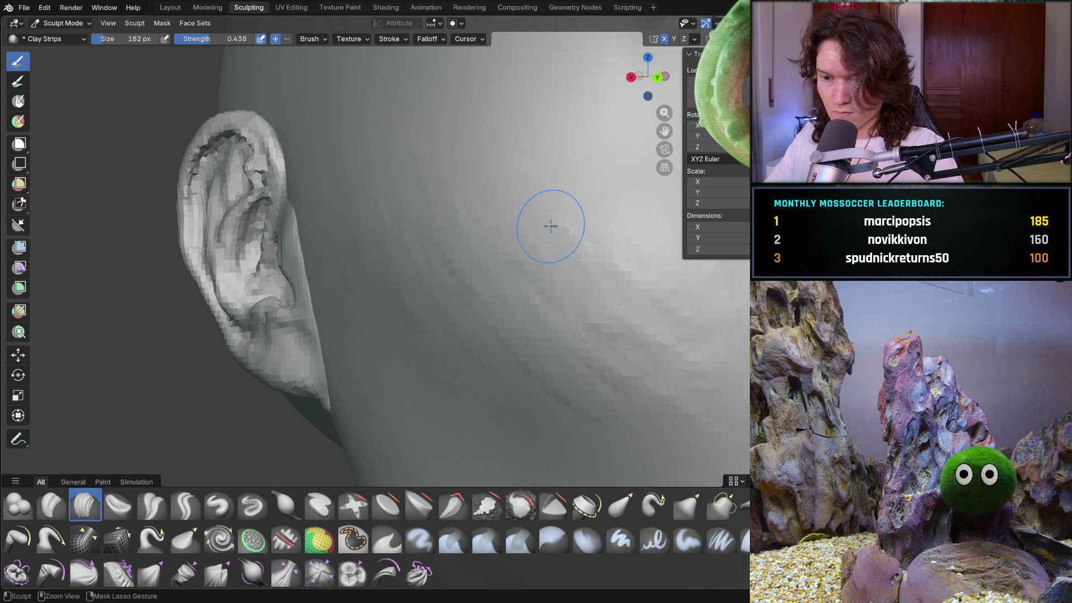
scroll(560, 259, down, 5)
mouse_move(560, 258)
middle_down()
mouse_move(629, 376)
mouse_move(597, 434)
mouse_move(412, 281)
mouse_move(536, 308)
mouse_move(450, 402)
mouse_move(445, 426)
mouse_move(313, 314)
middle_up()
scroll(412, 281, up, 5)
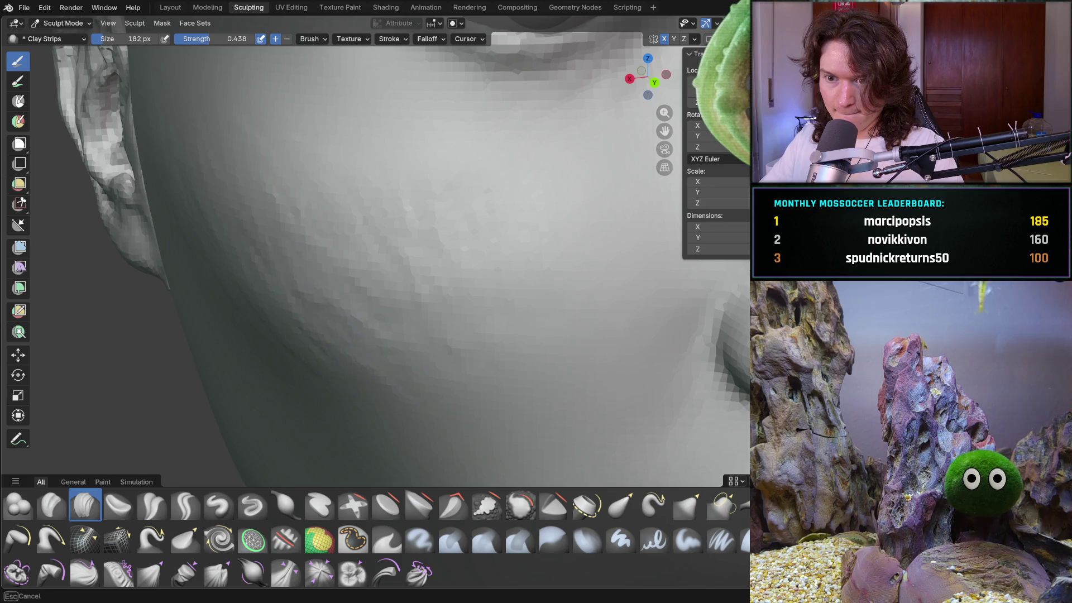
scroll(459, 328, down, 6)
mouse_move(459, 329)
middle_down()
mouse_move(390, 313)
mouse_move(337, 328)
mouse_move(426, 371)
mouse_move(436, 302)
middle_up()
scroll(436, 302, up, 8)
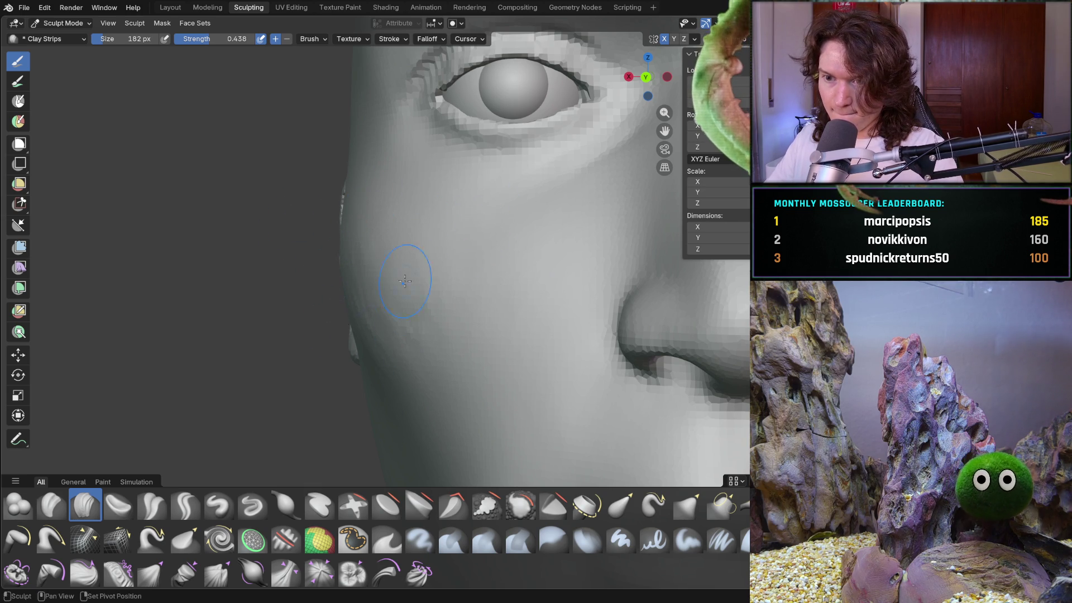
middle_drag(382, 355, 447, 275)
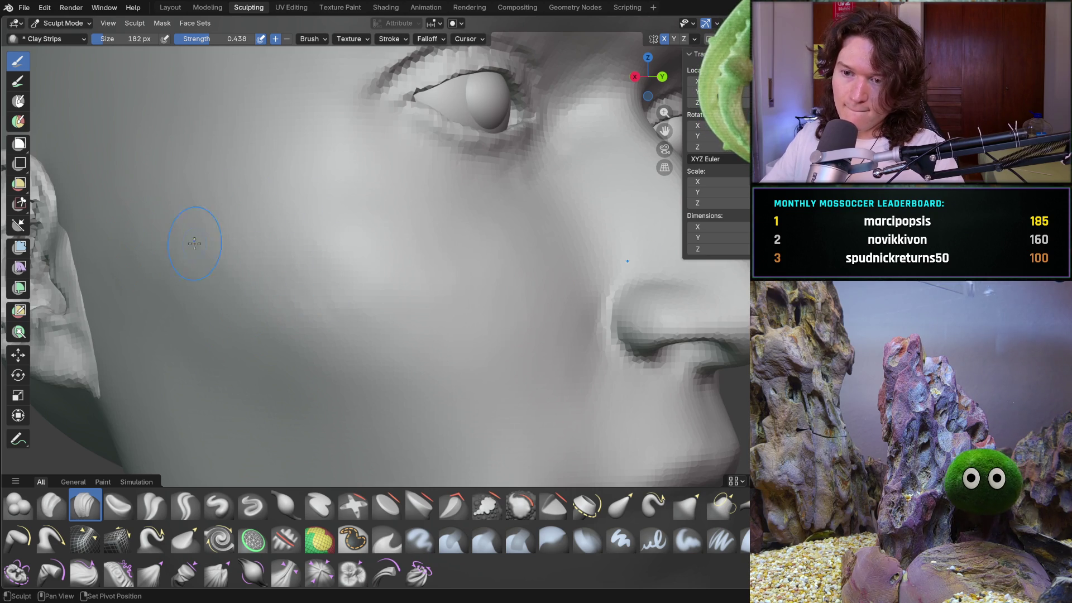
middle_drag(383, 350, 383, 349)
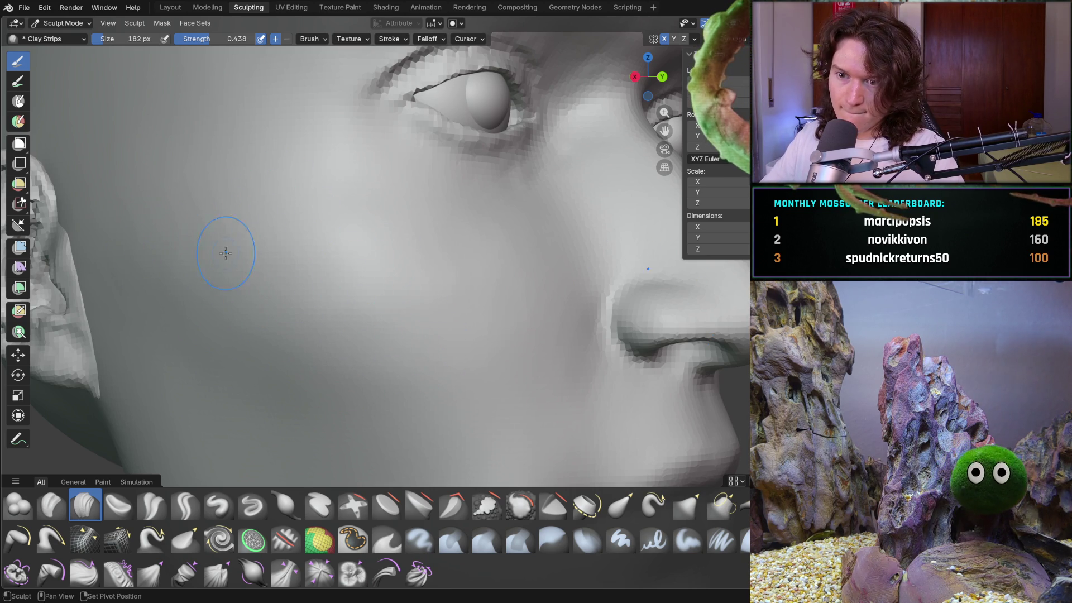
middle_drag(351, 371, 350, 371)
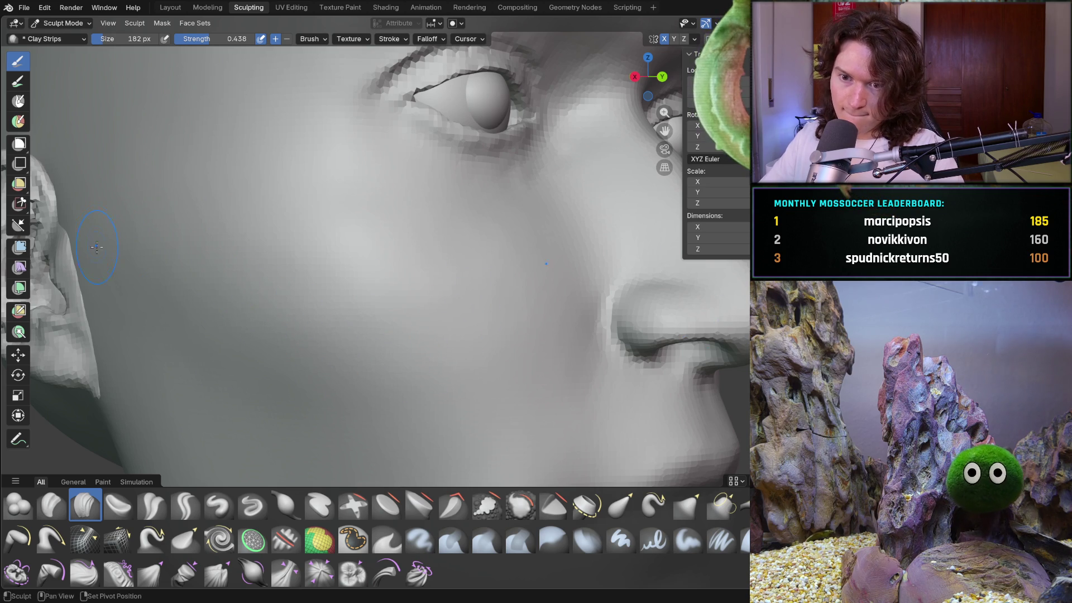
middle_drag(377, 375, 378, 375)
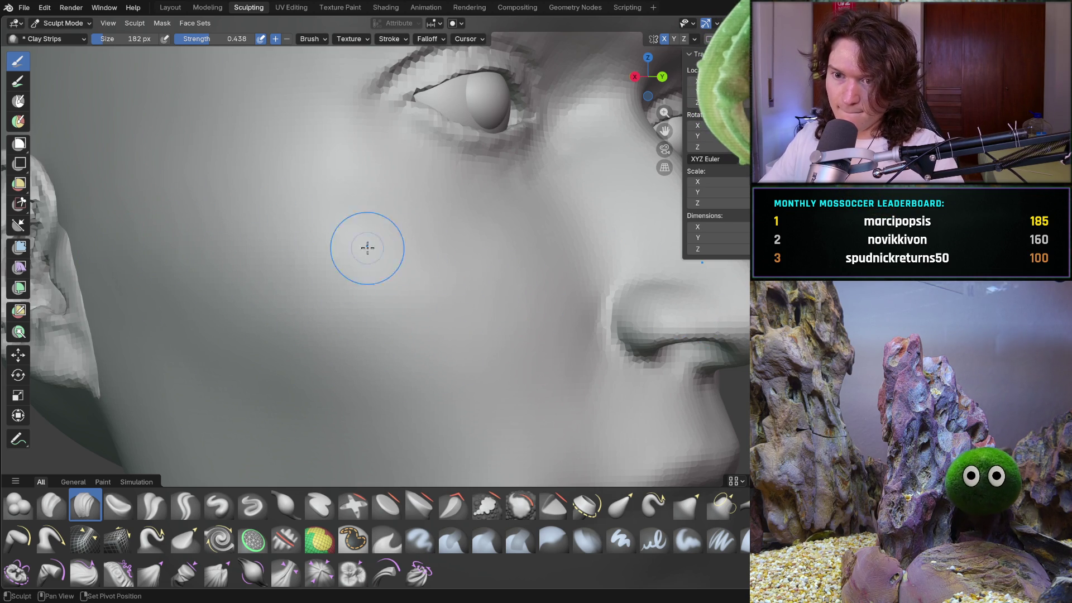
scroll(401, 302, down, 5)
mouse_move(401, 311)
middle_down()
mouse_move(311, 346)
mouse_move(333, 363)
mouse_move(392, 310)
middle_up()
scroll(333, 363, up, 5)
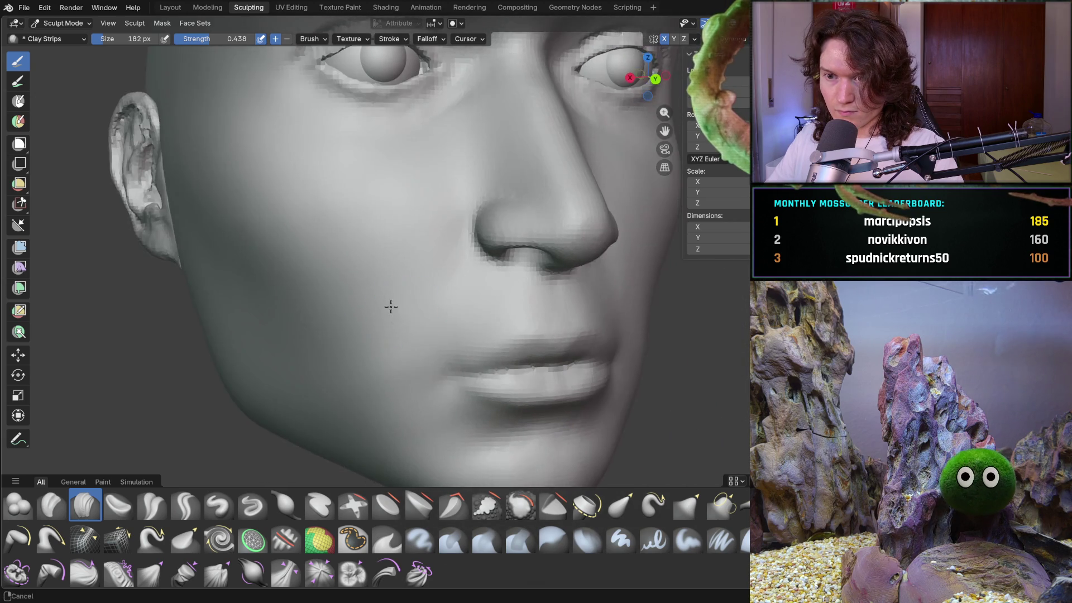
scroll(392, 310, up, 3)
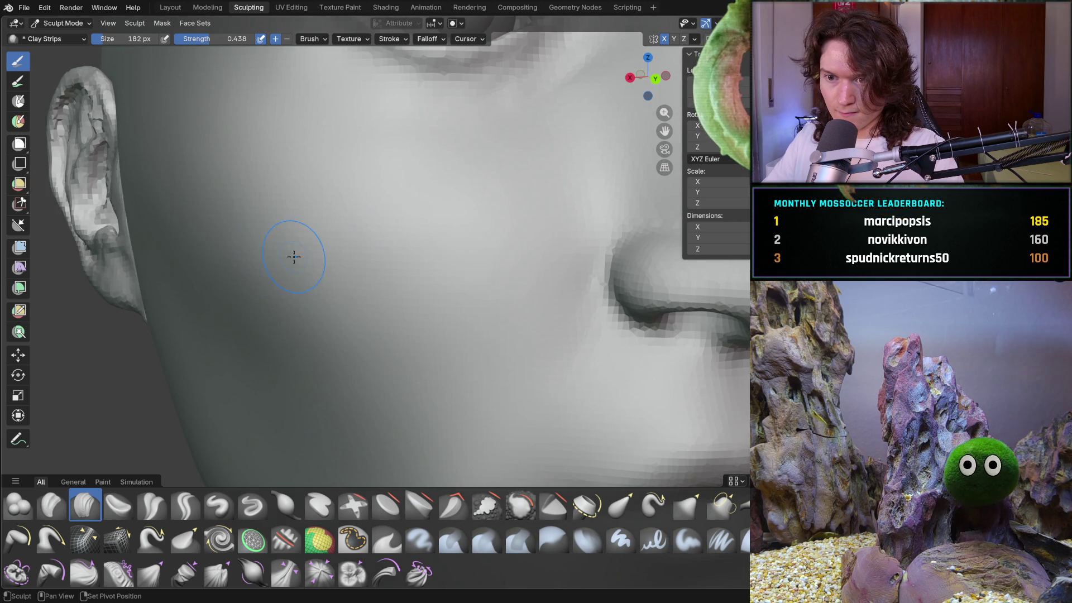
scroll(309, 235, down, 5)
mouse_move(413, 256)
middle_down()
mouse_move(454, 302)
mouse_move(474, 293)
middle_up()
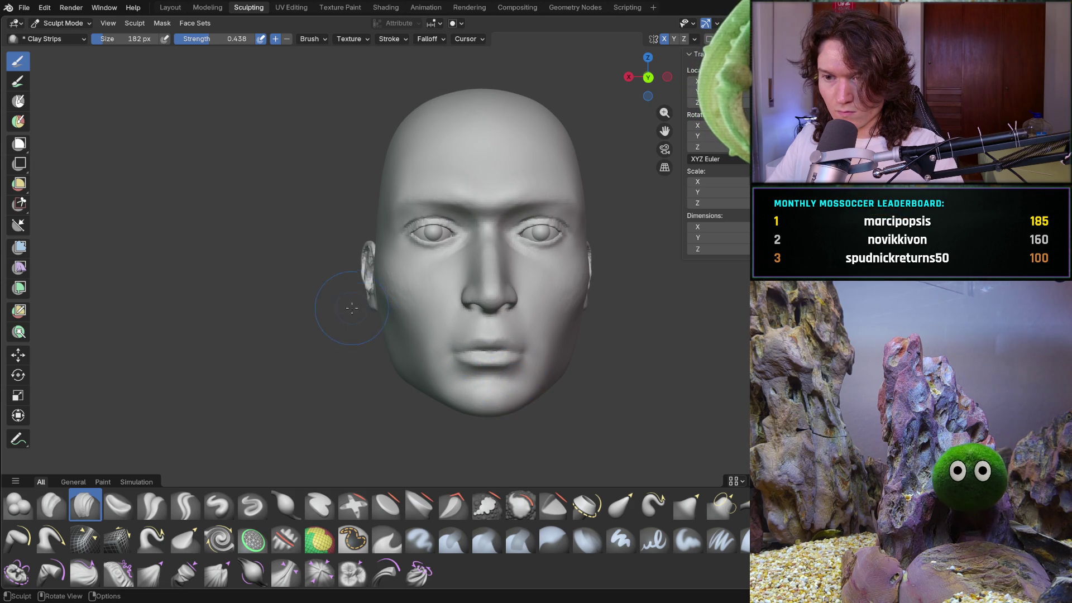
- Frame the cheek in a three-quarter view and lay a diagonal clay strip across it
middle_drag(371, 298, 413, 311)
scroll(395, 246, up, 5)
mouse_move(395, 247)
middle_down()
mouse_move(384, 318)
mouse_move(335, 312)
mouse_move(335, 327)
mouse_move(397, 324)
mouse_move(389, 299)
middle_up()
scroll(335, 331, up, 3)
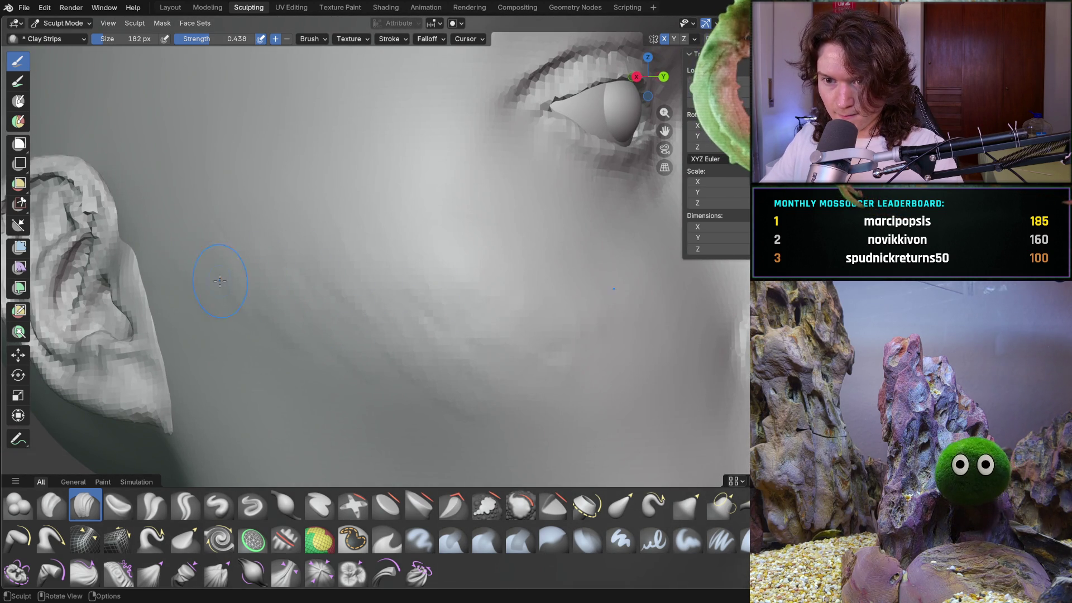
middle_drag(395, 325, 459, 311)
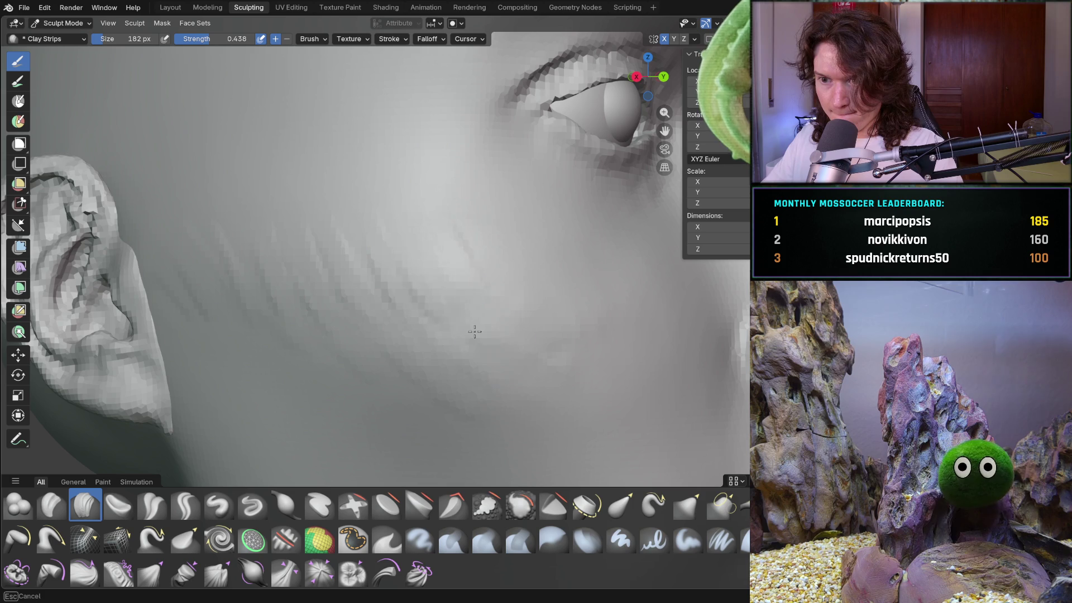
mouse_move(354, 299)
mouse_down()
mouse_move(406, 382)
mouse_move(476, 414)
mouse_up()
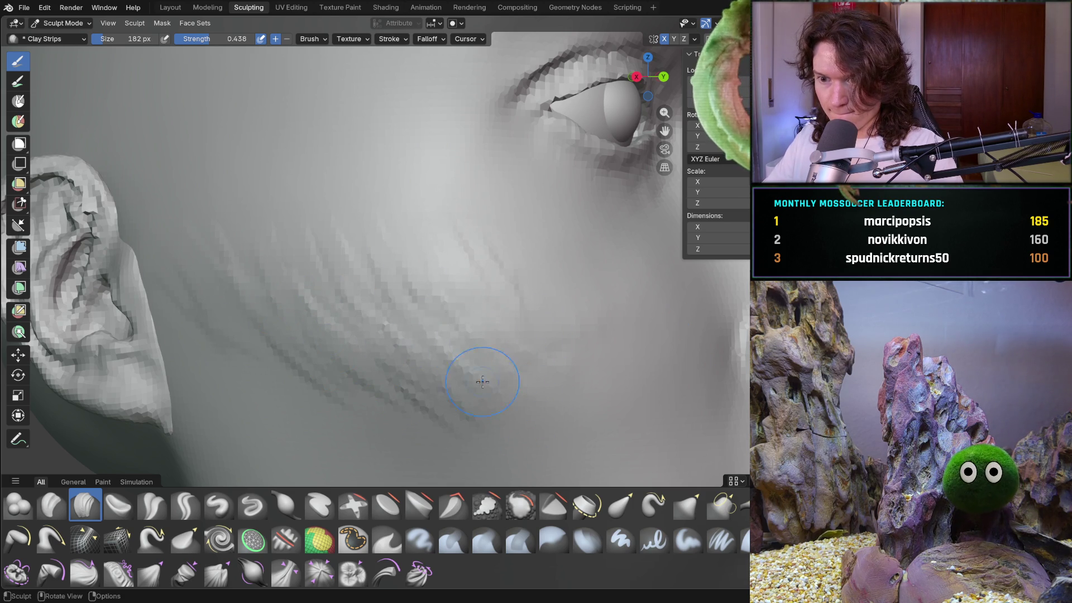
- Orbit around the face to inspect the cheek strips, then switch to the Smooth brush
middle_drag(485, 300, 364, 222)
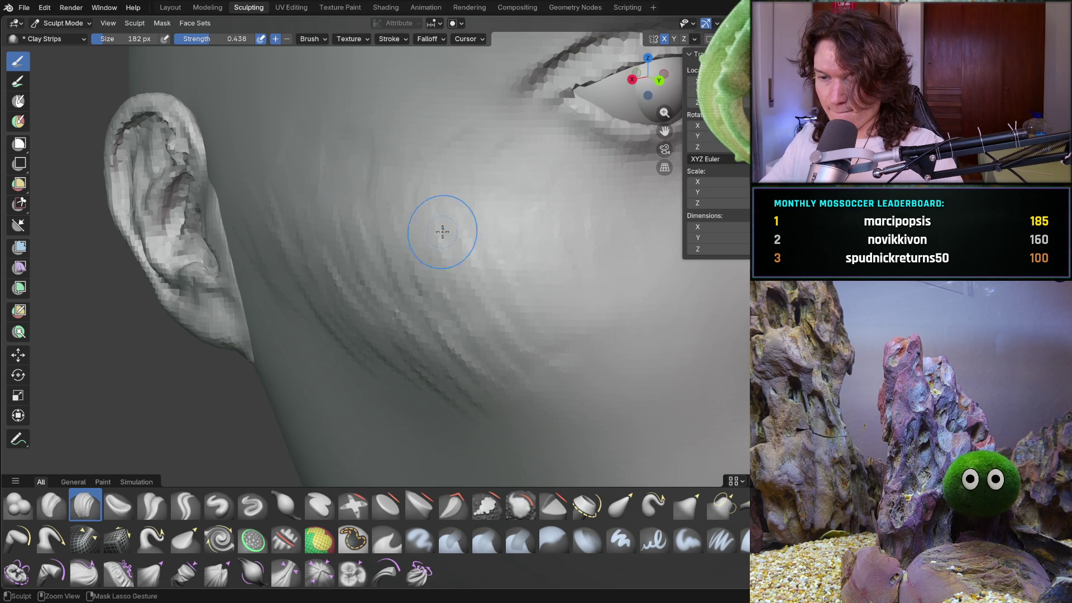
middle_drag(583, 248, 423, 245)
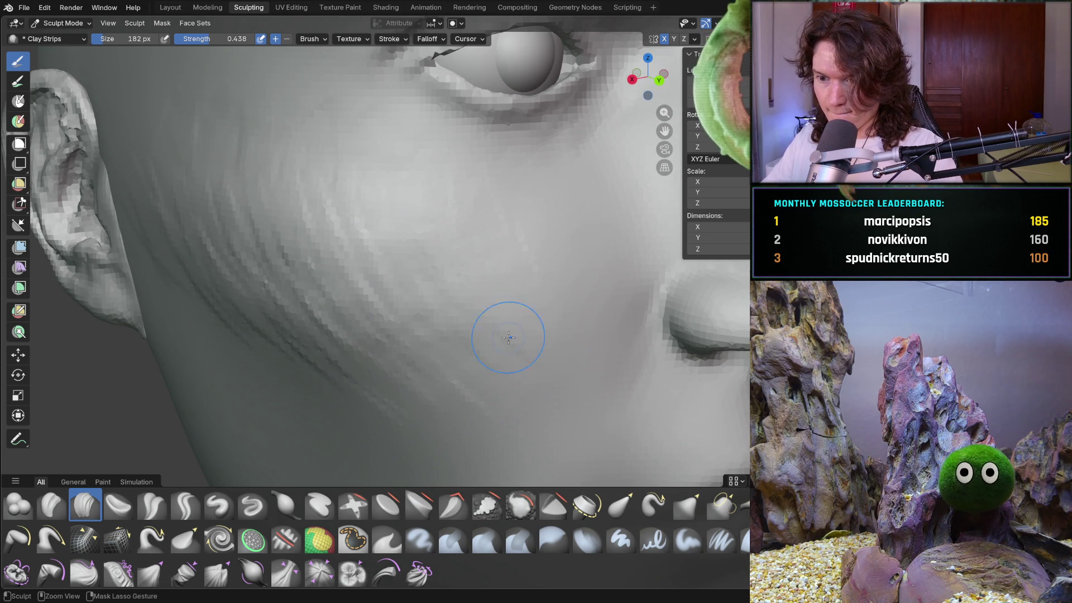
scroll(503, 275, up, 3)
middle_drag(502, 275, 453, 287)
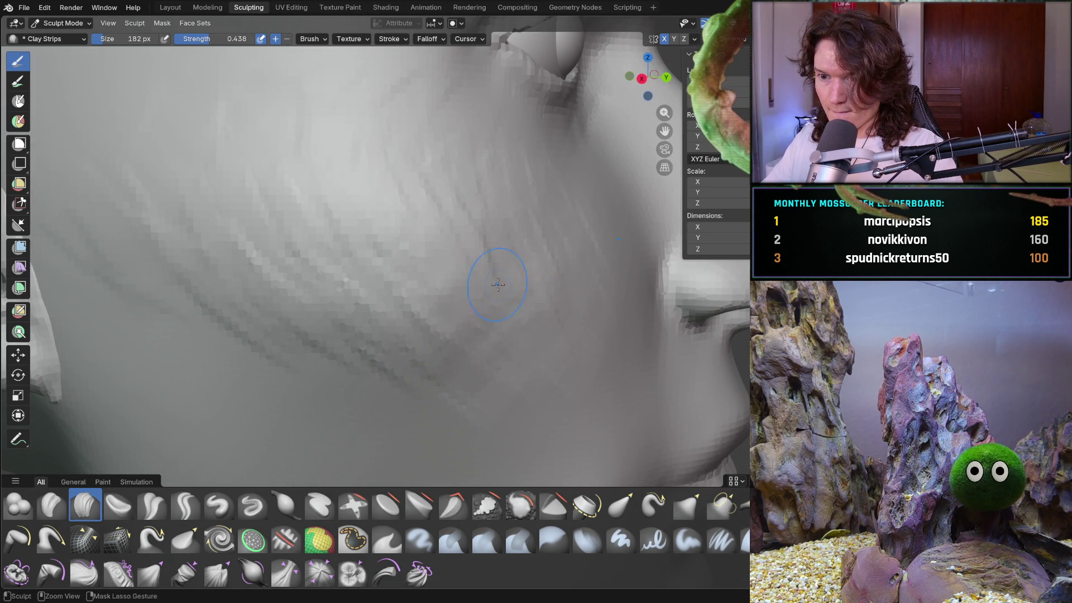
scroll(567, 287, down, 6)
mouse_move(567, 287)
middle_down()
mouse_move(311, 349)
mouse_move(461, 346)
middle_up()
scroll(461, 346, up, 4)
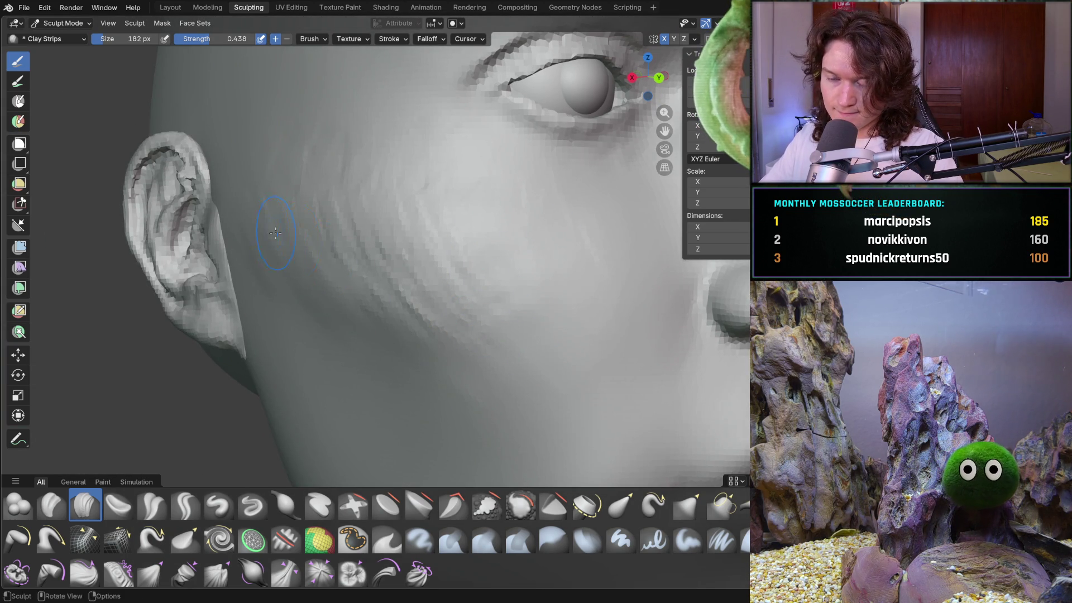
middle_drag(269, 232, 263, 216)
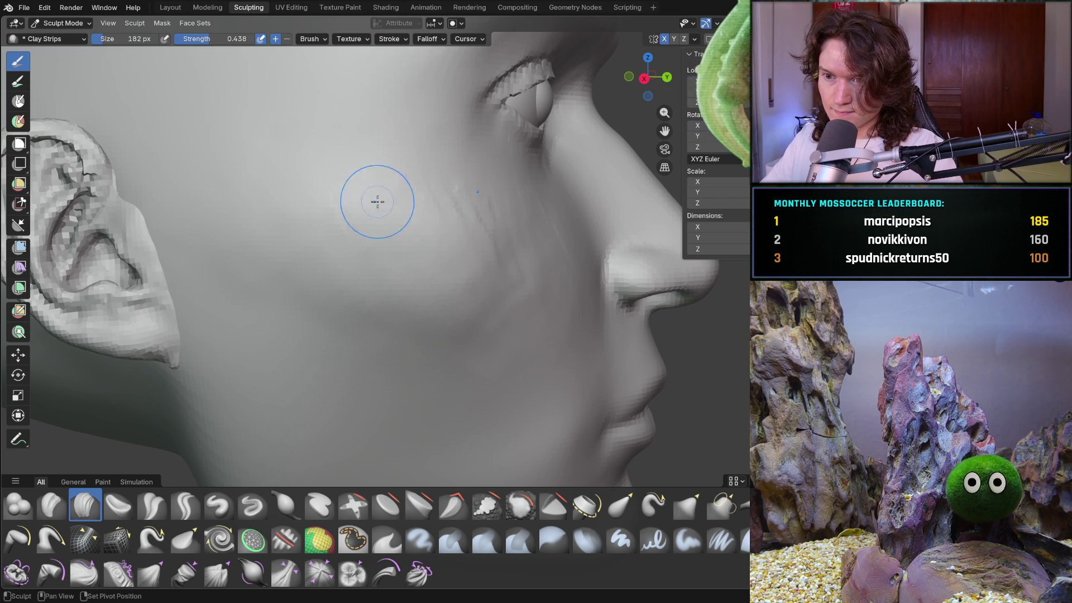
mouse_move(484, 328)
middle_down()
mouse_move(394, 331)
mouse_move(351, 302)
middle_up()
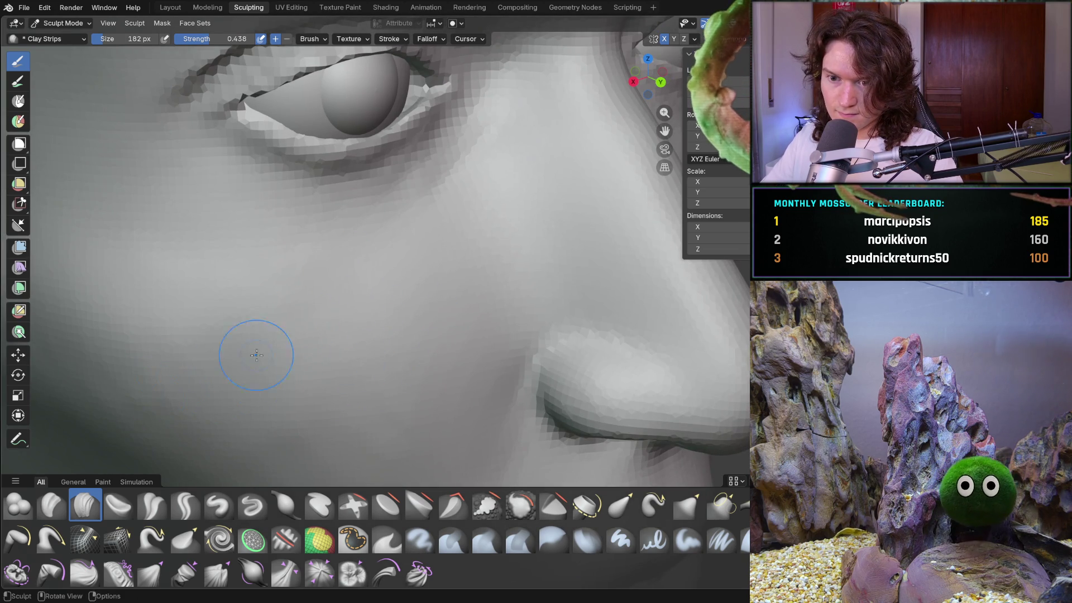
scroll(319, 322, up, 3)
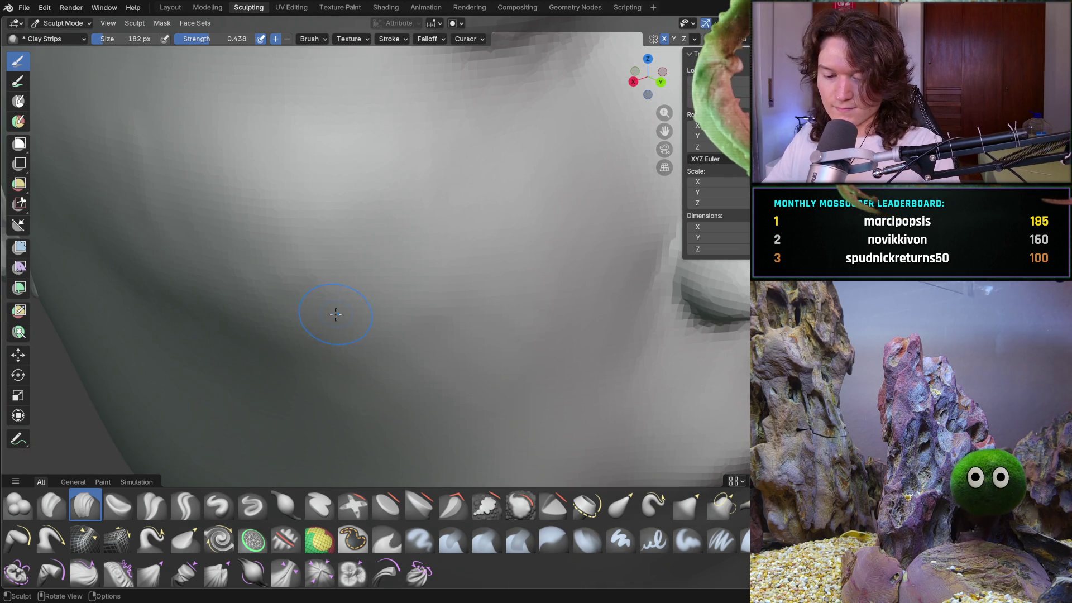
key(shift)
- Set the Smooth brush to 560 px and soften the clay strips below the ear
key(f)
click(472, 313)
shift+drag(473, 314, 244, 353)
mouse_move(163, 259)
shift+mouse_down()
mouse_move(346, 275)
mouse_move(143, 156)
shift+mouse_up()
scroll(349, 292, down, 5)
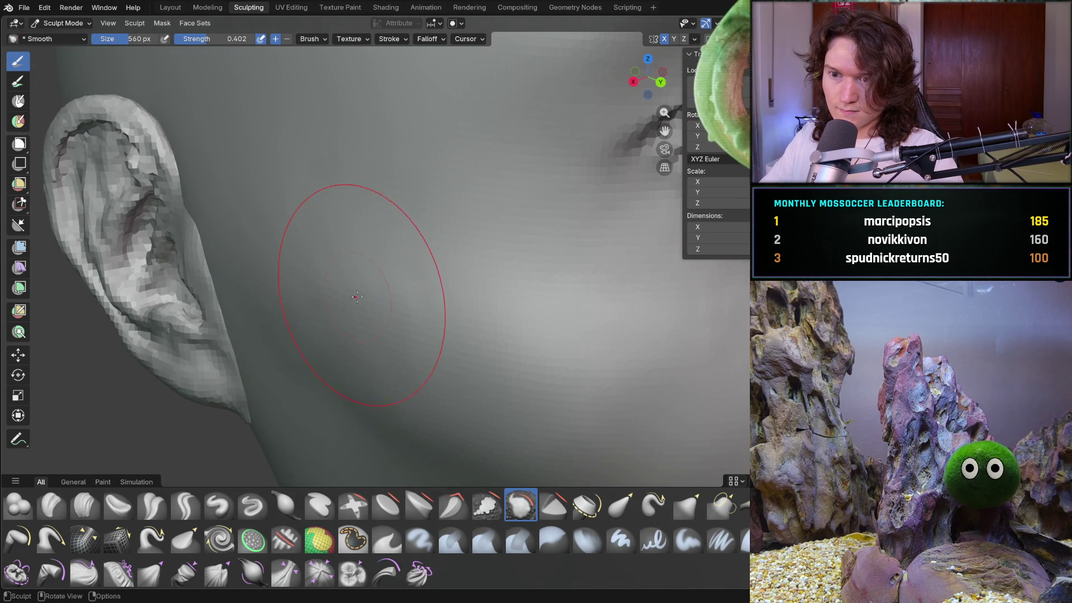
mouse_move(335, 263)
mouse_down()
mouse_move(390, 279)
mouse_move(379, 304)
mouse_move(323, 311)
mouse_up()
drag(299, 215, 331, 292)
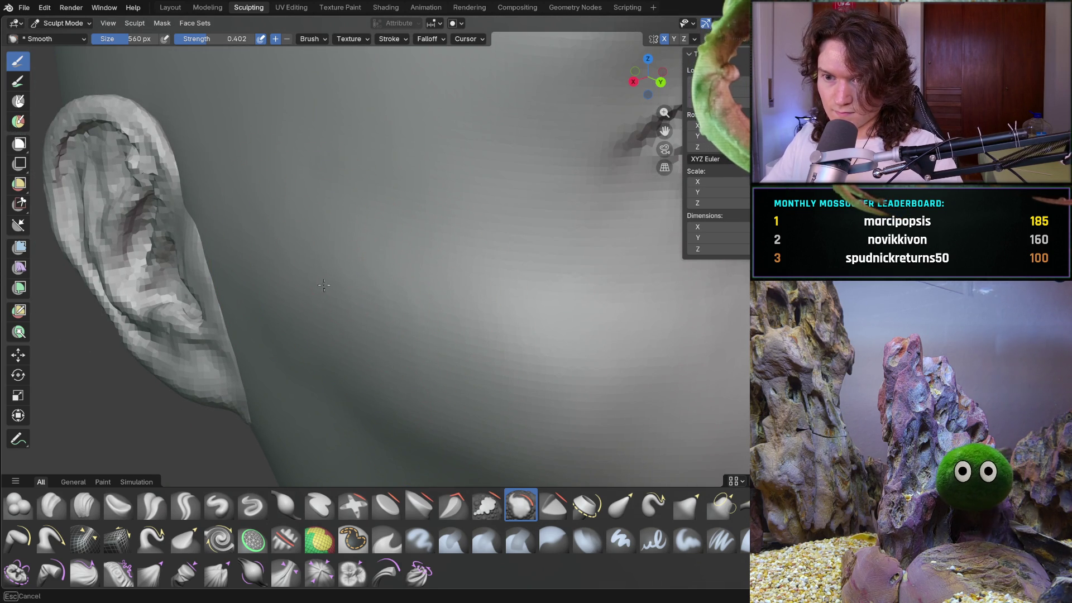
- Continue smoothing the cheek down toward the jaw and lower cheek
drag(399, 285, 413, 290)
scroll(436, 279, up, 3)
mouse_move(394, 251)
mouse_down()
mouse_move(505, 216)
mouse_move(514, 269)
mouse_move(379, 313)
mouse_move(250, 336)
mouse_up()
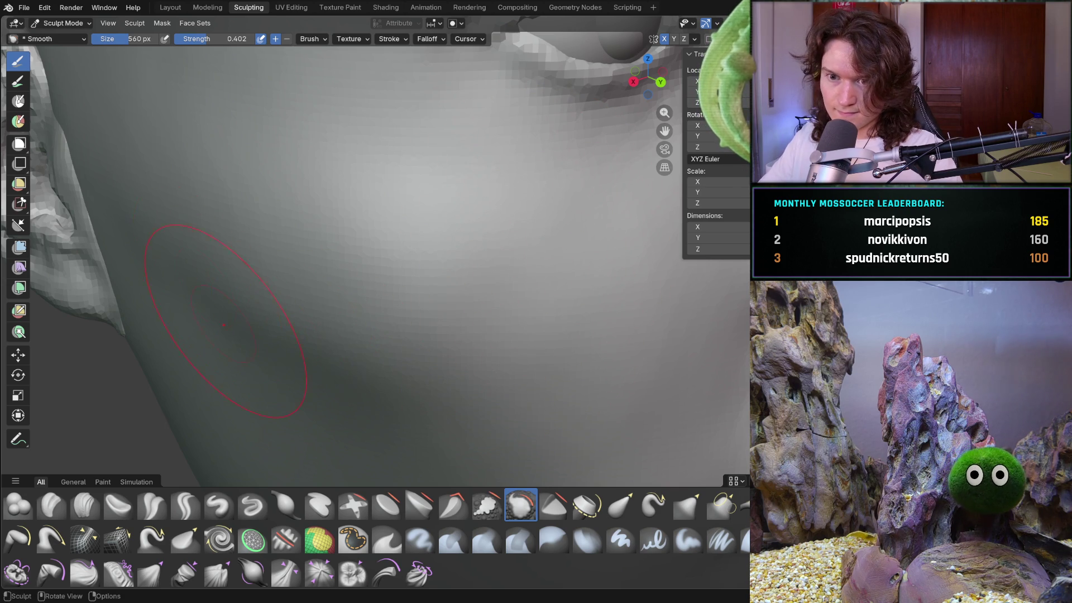
drag(250, 168, 430, 181)
mouse_move(538, 312)
mouse_down()
mouse_move(514, 394)
mouse_move(519, 313)
mouse_up()
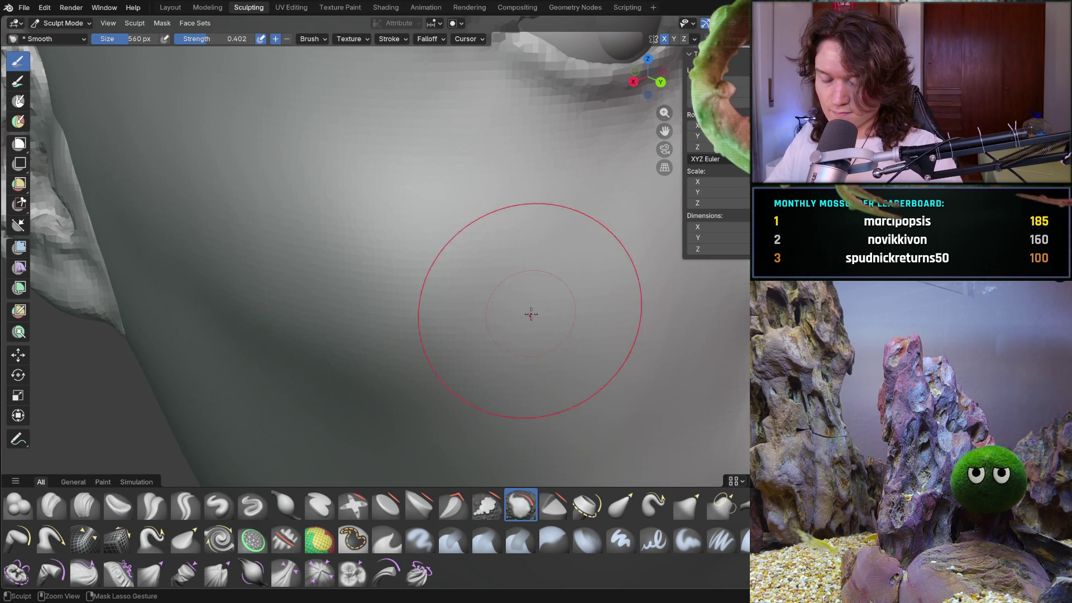
scroll(550, 323, down, 5)
- Switch back to Clay Strips and shrink the brush to 248 px
mouse_move(550, 324)
middle_down()
mouse_move(461, 311)
mouse_move(397, 331)
mouse_move(354, 304)
mouse_move(377, 319)
mouse_move(390, 359)
mouse_move(383, 318)
mouse_move(367, 302)
mouse_move(346, 324)
middle_up()
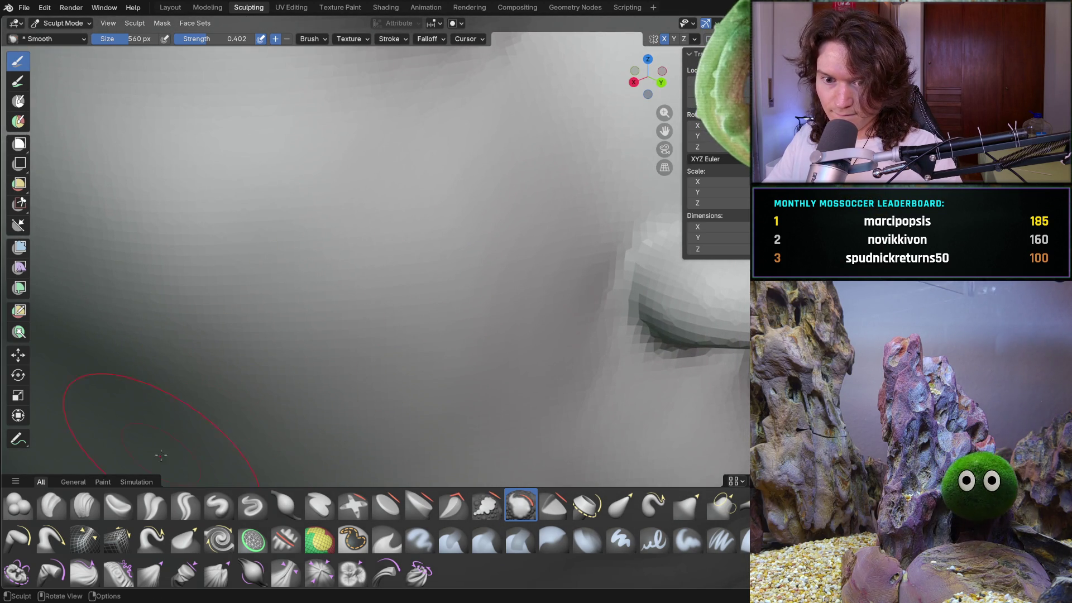
key(c)
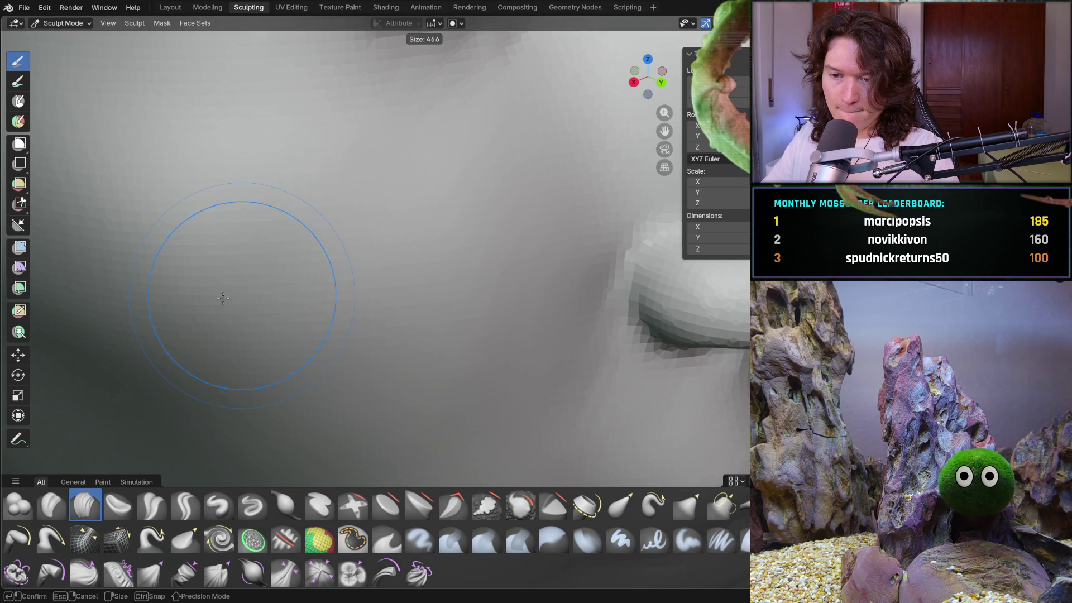
mouse_move(189, 316)
middle_down()
mouse_move(162, 265)
mouse_move(261, 313)
mouse_move(256, 191)
mouse_move(162, 346)
mouse_move(253, 275)
mouse_move(248, 258)
mouse_move(203, 264)
mouse_move(238, 279)
middle_up()
key(f)
click(188, 257)
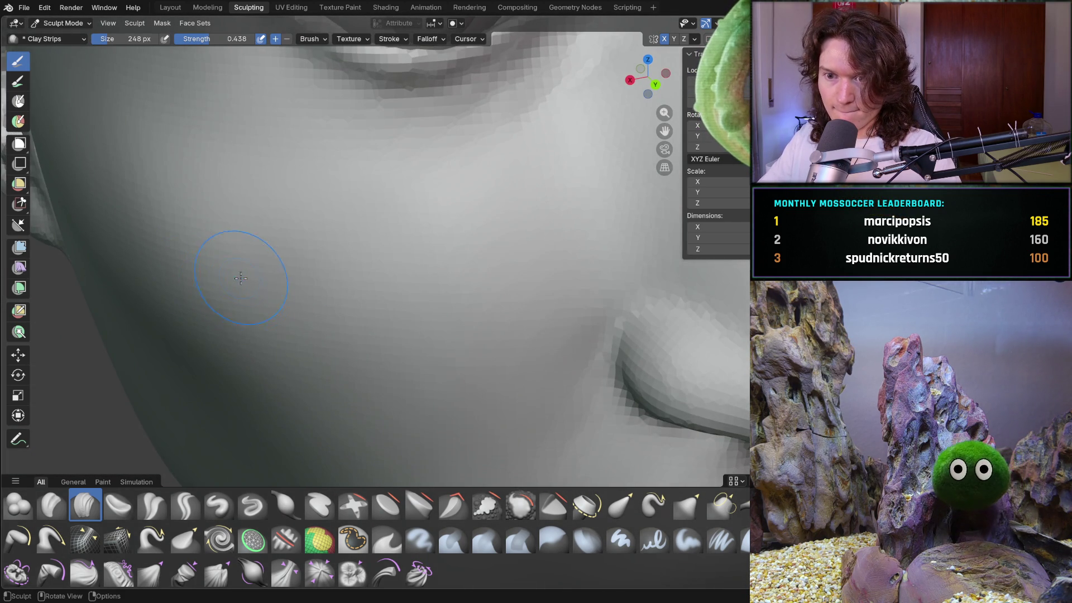
- Add three more clay strips on the cheek, then shrink the brush to 132 px
mouse_move(282, 234)
mouse_down()
mouse_move(307, 239)
mouse_move(278, 251)
mouse_up()
drag(282, 182, 312, 187)
drag(216, 177, 216, 177)
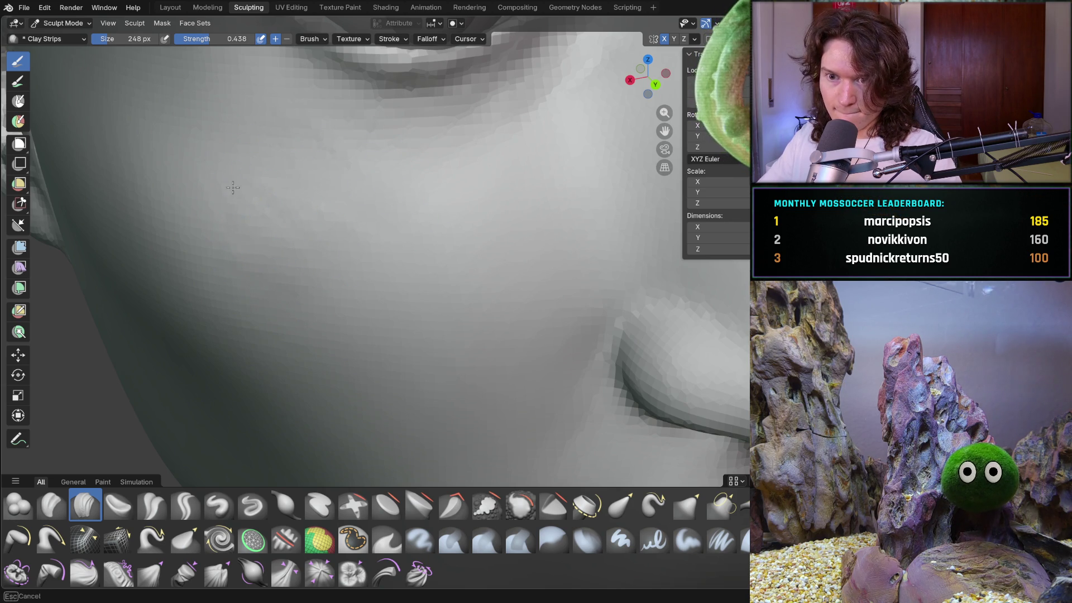
key(f)
click(247, 318)
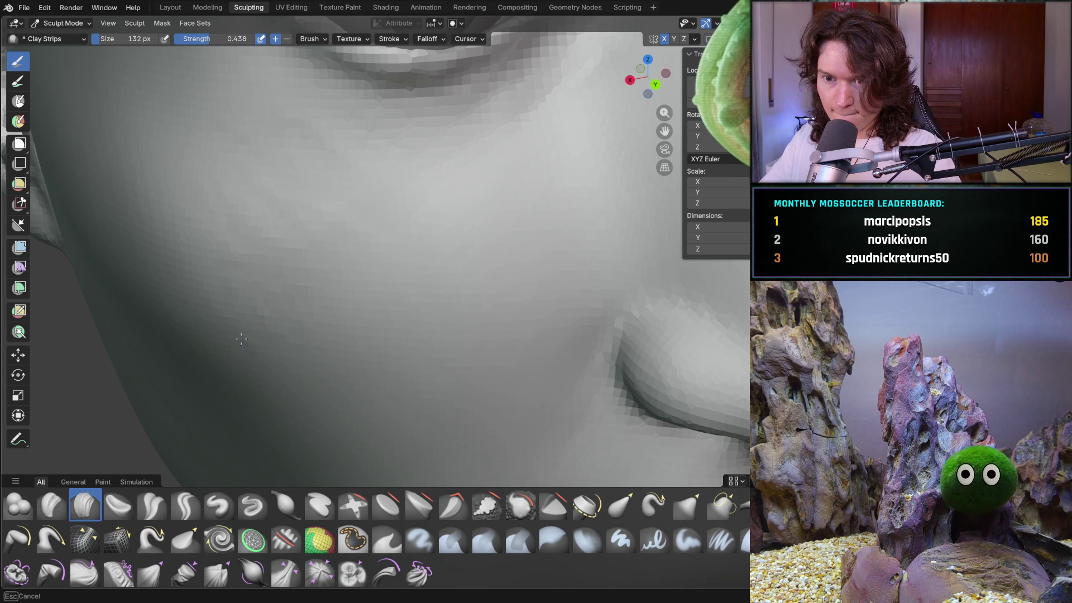
- Orbit past the nose and lips to a front, then three-quarter view of the head
mouse_move(315, 333)
middle_down()
mouse_move(290, 312)
mouse_move(335, 318)
mouse_move(262, 237)
middle_up()
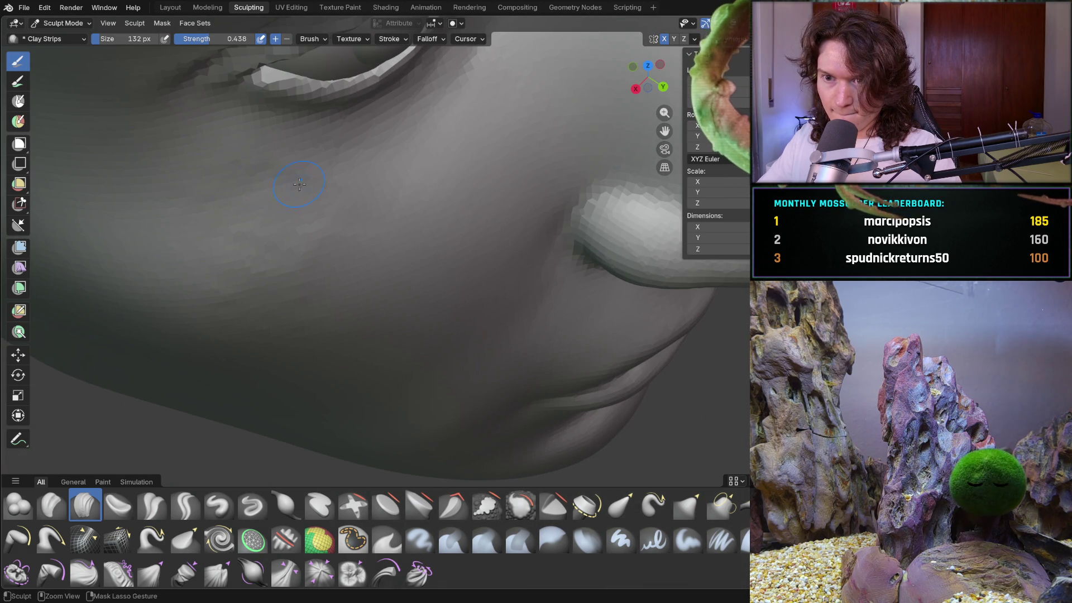
middle_drag(294, 188, 432, 283)
mouse_move(426, 322)
middle_down()
mouse_move(371, 291)
mouse_move(366, 302)
mouse_move(362, 285)
mouse_move(370, 367)
mouse_move(459, 340)
mouse_move(390, 346)
mouse_move(378, 401)
mouse_move(338, 307)
mouse_move(345, 317)
middle_up()
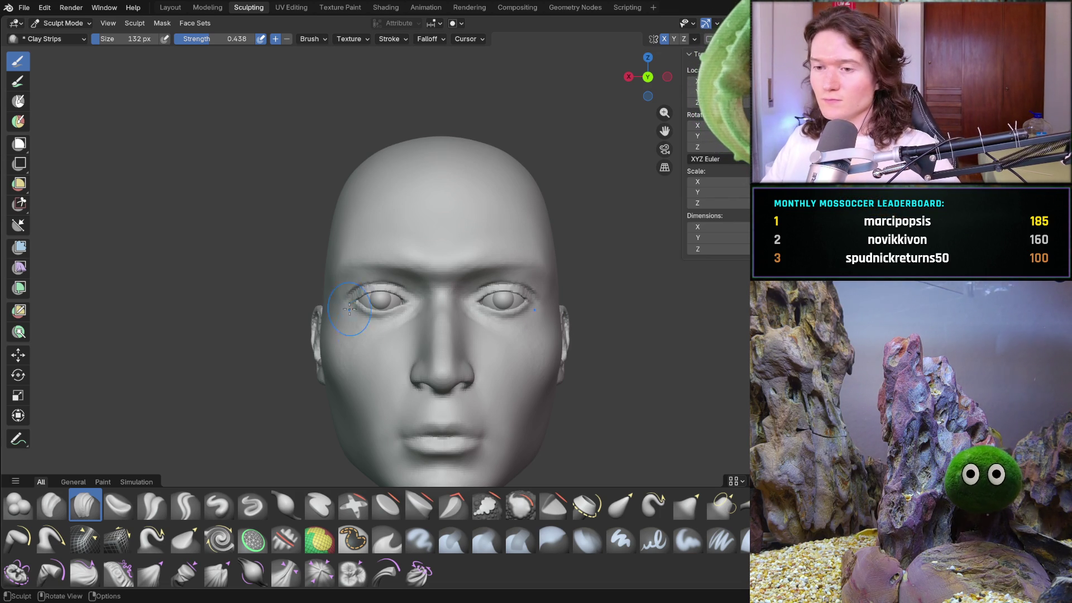
middle_drag(330, 323, 349, 241)
- Zoom in near the ear and dab a small clay strip on the temple
scroll(335, 311, up, 3)
scroll(346, 296, up, 2)
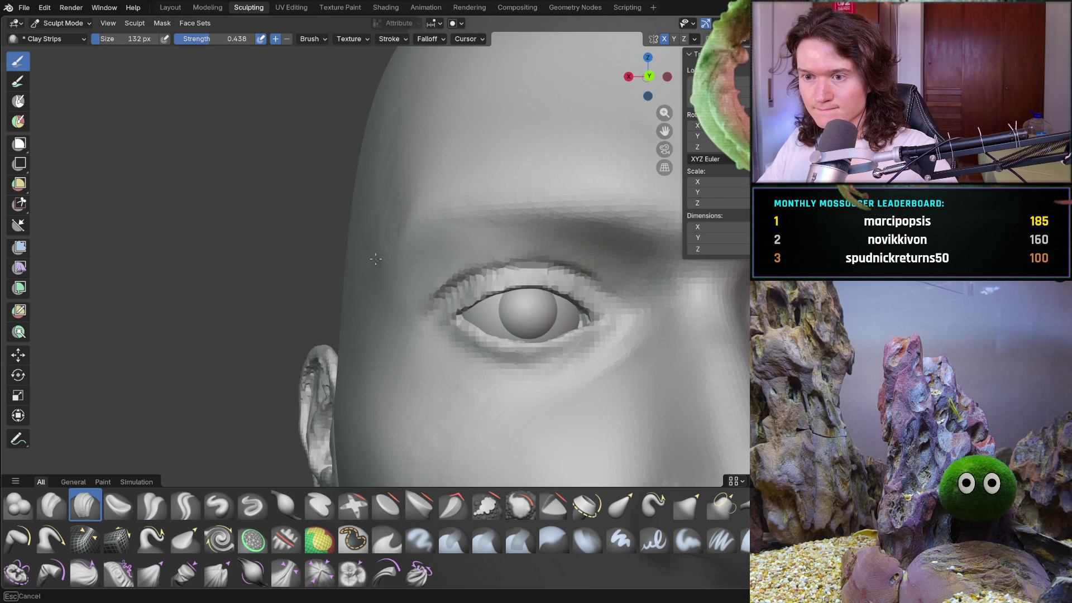
middle_drag(359, 259, 392, 250)
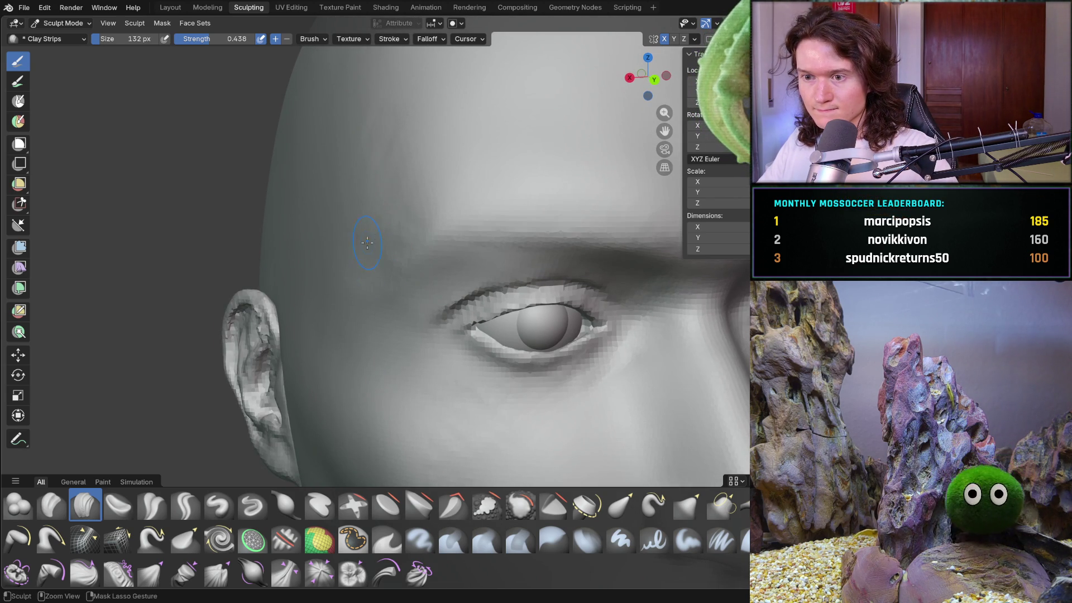
ctrl+right_drag(366, 213, 365, 213)
mouse_move(354, 254)
middle_down()
mouse_move(380, 248)
mouse_move(340, 306)
mouse_move(359, 304)
middle_up()
scroll(364, 271, down, 3)
scroll(340, 307, down, 2)
scroll(359, 303, up, 5)
- Bring the left eye into side view and build up the temple with a clay strip
mouse_move(375, 240)
middle_down()
mouse_move(408, 286)
mouse_move(368, 278)
middle_up()
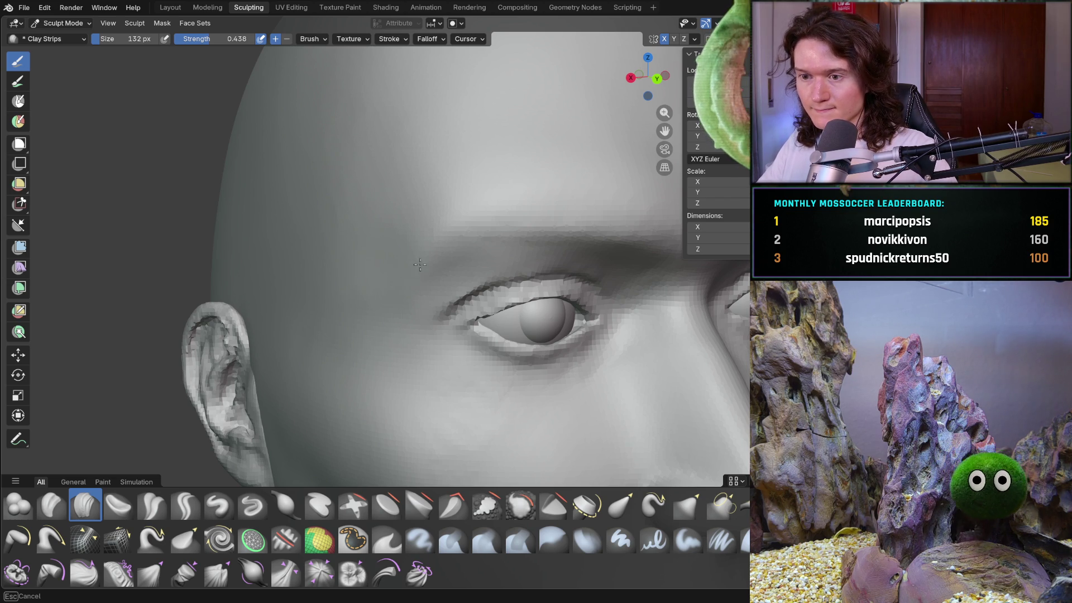
middle_drag(412, 274, 390, 302)
scroll(391, 302, down, 5)
scroll(357, 363, down, 3)
middle_drag(335, 376, 317, 380)
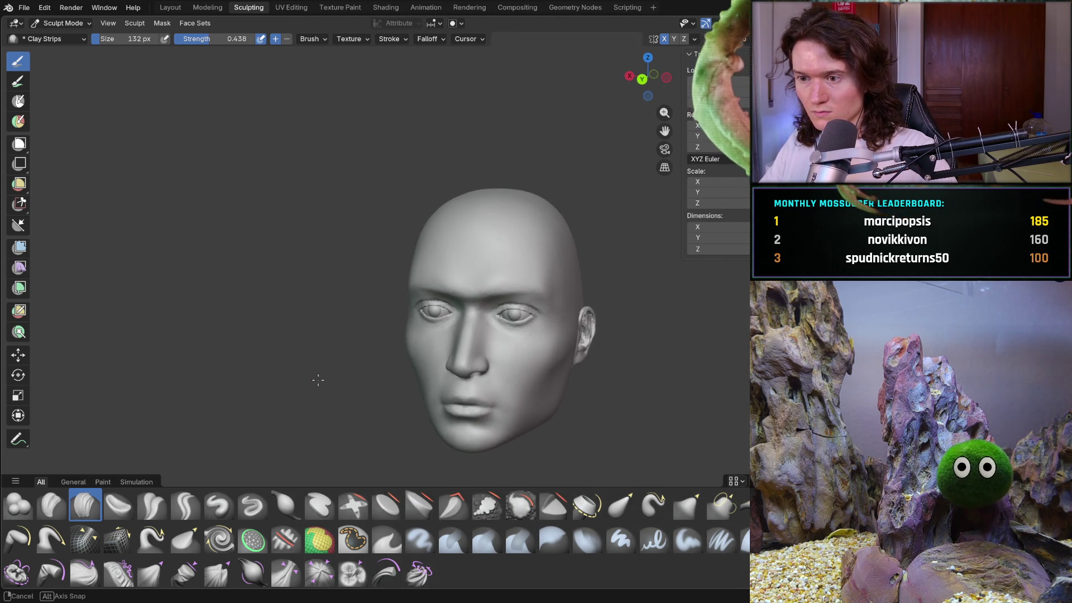
scroll(362, 335, up, 5)
middle_drag(363, 335, 434, 306)
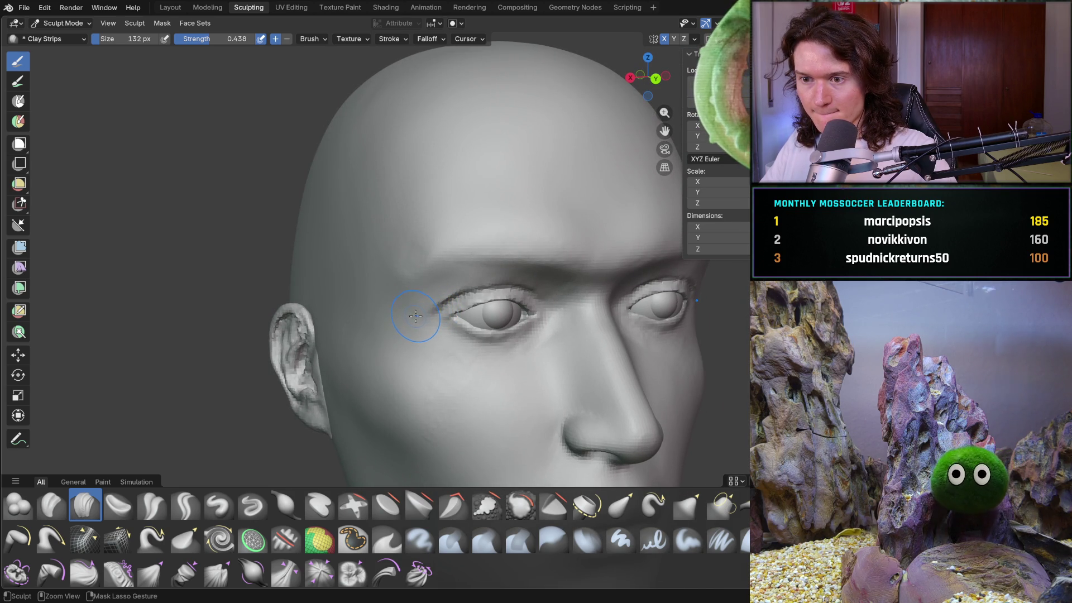
mouse_move(412, 318)
middle_down()
mouse_move(447, 321)
mouse_move(408, 317)
middle_up()
scroll(391, 296, up, 3)
scroll(386, 288, up, 1)
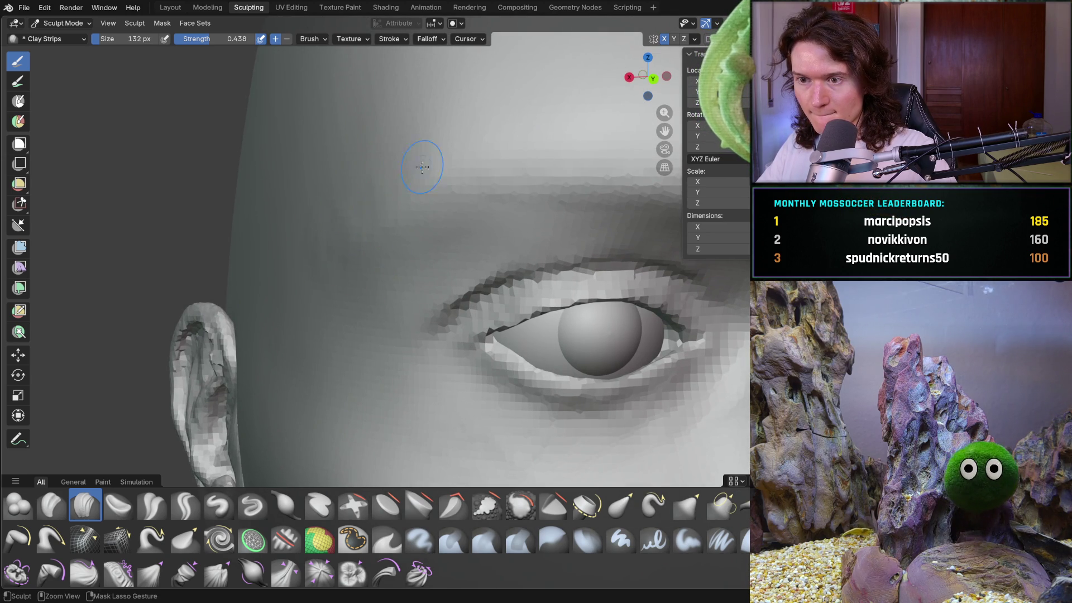
scroll(371, 180, up, 1)
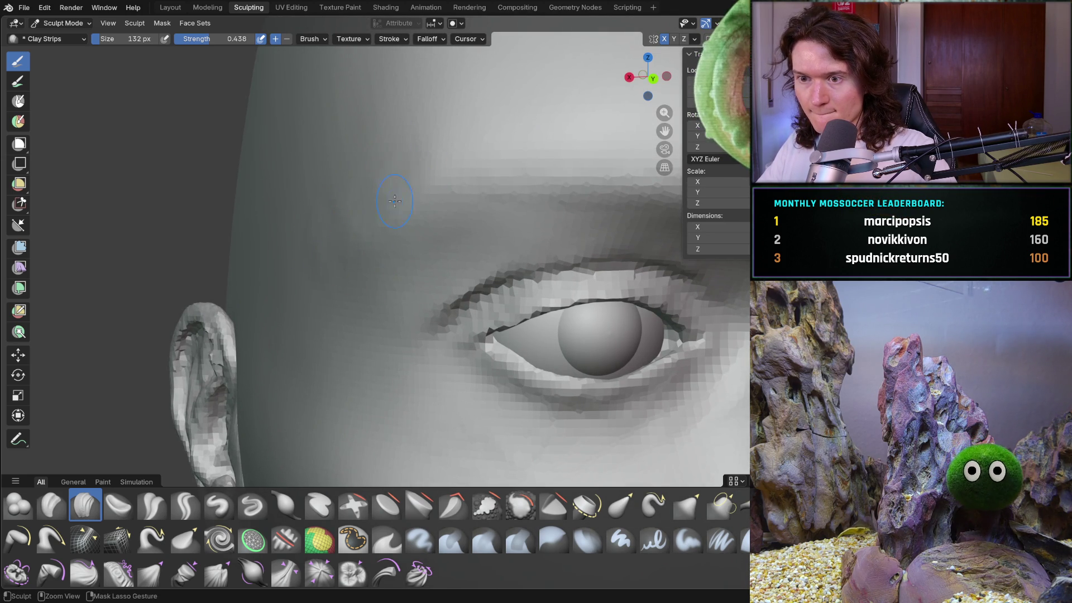
middle_drag(340, 207, 299, 220)
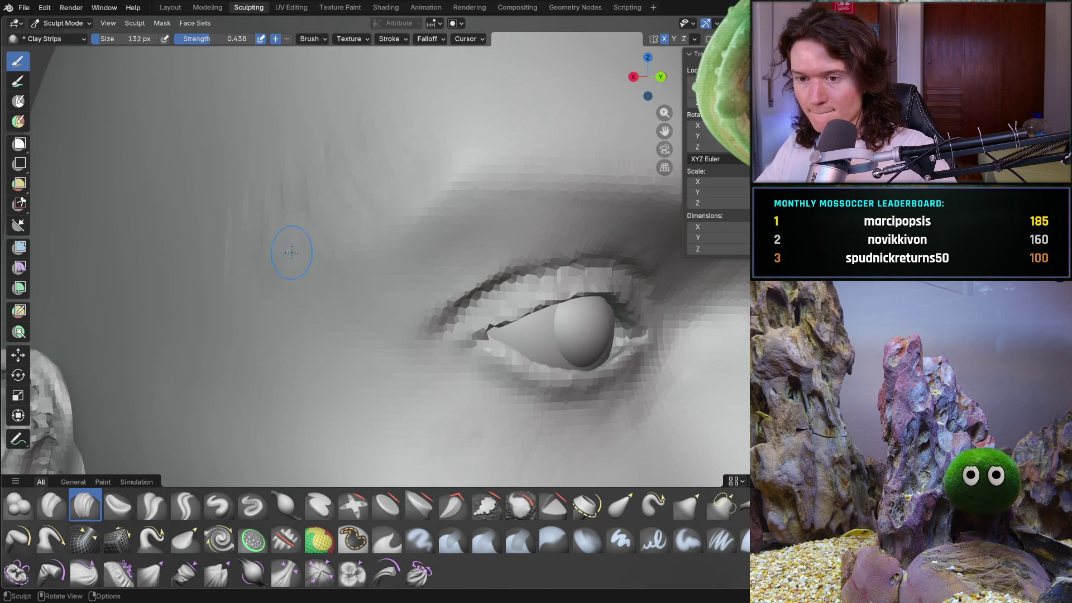
drag(236, 261, 229, 290)
drag(319, 266, 351, 247)
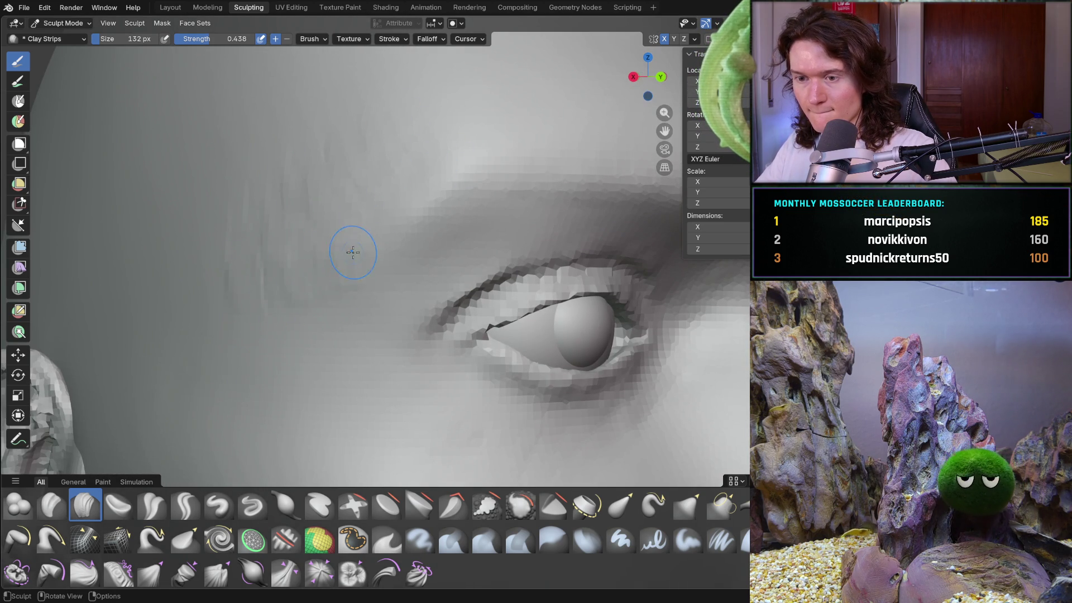
- Add further temple strokes, building the form up toward the brow
middle_drag(351, 246, 261, 259)
mouse_move(308, 244)
mouse_down()
mouse_move(322, 246)
mouse_move(329, 223)
mouse_move(349, 237)
mouse_up()
drag(357, 195, 323, 227)
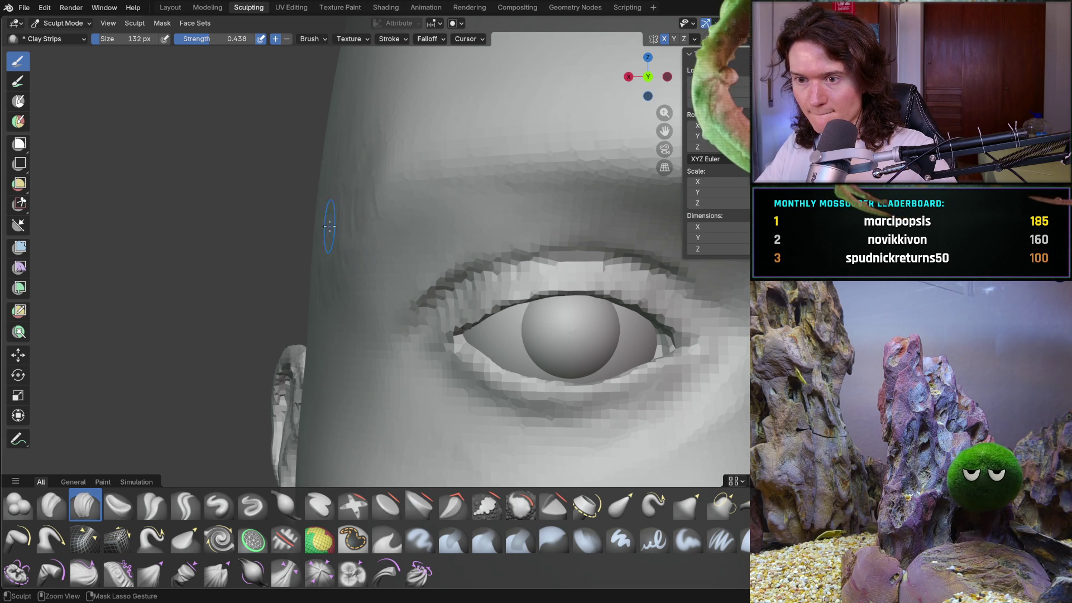
middle_drag(304, 274, 339, 256)
drag(271, 284, 349, 236)
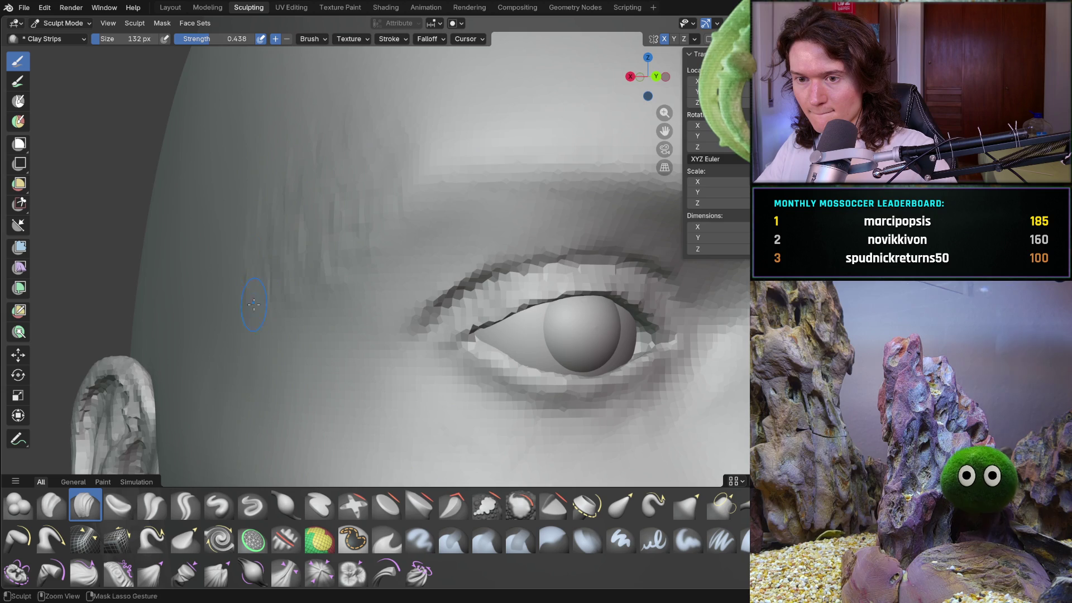
scroll(267, 246, down, 5)
mouse_move(267, 246)
middle_down()
mouse_move(275, 292)
mouse_move(303, 322)
mouse_move(376, 354)
middle_up()
scroll(377, 353, up, 3)
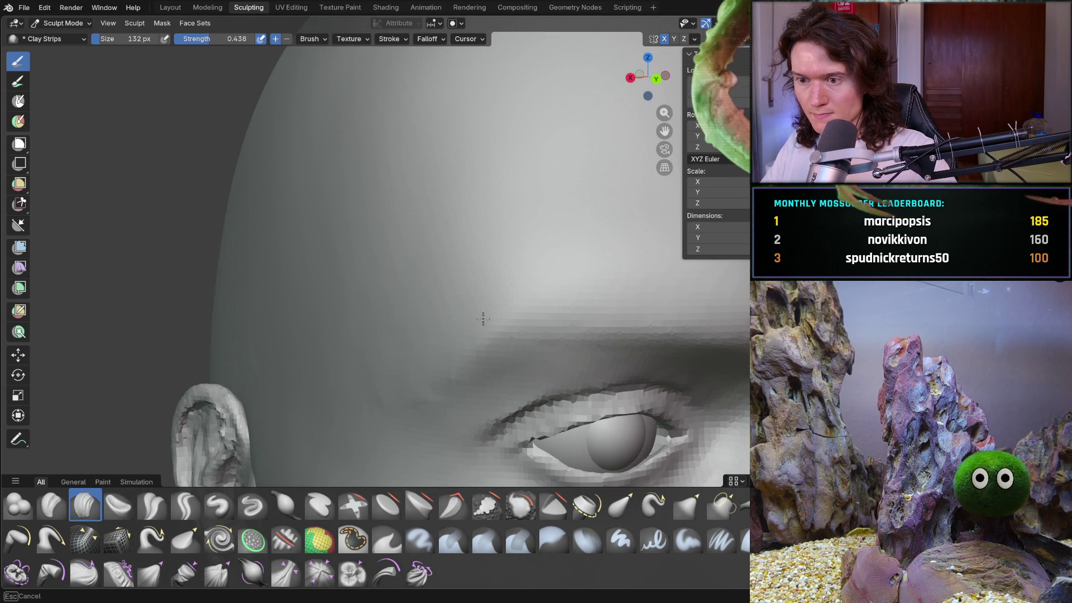
- Lay strips on the forehead and above the brow, refining the brow in numpad side view
drag(395, 370, 389, 399)
drag(322, 305, 444, 364)
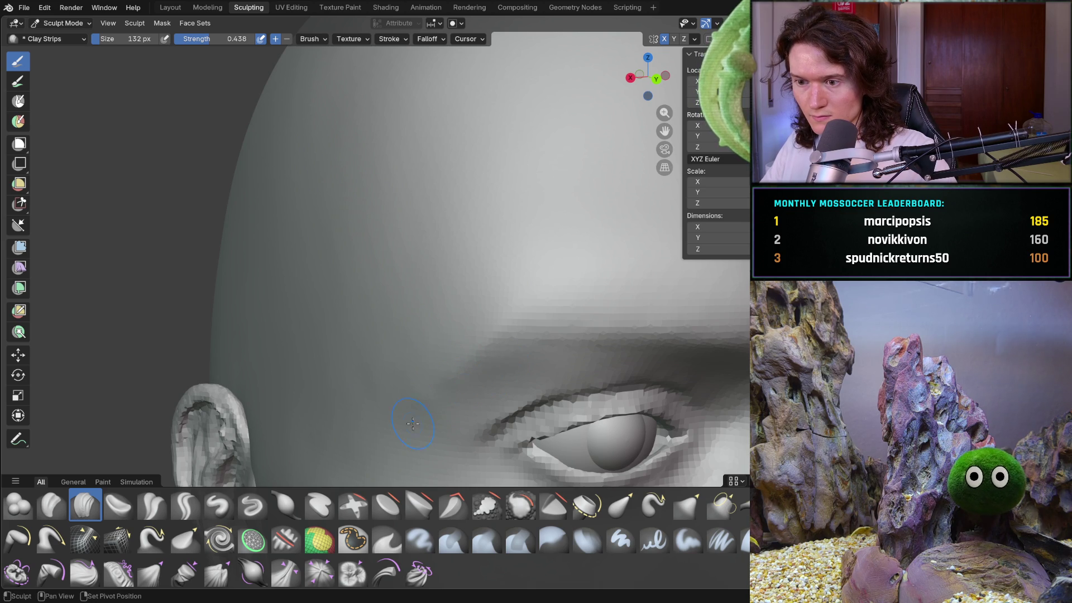
key(KP_3)
mouse_move(449, 398)
mouse_down()
mouse_move(419, 424)
mouse_move(394, 347)
mouse_move(304, 364)
mouse_up()
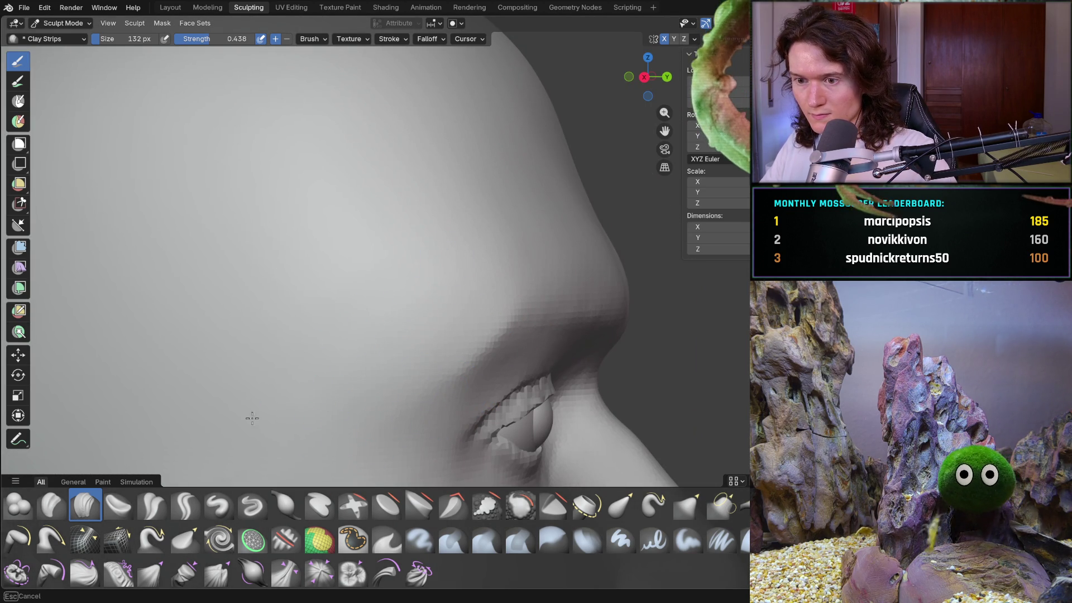
mouse_move(443, 302)
middle_down()
mouse_move(418, 328)
mouse_move(285, 352)
mouse_move(373, 293)
middle_up()
scroll(373, 335, up, 3)
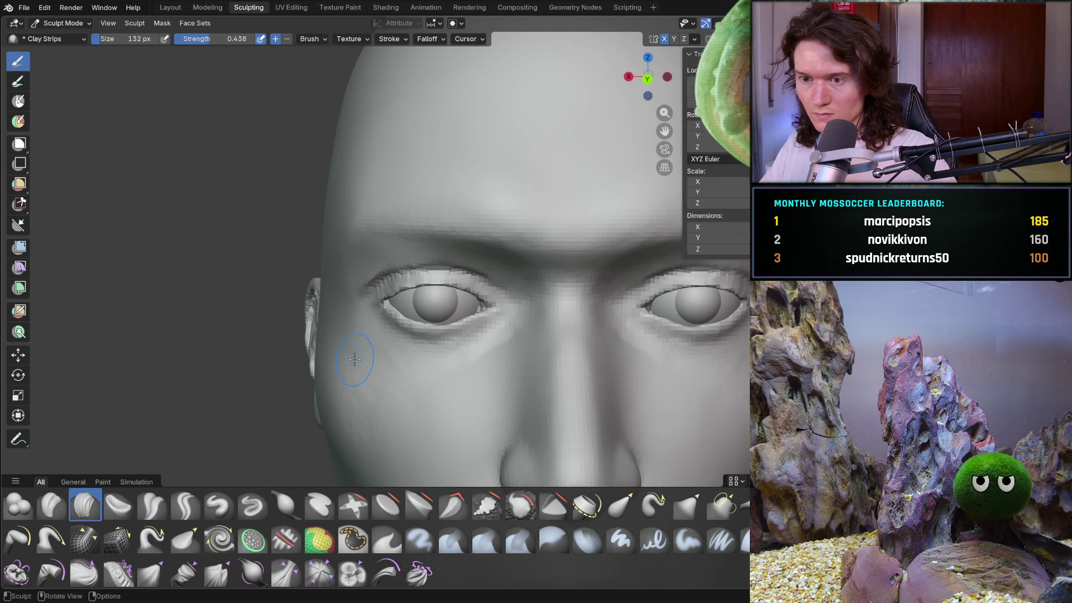
scroll(371, 393, down, 5)
mouse_move(394, 346)
middle_down()
mouse_move(433, 342)
mouse_move(411, 315)
mouse_move(397, 334)
middle_up()
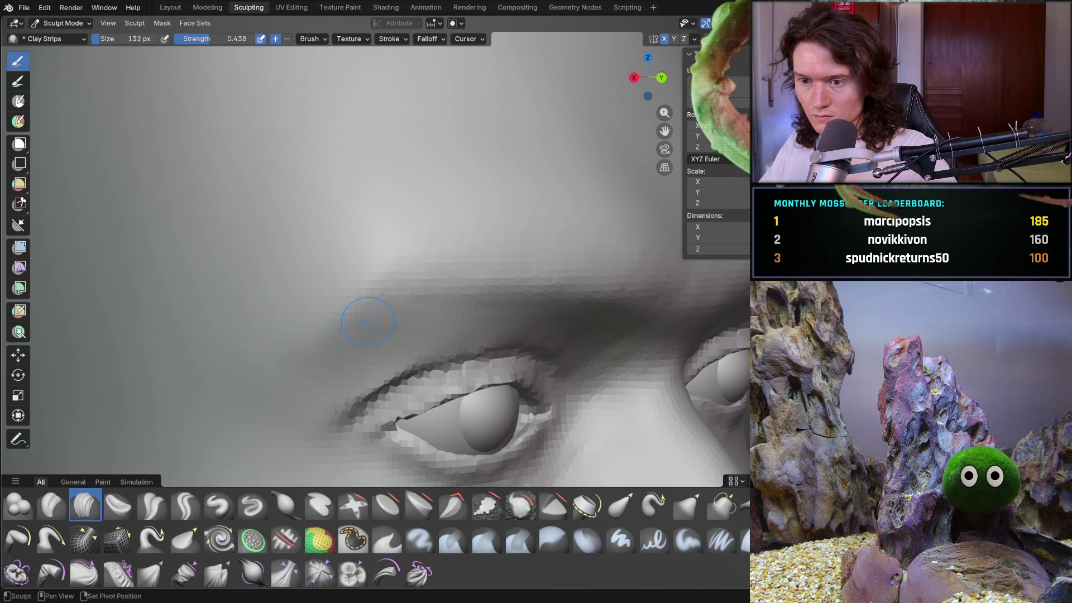
mouse_move(330, 331)
ctrl+middle_down()
mouse_move(338, 334)
mouse_move(282, 327)
mouse_move(318, 307)
ctrl+middle_up()
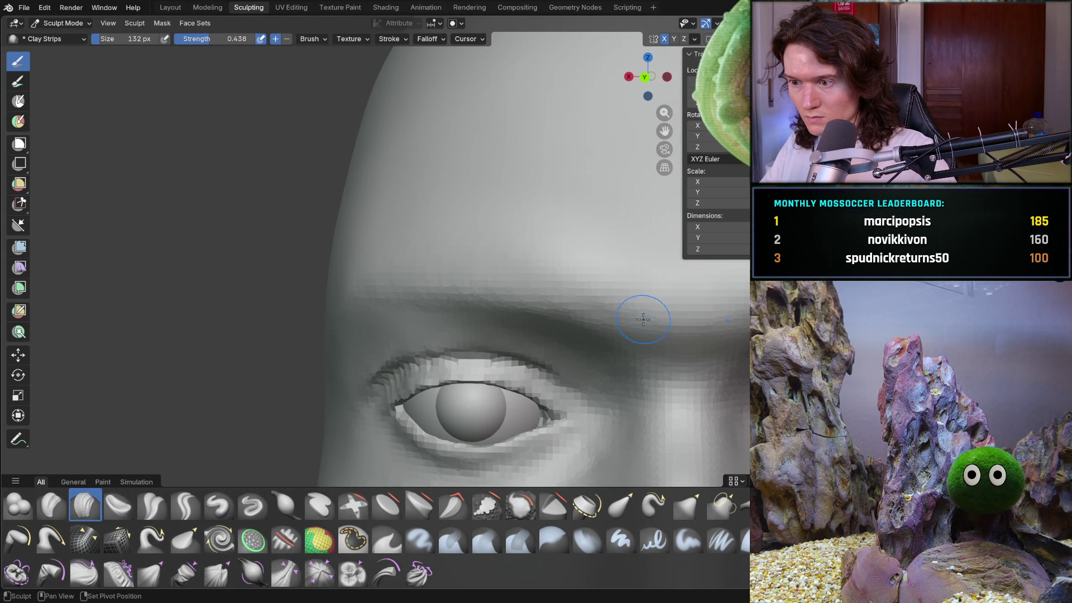
mouse_move(622, 234)
ctrl+middle_down()
mouse_move(668, 346)
mouse_move(574, 228)
mouse_move(538, 402)
mouse_move(535, 310)
mouse_move(541, 318)
mouse_move(363, 340)
mouse_move(357, 306)
mouse_move(329, 288)
mouse_move(488, 290)
ctrl+middle_up()
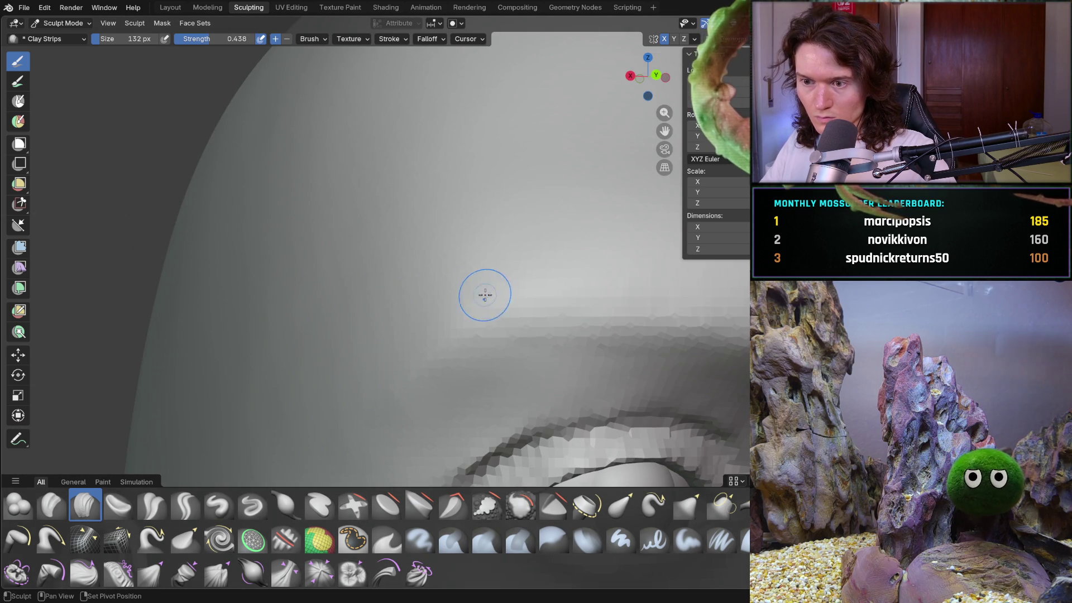
mouse_move(398, 334)
ctrl+middle_down()
mouse_move(495, 346)
mouse_move(360, 346)
mouse_move(330, 392)
mouse_move(417, 266)
mouse_move(399, 299)
ctrl+middle_up()
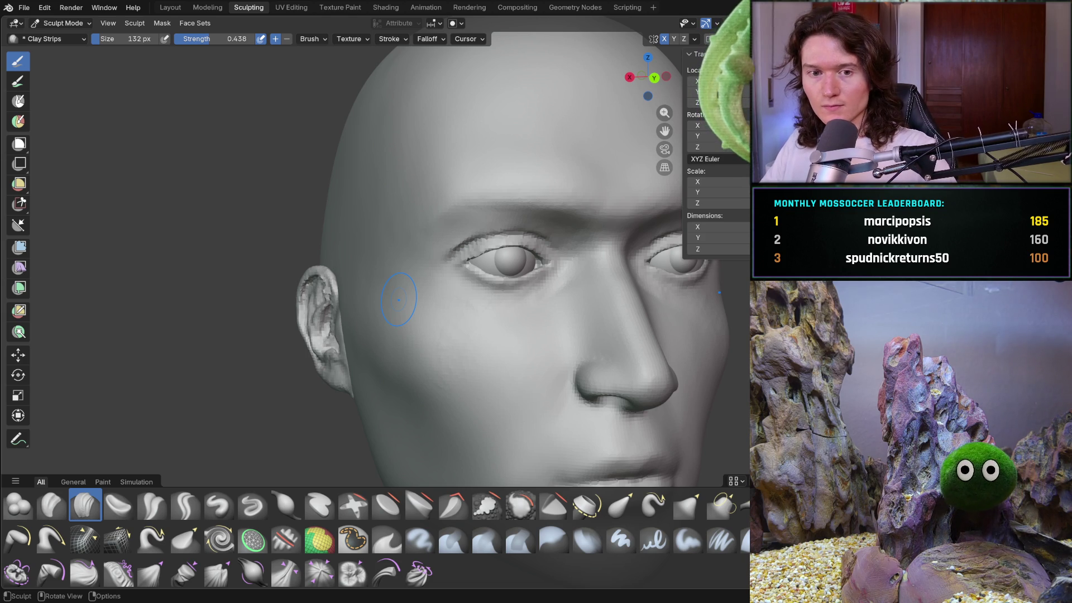
mouse_move(398, 380)
ctrl+middle_down()
mouse_move(409, 340)
mouse_move(397, 318)
mouse_move(418, 283)
ctrl+middle_up()
key(f)
click(411, 299)
mouse_move(397, 294)
mouse_down()
mouse_move(409, 265)
mouse_move(394, 287)
mouse_up()
mouse_move(401, 226)
mouse_down()
mouse_move(370, 139)
mouse_move(426, 144)
mouse_up()
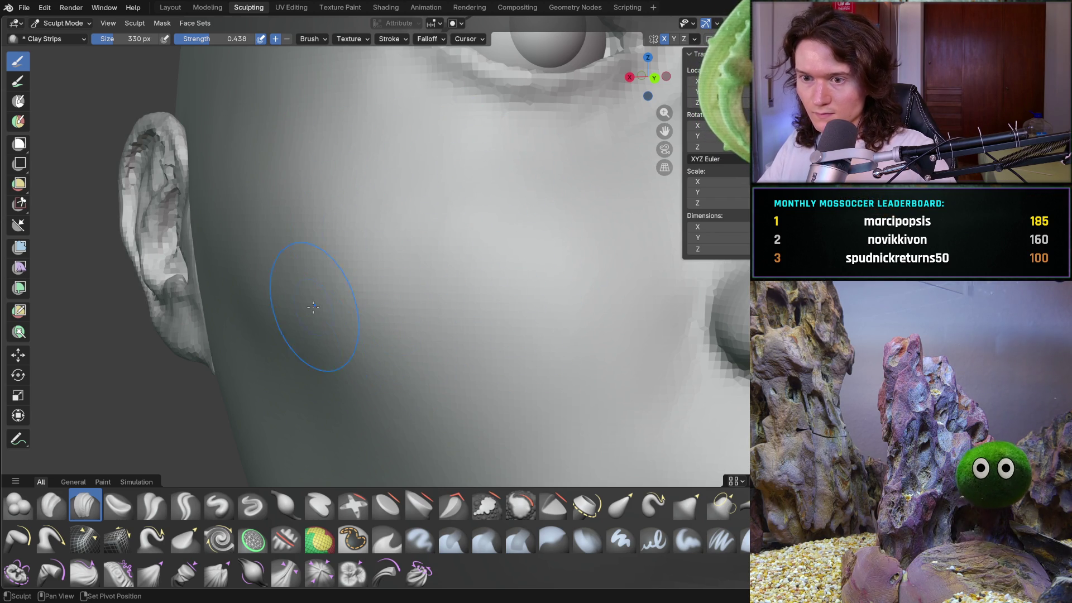
mouse_move(275, 299)
middle_down()
mouse_move(328, 275)
mouse_move(333, 232)
middle_up()
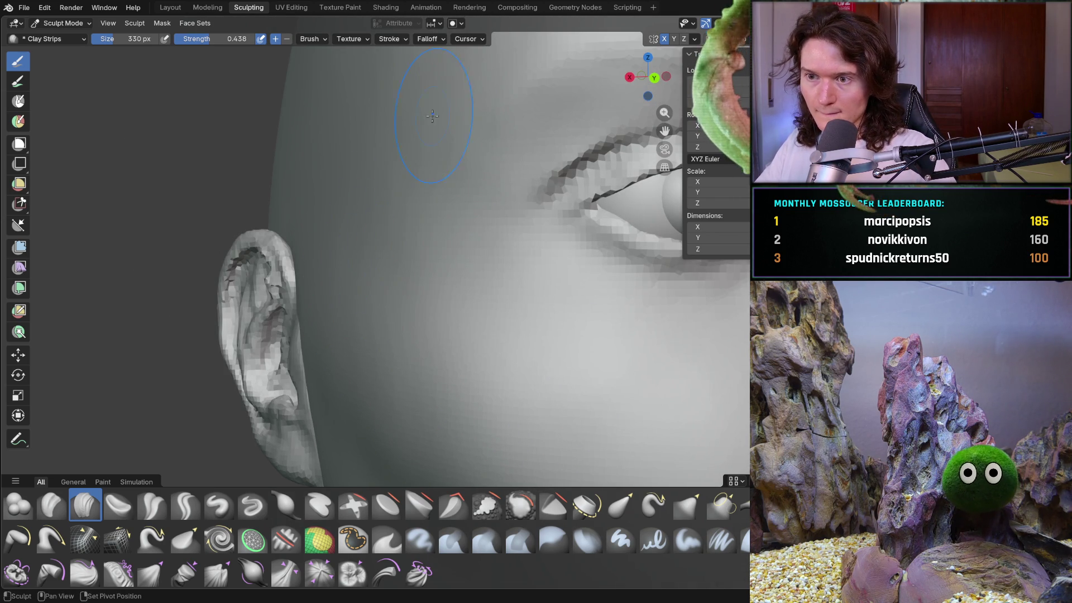
mouse_move(375, 306)
middle_down()
mouse_move(467, 299)
mouse_move(436, 312)
mouse_move(424, 351)
mouse_move(456, 339)
mouse_move(420, 365)
middle_up()
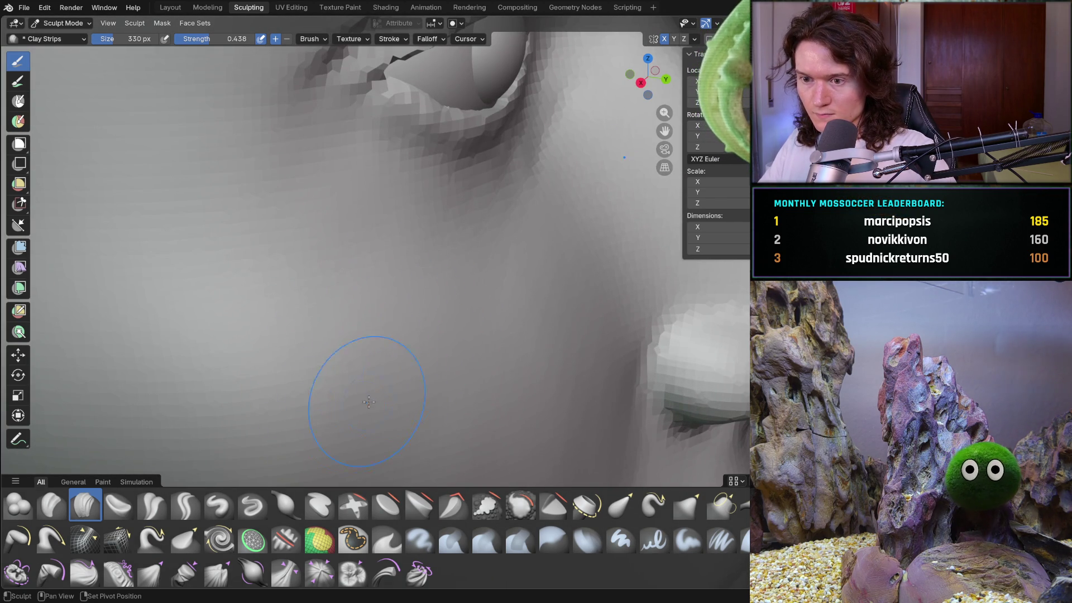
scroll(429, 413, down, 10)
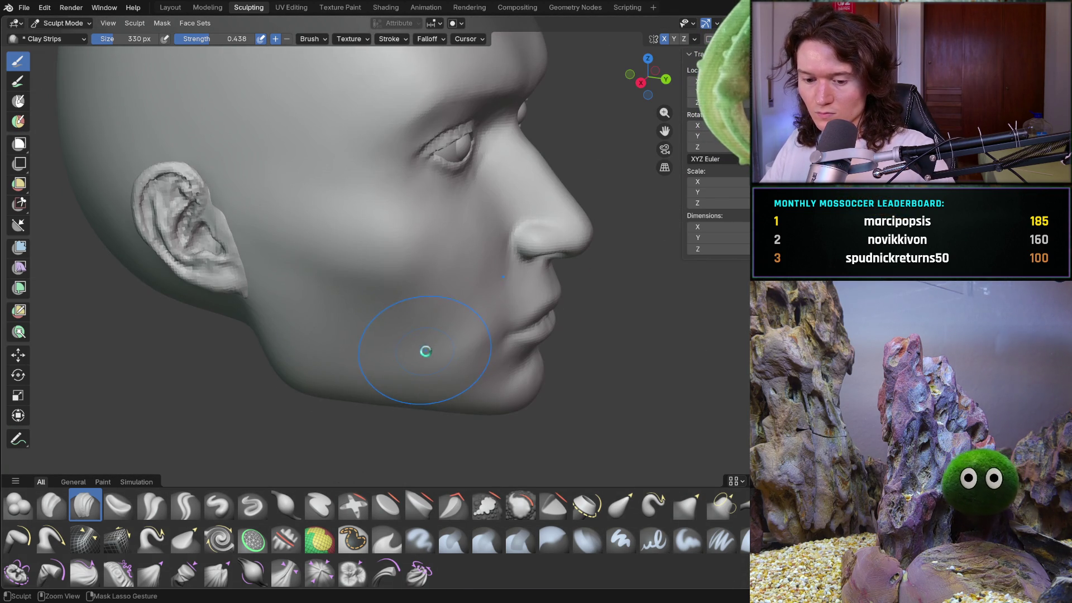
- Save V2_main_char_8.blend and lay a clay strip across the cheek from a low angle
key(ctrl+s)
middle_drag(441, 391, 347, 354)
scroll(386, 307, up, 5)
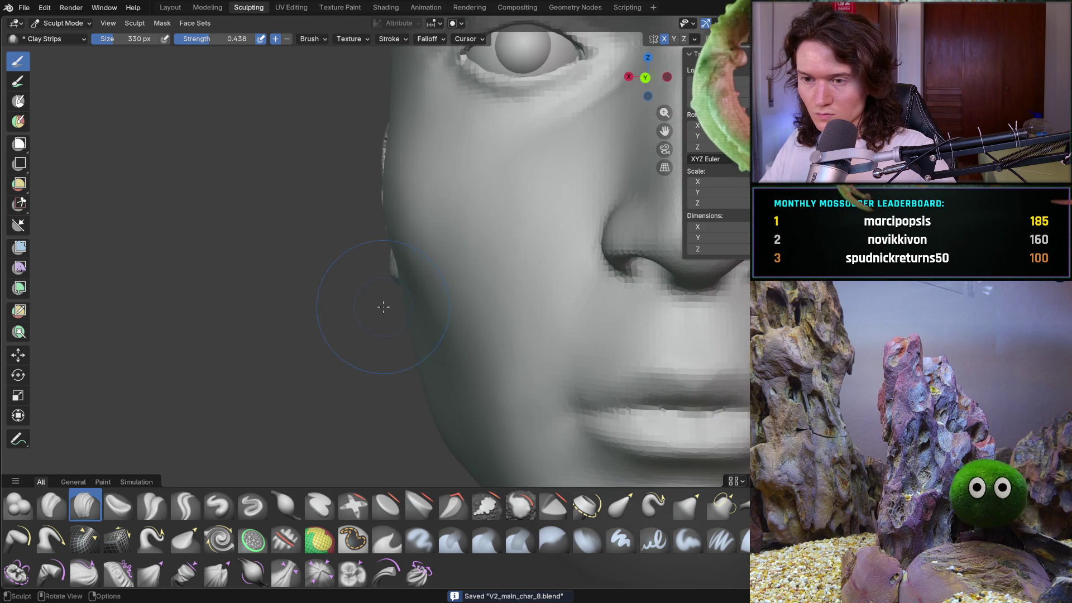
middle_drag(386, 307, 408, 322)
scroll(409, 322, up, 2)
scroll(407, 299, down, 2)
middle_drag(401, 263, 402, 263)
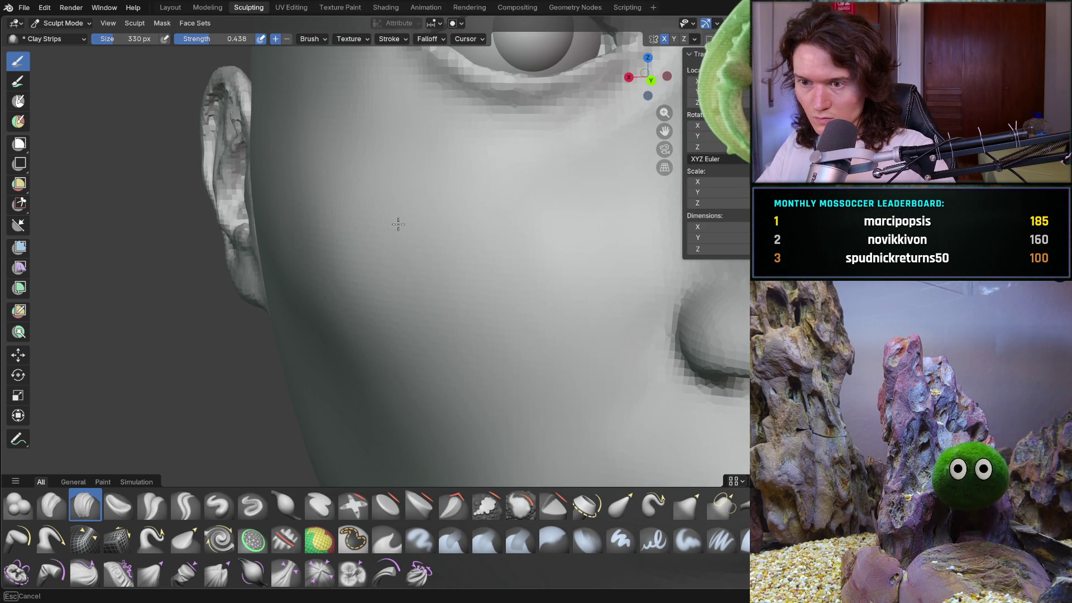
drag(372, 205, 377, 262)
mouse_move(354, 251)
middle_down()
mouse_move(401, 302)
mouse_move(466, 335)
mouse_move(457, 356)
middle_up()
scroll(457, 356, up, 3)
mouse_move(395, 282)
mouse_down()
mouse_move(450, 249)
mouse_move(456, 291)
mouse_move(490, 347)
mouse_up()
- Frame the jaw from a low angle and shrink the brush to 186 px
mouse_move(490, 347)
middle_down()
mouse_move(383, 275)
mouse_move(383, 359)
mouse_move(344, 321)
mouse_move(419, 371)
middle_up()
scroll(399, 326, up, 5)
drag(399, 326, 399, 325)
scroll(399, 326, up, 3)
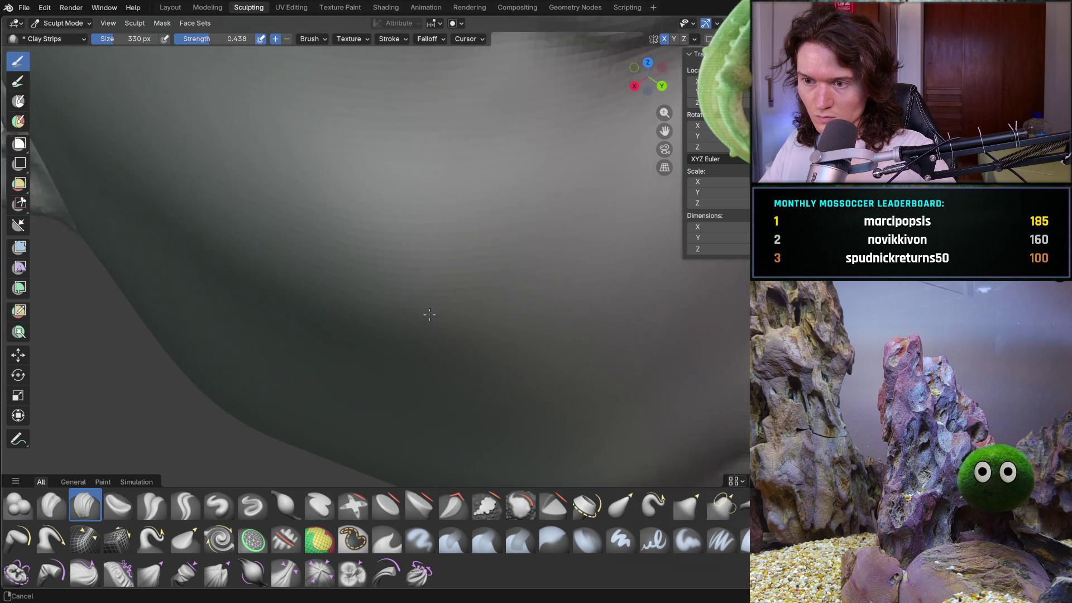
middle_drag(295, 338, 395, 369)
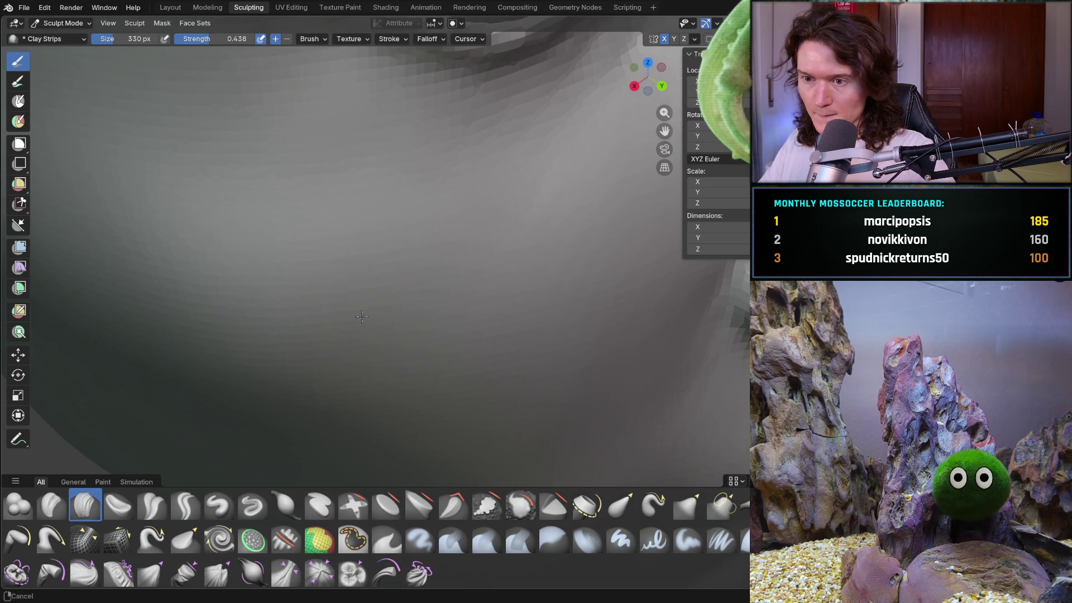
key(f)
click(355, 367)
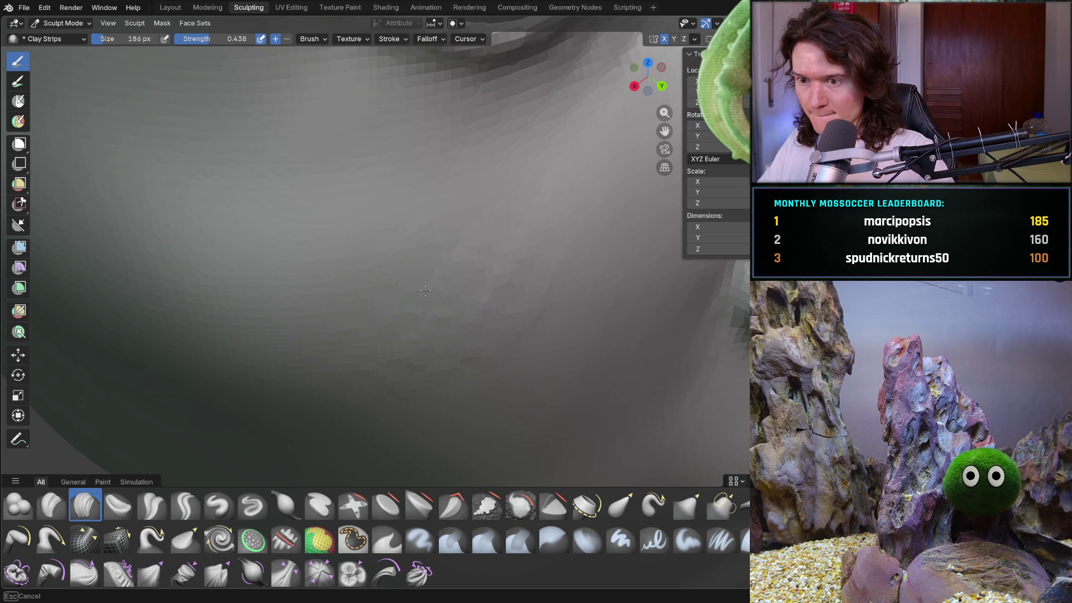
- Lay two clay strip strokes along the jaw in profile, then enlarge the brush to 538 px
mouse_move(513, 271)
middle_down()
mouse_move(574, 252)
mouse_move(528, 311)
mouse_move(427, 324)
middle_up()
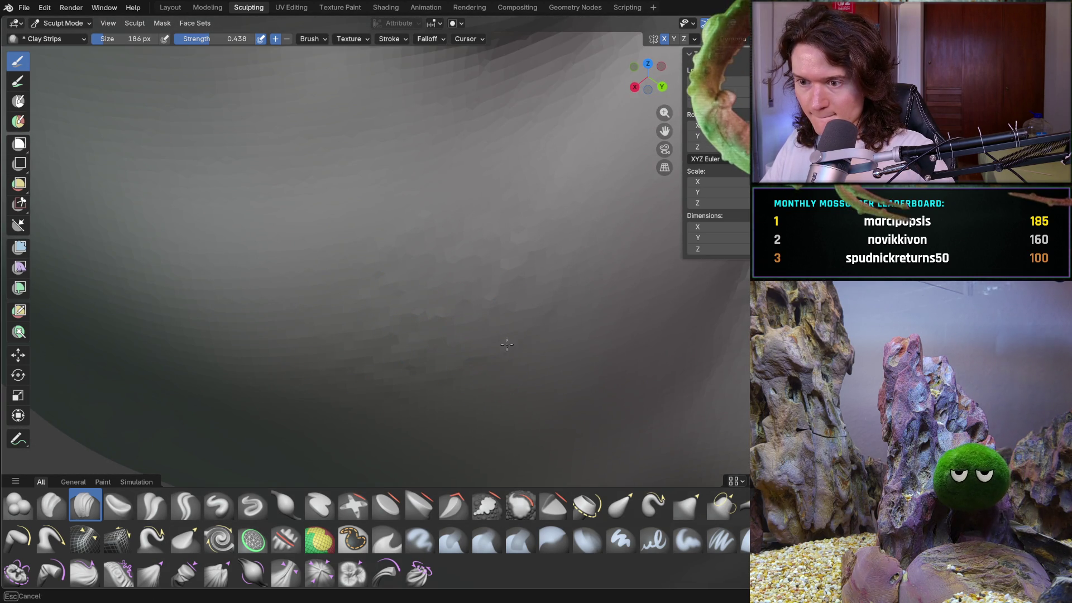
drag(467, 383, 501, 378)
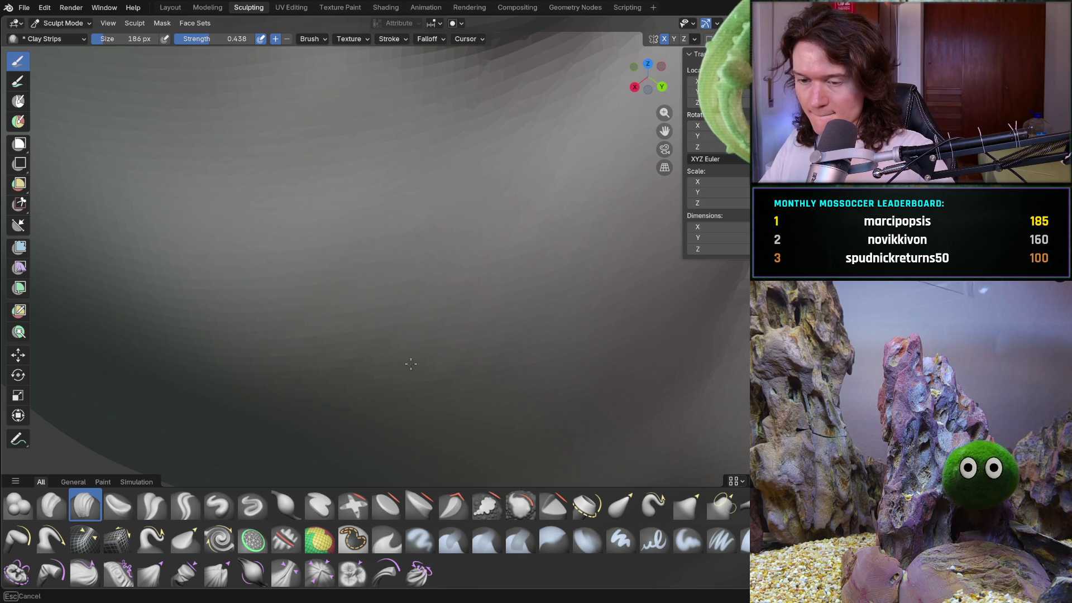
drag(352, 336, 469, 325)
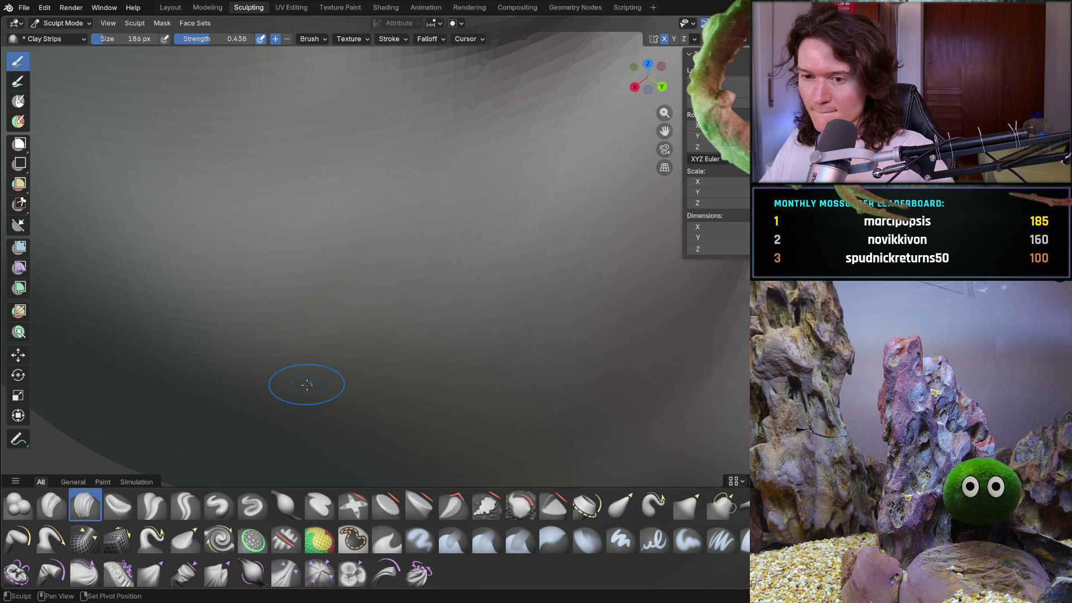
scroll(482, 283, down, 5)
middle_drag(481, 282, 426, 354)
scroll(426, 354, up, 5)
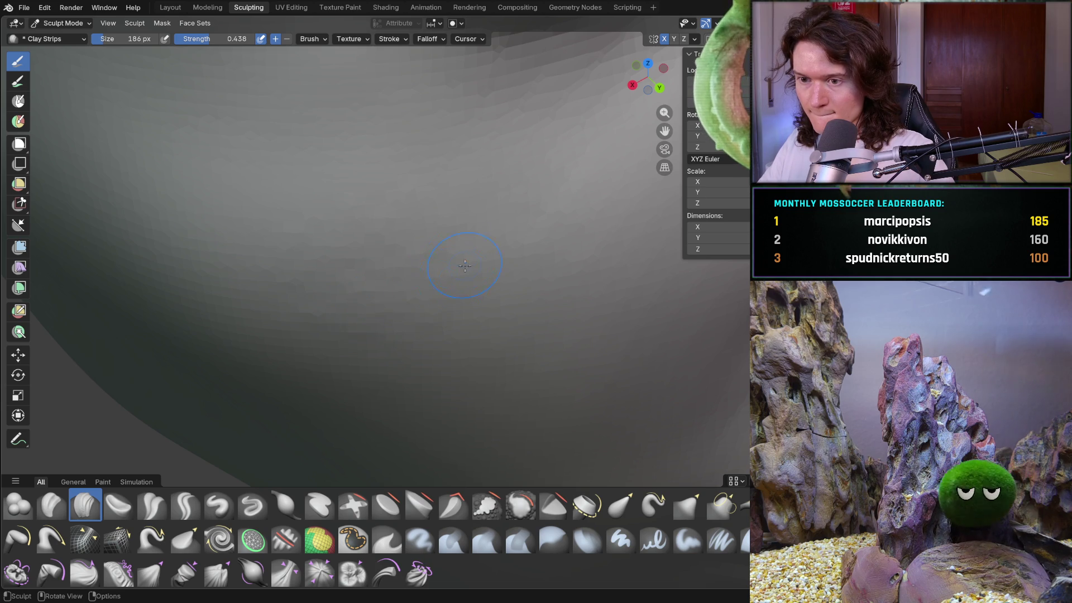
middle_drag(507, 224, 550, 230)
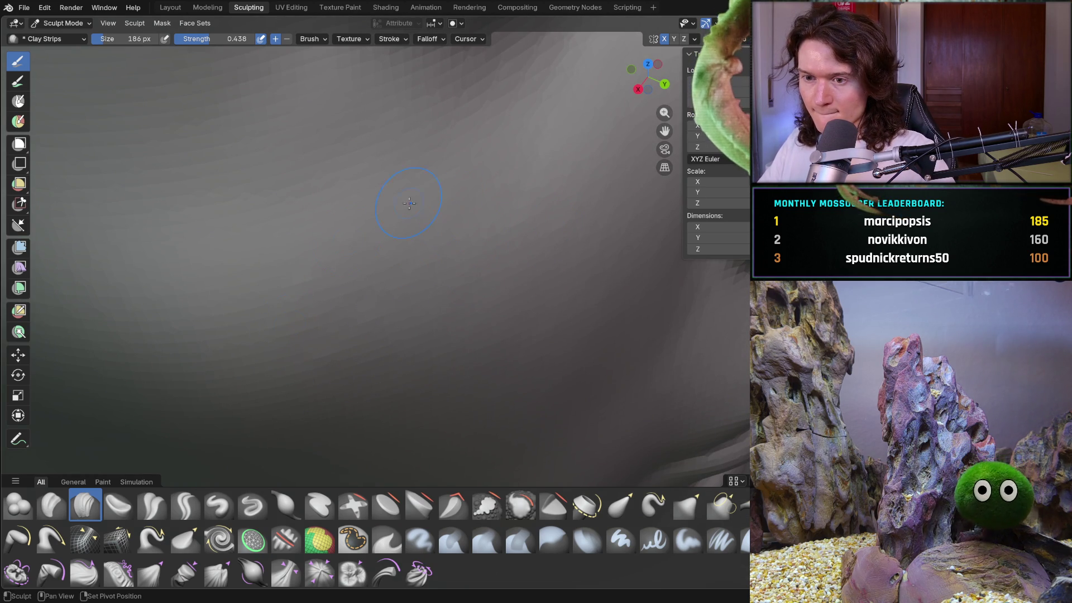
key(f)
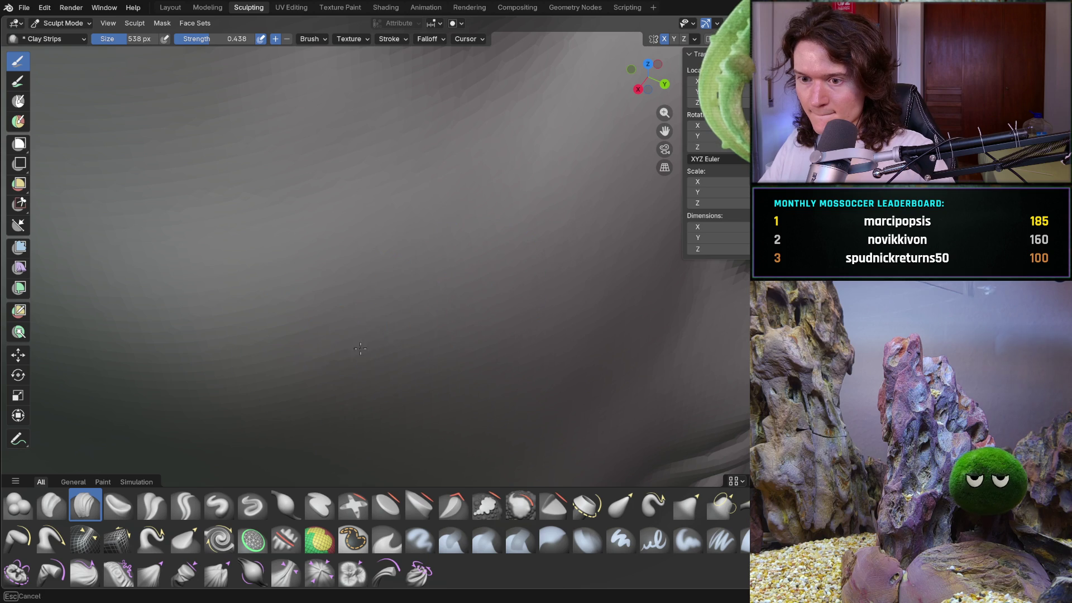
mouse_move(465, 281)
middle_down()
mouse_move(407, 359)
mouse_move(323, 335)
mouse_move(335, 240)
mouse_move(464, 370)
mouse_move(436, 352)
middle_up()
scroll(407, 334, up, 8)
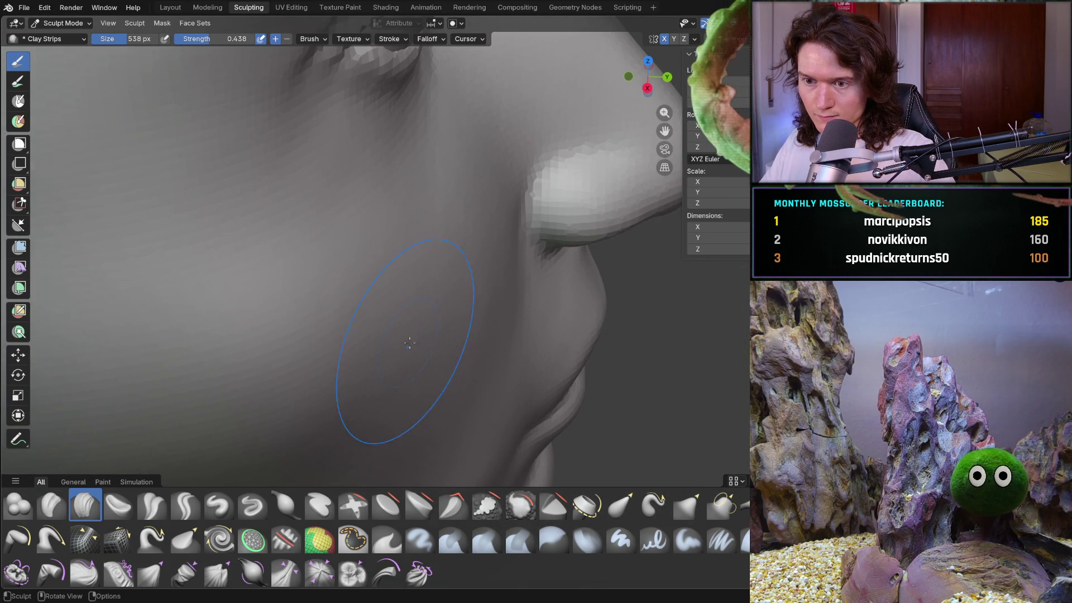
middle_drag(419, 279, 423, 280)
scroll(435, 327, down, 6)
mouse_move(436, 327)
middle_down()
mouse_move(421, 319)
mouse_move(463, 268)
middle_up()
scroll(491, 312, down, 4)
middle_drag(511, 346, 425, 366)
scroll(447, 334, up, 6)
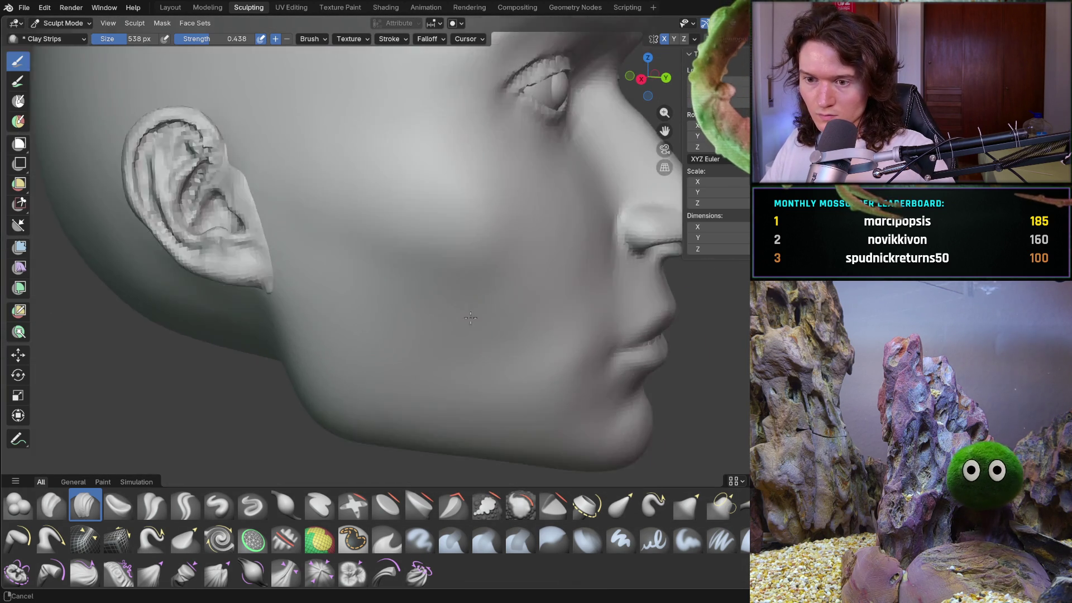
middle_drag(472, 301, 494, 286)
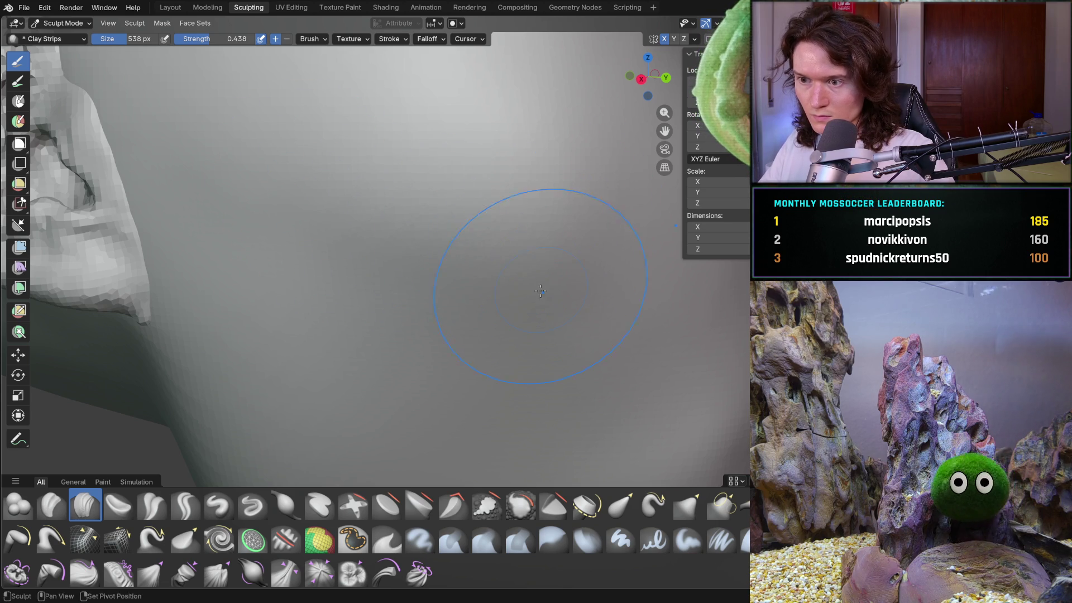
scroll(582, 257, down, 6)
mouse_move(582, 258)
middle_down()
mouse_move(383, 347)
mouse_move(400, 328)
mouse_move(287, 311)
mouse_move(323, 355)
middle_up()
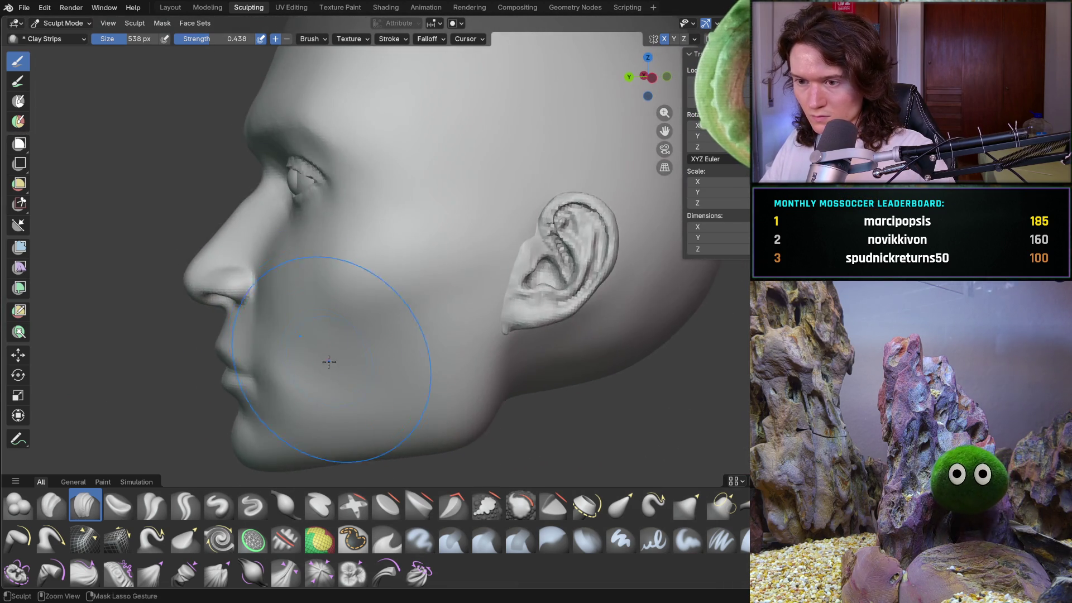
scroll(388, 314, up, 3)
mouse_move(415, 293)
middle_down()
mouse_move(470, 317)
mouse_move(536, 212)
middle_up()
scroll(446, 308, down, 4)
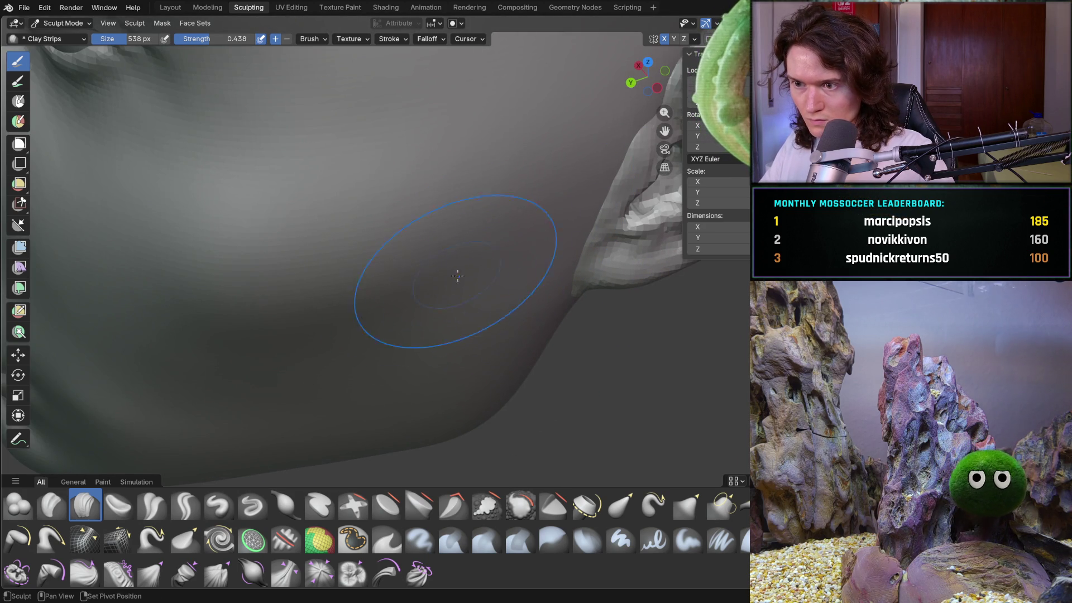
scroll(447, 286, down, 5)
middle_drag(447, 286, 508, 252)
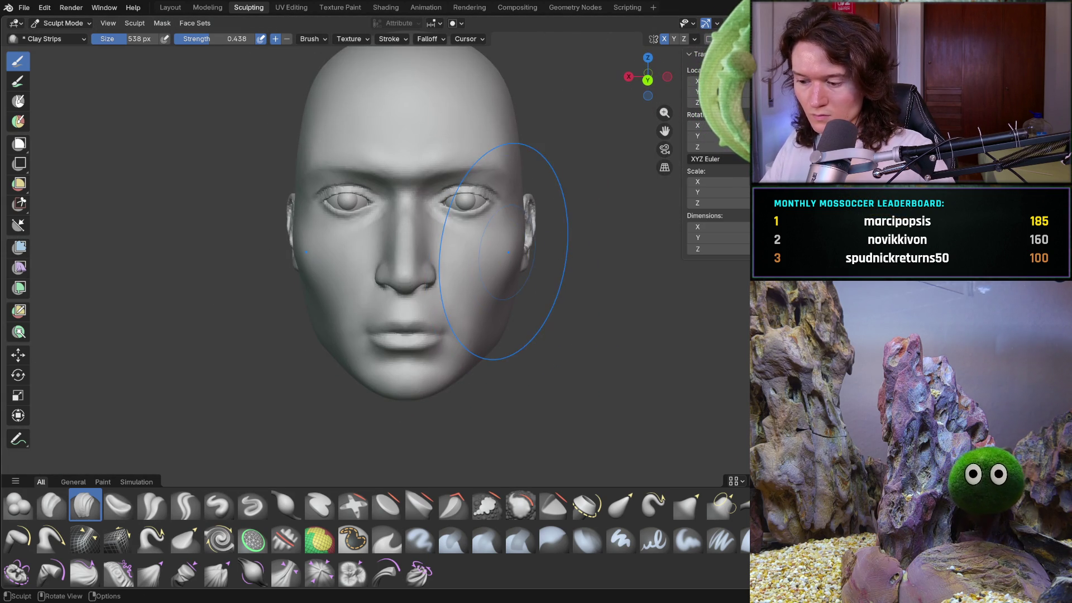
- Zoom in beside the nose and sweep a clay strip stroke across the cheek
scroll(508, 252, down, 3)
scroll(392, 337, up, 5)
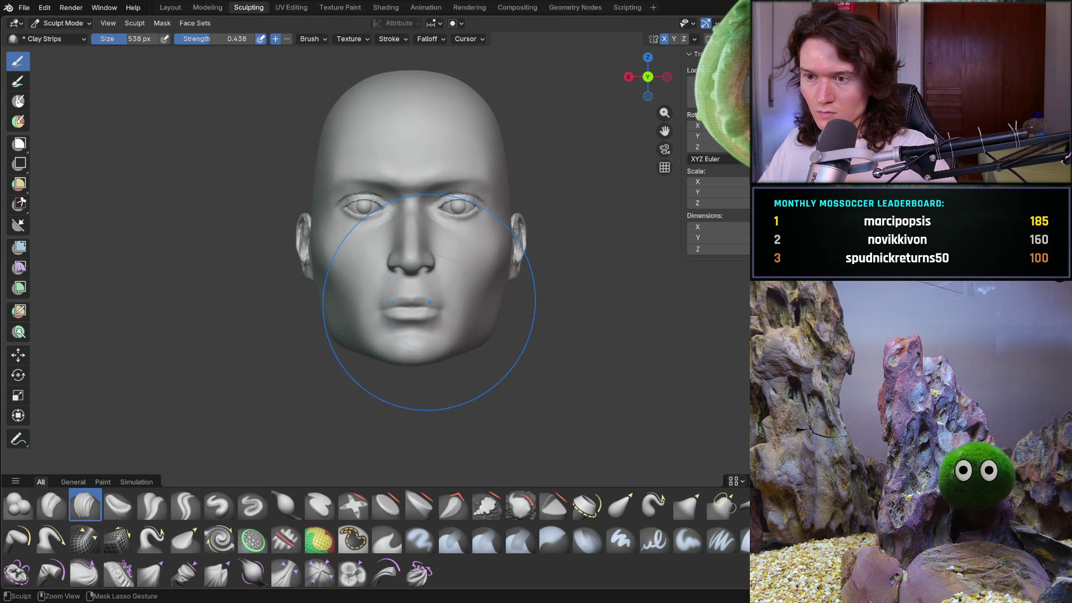
scroll(322, 310, up, 5)
mouse_move(363, 327)
middle_down()
mouse_move(411, 258)
mouse_move(448, 285)
mouse_move(398, 318)
middle_up()
scroll(448, 285, down, 5)
scroll(390, 335, up, 5)
scroll(408, 313, up, 6)
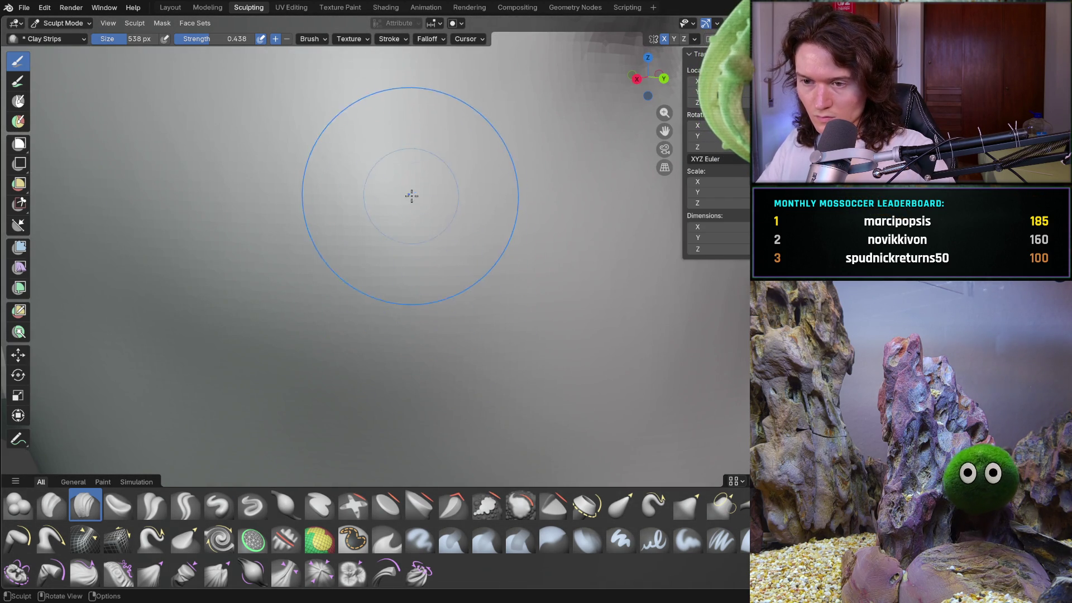
shift+middle_drag(411, 195, 407, 286)
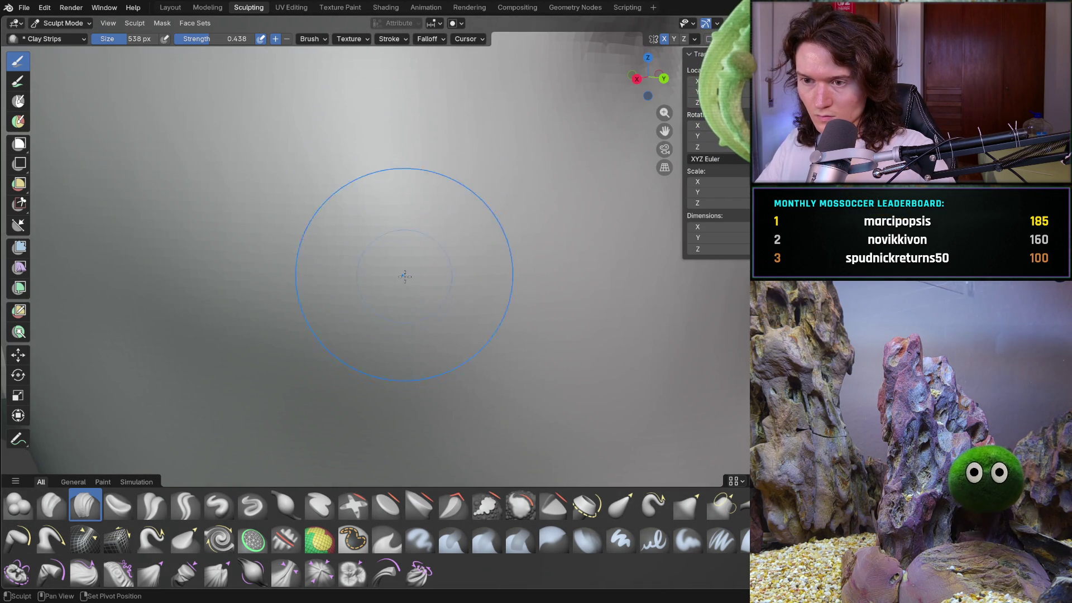
shift+middle_drag(285, 316, 334, 199)
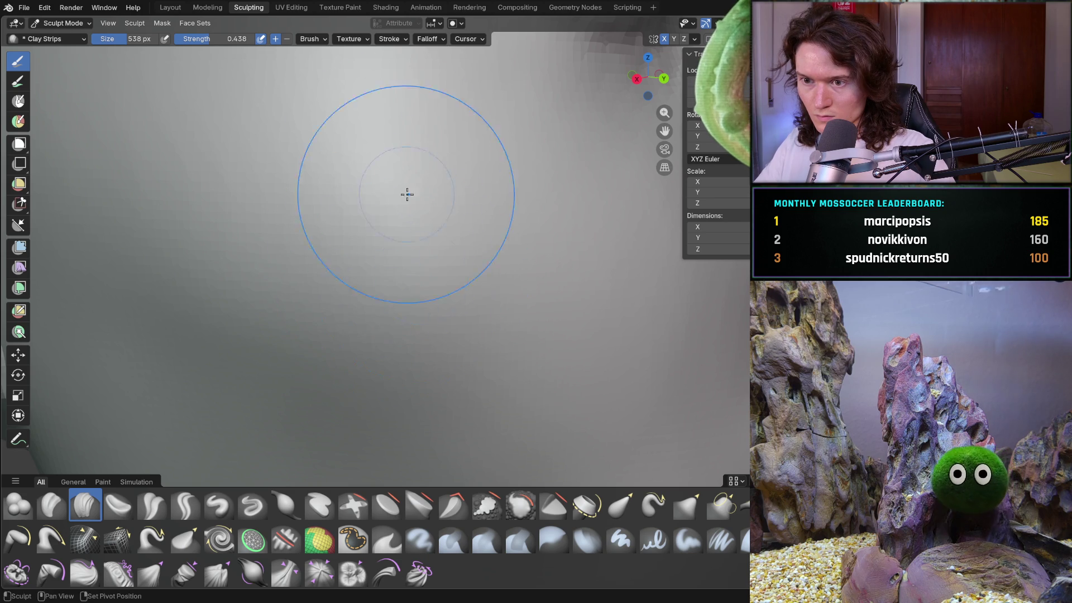
- Orbit out to the front face, then to a three-quarter view of the head
scroll(504, 315, down, 8)
mouse_move(505, 315)
middle_down()
mouse_move(355, 342)
mouse_move(342, 313)
mouse_move(371, 319)
middle_up()
scroll(397, 378, down, 5)
mouse_move(397, 378)
middle_down()
mouse_move(371, 376)
mouse_move(480, 376)
mouse_move(499, 362)
middle_up()
scroll(501, 379, down, 2)
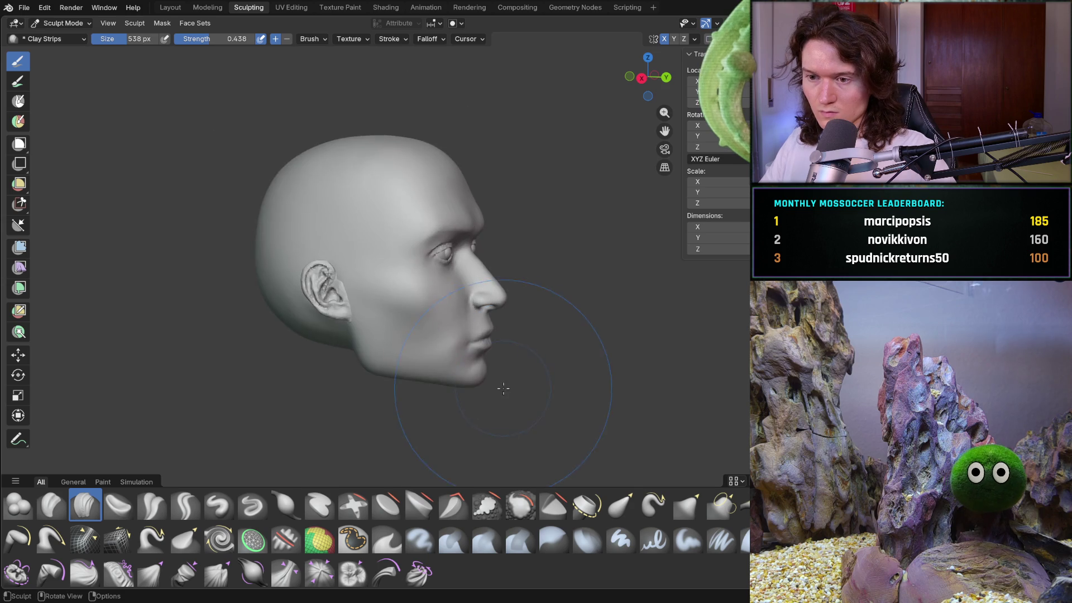
- Shrink the Clay Strips brush to 406 px and frame the eye and nose from below the jaw
scroll(426, 305, up, 10)
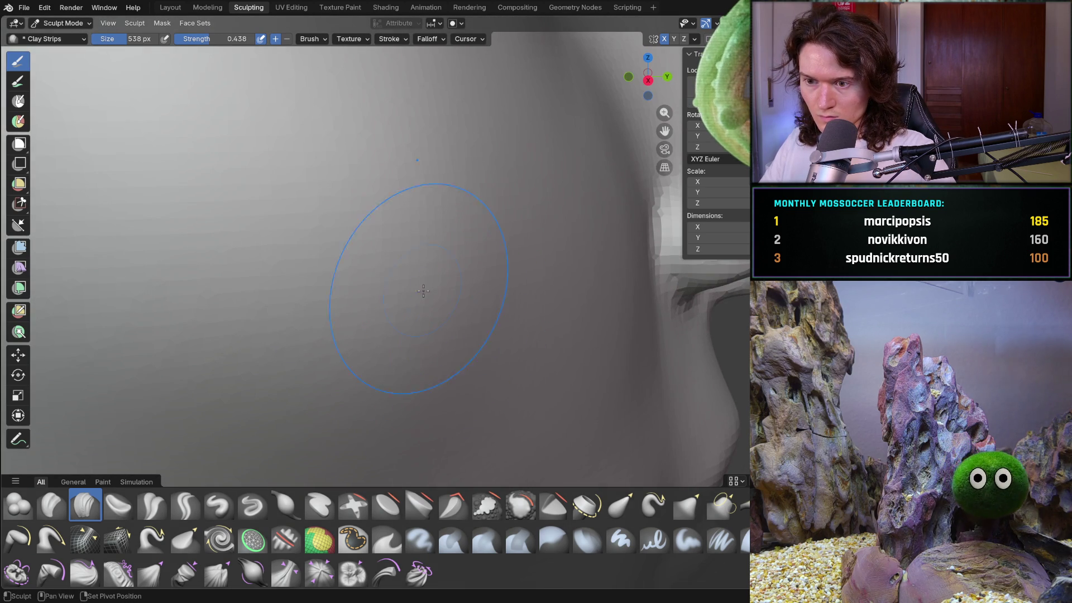
scroll(462, 307, down, 5)
mouse_move(463, 307)
middle_down()
mouse_move(371, 378)
mouse_move(395, 366)
middle_up()
scroll(401, 364, up, 6)
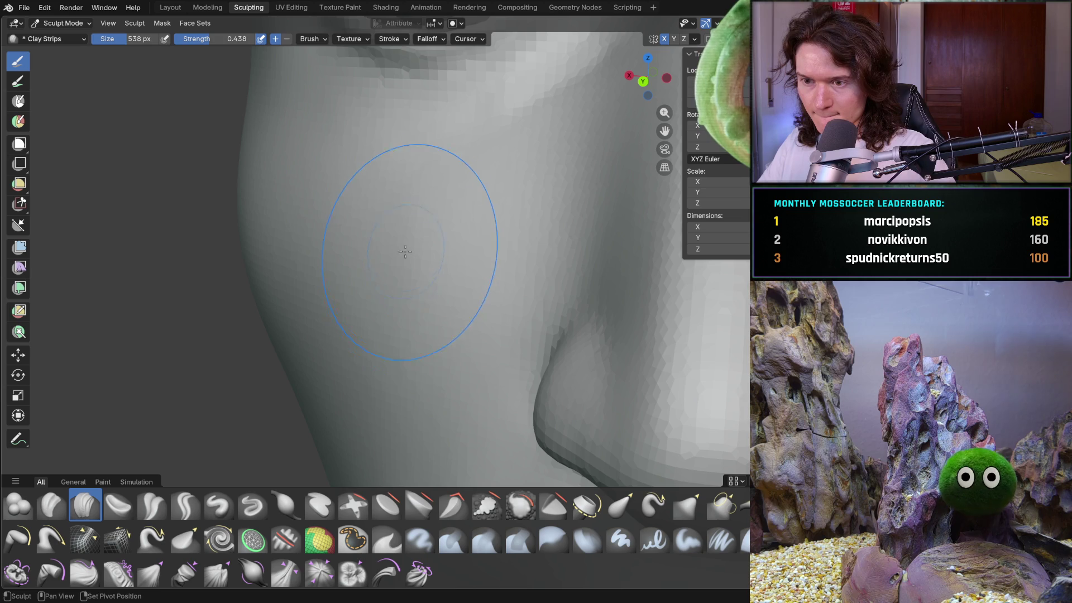
key(f)
click(369, 296)
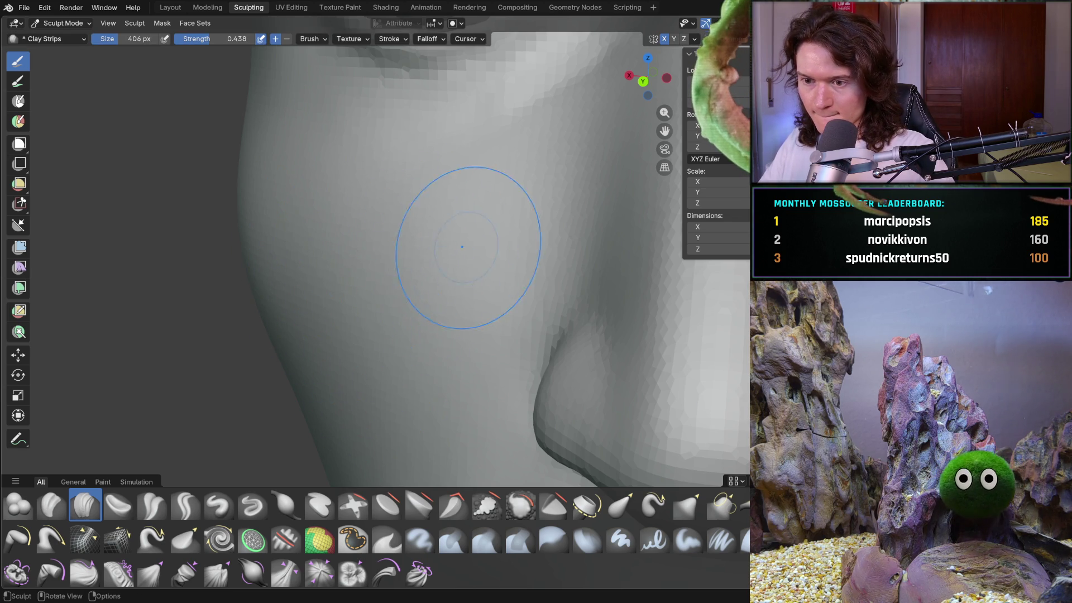
mouse_move(407, 371)
middle_down()
mouse_move(459, 279)
mouse_move(584, 319)
mouse_move(545, 311)
mouse_move(579, 299)
mouse_move(529, 334)
mouse_move(481, 411)
mouse_move(417, 412)
mouse_move(400, 394)
mouse_move(395, 411)
mouse_move(472, 245)
mouse_move(462, 186)
mouse_move(385, 211)
mouse_move(452, 232)
mouse_move(404, 216)
mouse_move(453, 244)
middle_up()
scroll(529, 334, up, 3)
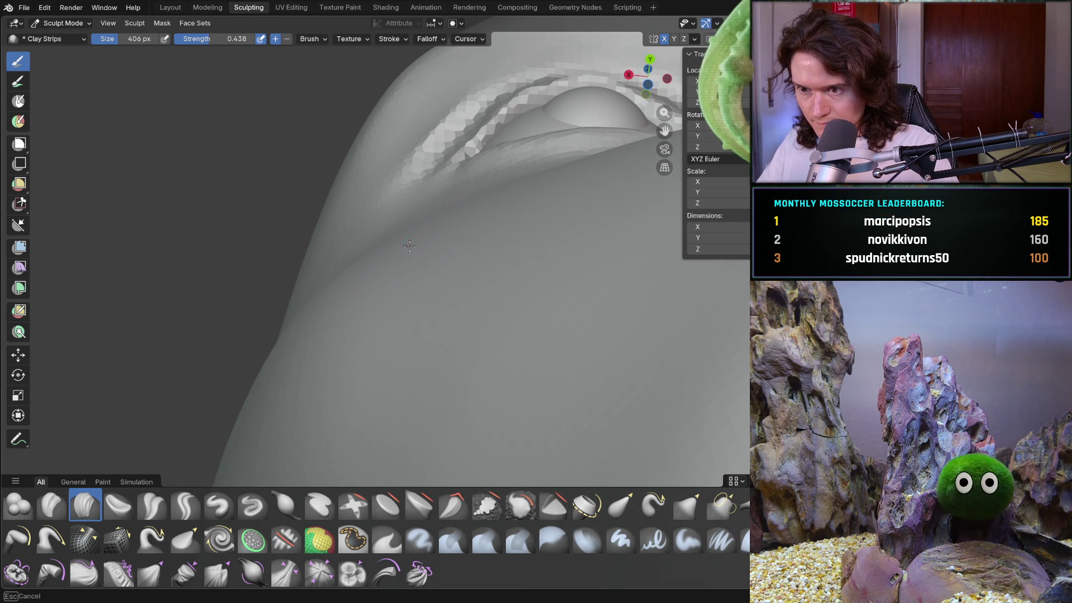
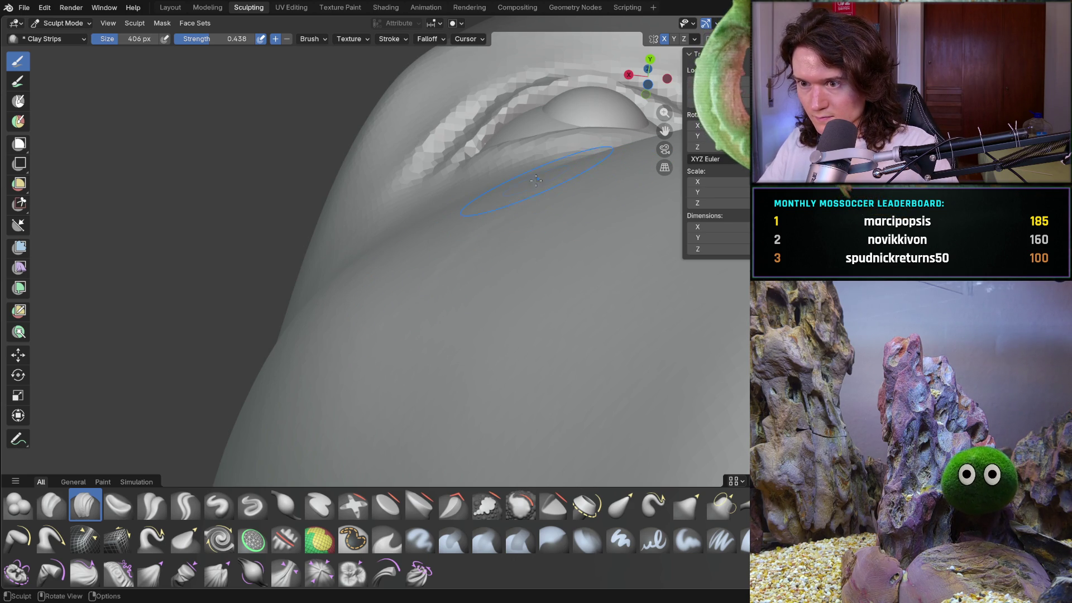
- Orbit and zoom around the head to inspect the eye, cheek and ear
middle_drag(573, 185, 513, 175)
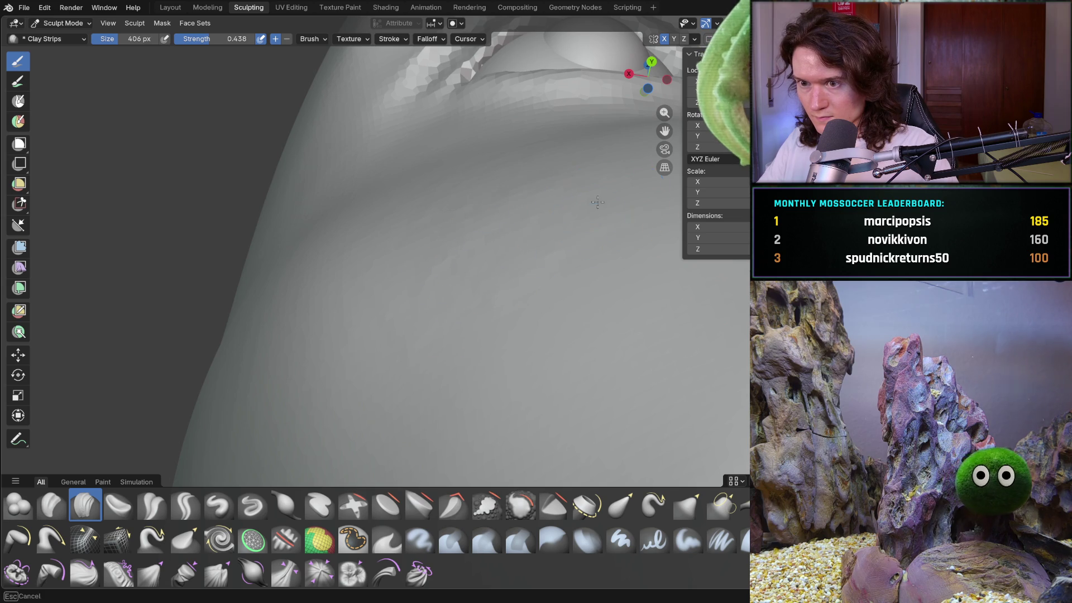
mouse_move(595, 171)
middle_down()
mouse_move(533, 328)
mouse_move(478, 192)
middle_up()
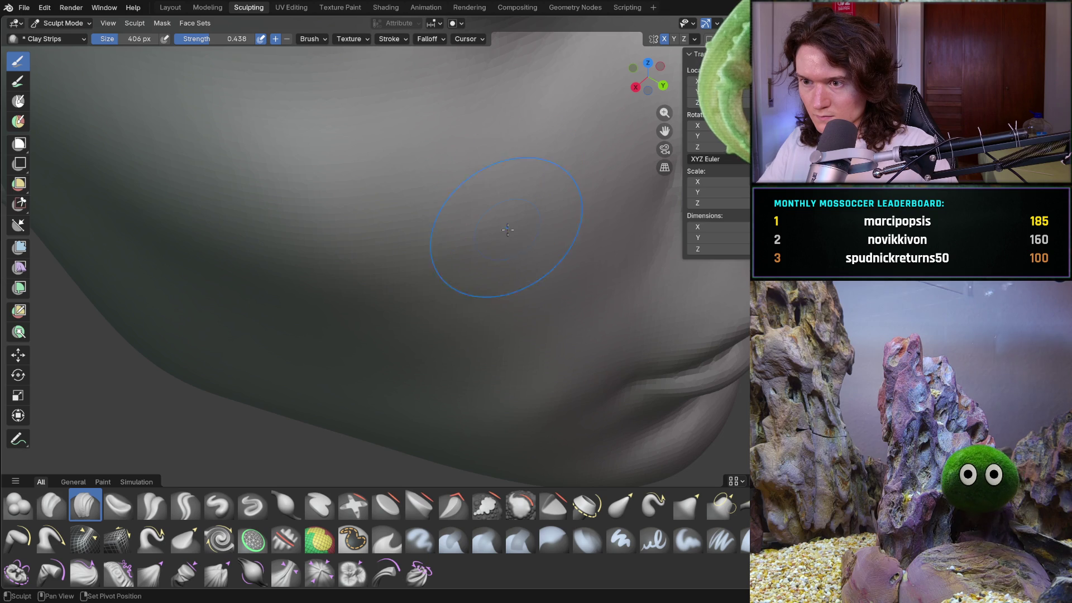
mouse_move(554, 185)
middle_down()
mouse_move(502, 306)
mouse_move(517, 186)
mouse_move(449, 319)
mouse_move(510, 349)
mouse_move(541, 330)
mouse_move(533, 250)
mouse_move(490, 180)
mouse_move(474, 217)
middle_up()
scroll(517, 187, down, 5)
scroll(454, 286, up, 5)
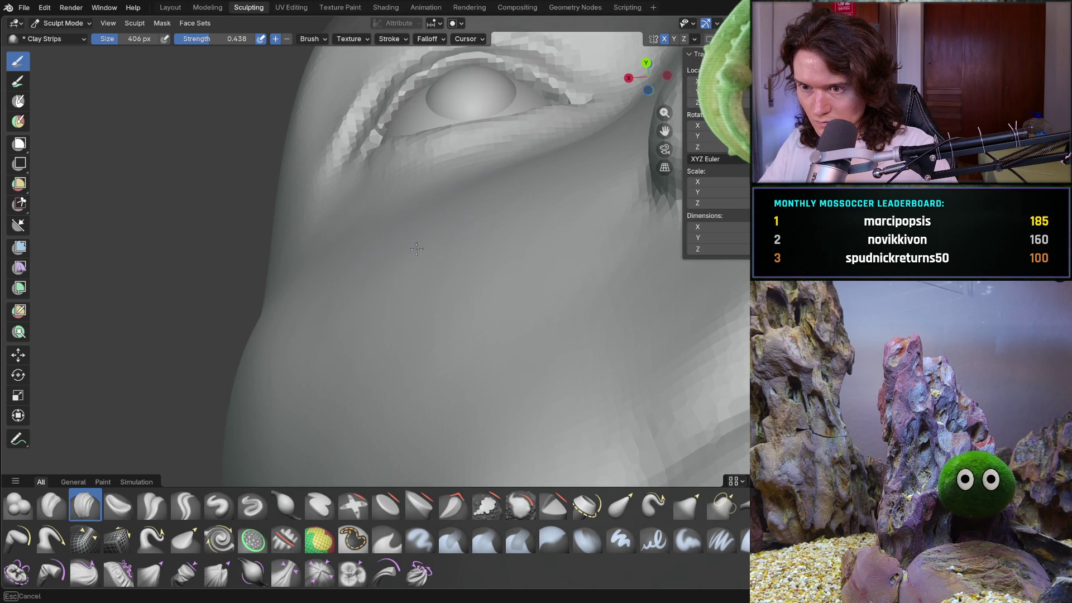
middle_drag(412, 382, 411, 382)
mouse_move(311, 335)
middle_down()
mouse_move(325, 327)
mouse_move(411, 395)
mouse_move(419, 455)
mouse_move(385, 334)
mouse_move(360, 299)
mouse_move(366, 394)
mouse_move(382, 443)
mouse_move(388, 300)
mouse_move(368, 256)
mouse_move(402, 350)
mouse_move(419, 352)
middle_up()
scroll(385, 334, down, 10)
scroll(402, 350, up, 8)
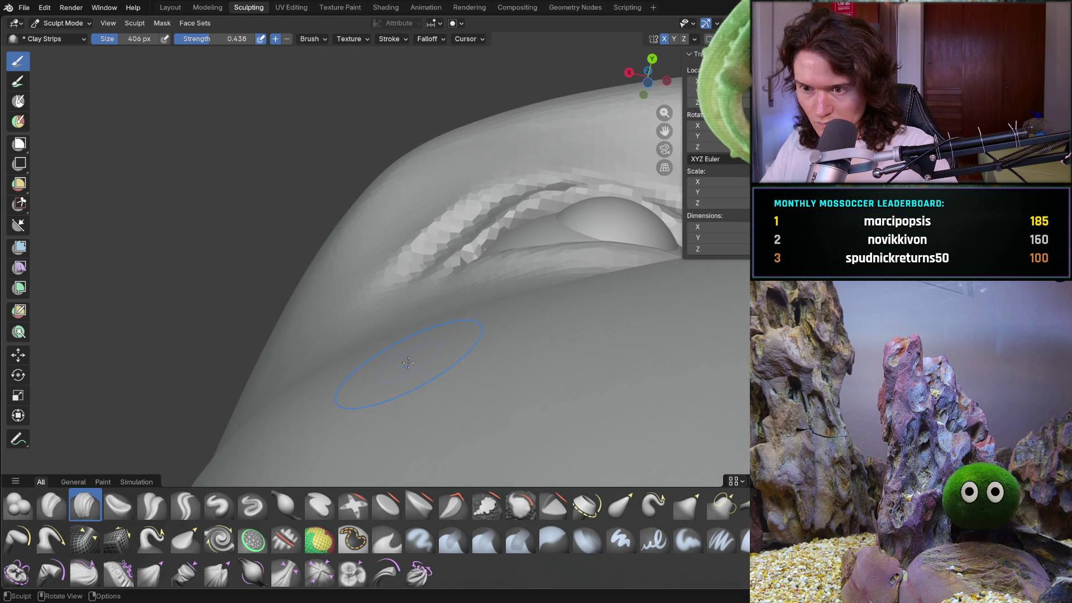
- Set the Clay Strips brush radius to 300 px and frame the lower eyelid
text(f300)
key(Return)
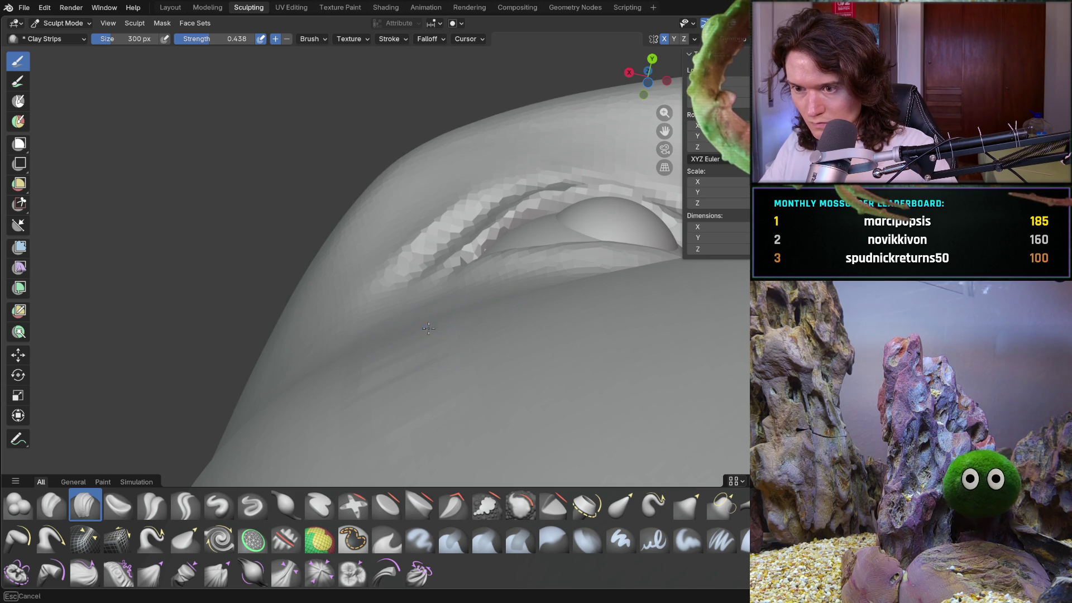
middle_drag(474, 365, 473, 365)
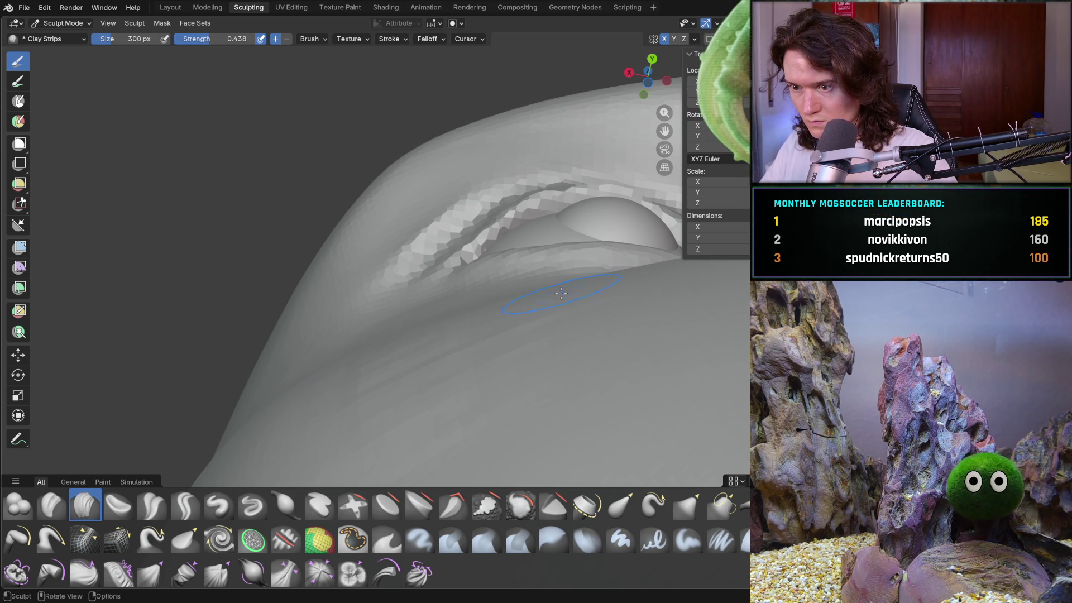
mouse_move(575, 357)
middle_down()
mouse_move(569, 376)
mouse_move(548, 328)
mouse_move(517, 390)
mouse_move(476, 359)
mouse_move(433, 390)
mouse_move(450, 331)
mouse_move(429, 368)
mouse_move(424, 312)
mouse_move(418, 333)
middle_up()
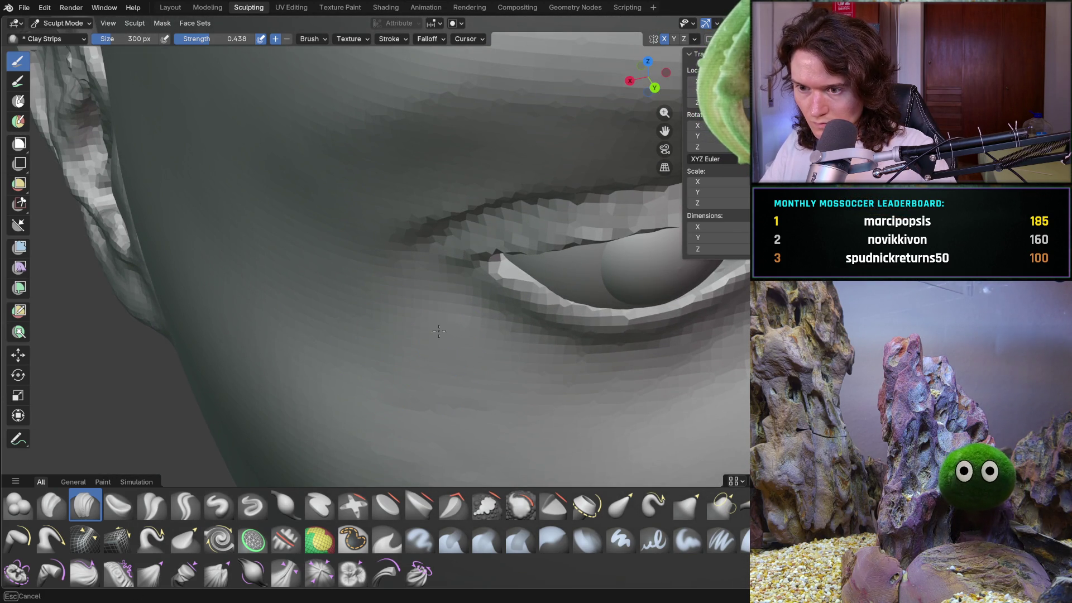
mouse_move(432, 410)
middle_down()
mouse_move(441, 391)
mouse_move(431, 354)
mouse_move(449, 336)
mouse_move(433, 370)
mouse_move(477, 340)
mouse_move(425, 395)
mouse_move(481, 420)
middle_up()
middle_drag(451, 443, 408, 343)
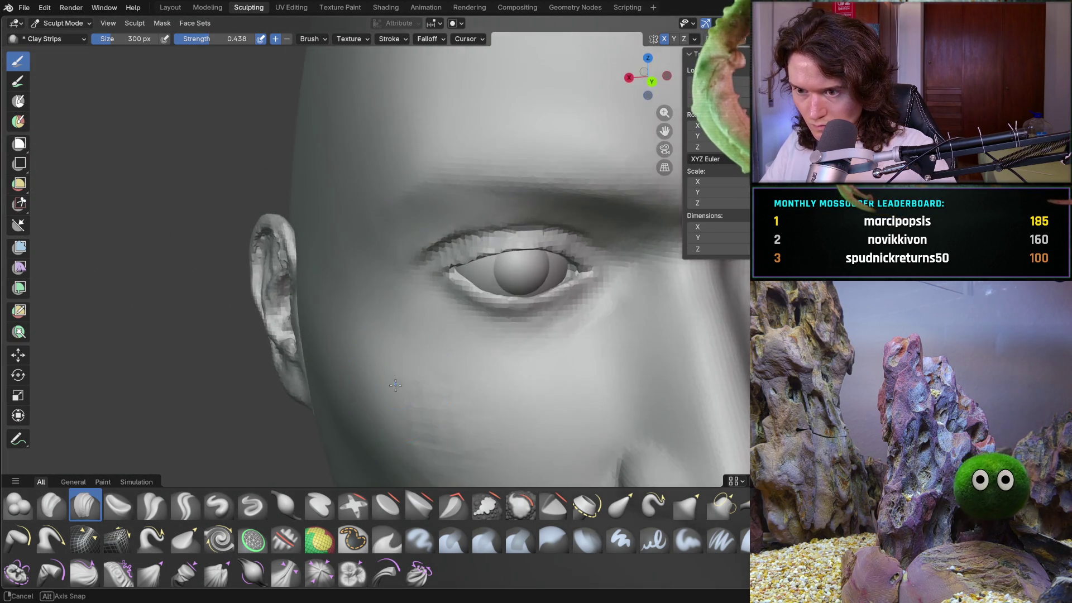
scroll(406, 346, up, 6)
- At a 200 px brush size, sculpt a clay stroke on the cheek below the eye
key(f)
ctrl+click(401, 347)
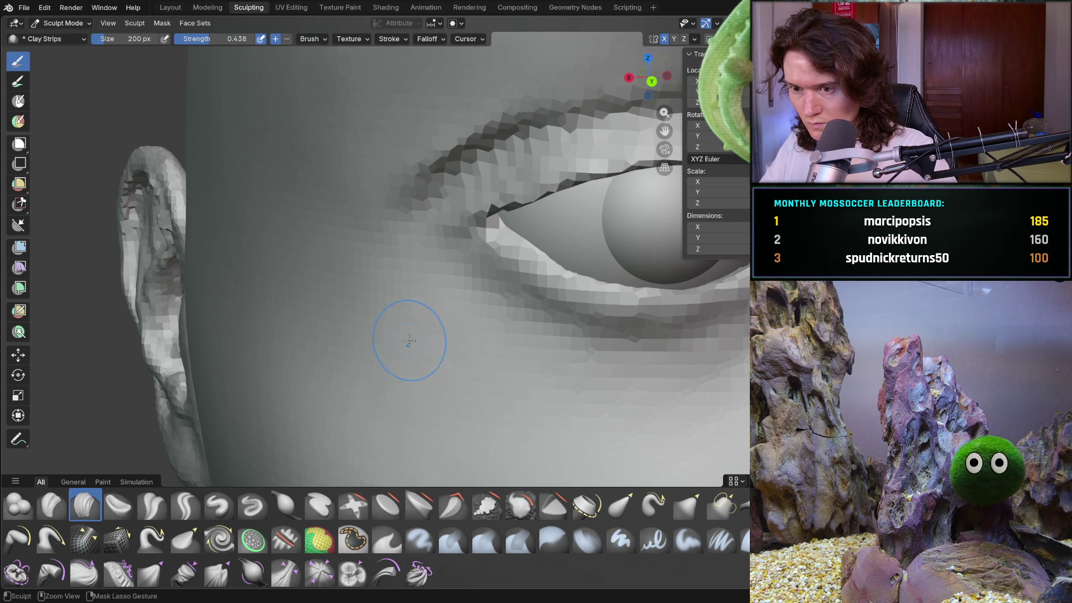
mouse_move(455, 330)
mouse_down()
mouse_move(419, 357)
mouse_move(410, 345)
mouse_up()
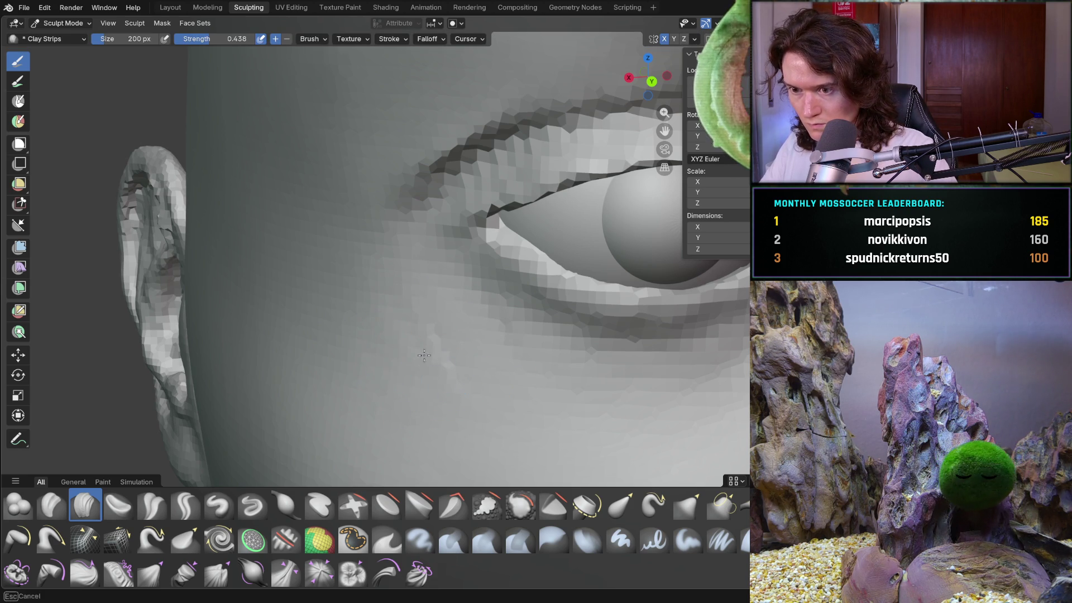
mouse_move(426, 376)
middle_down()
mouse_move(495, 383)
mouse_move(446, 364)
middle_up()
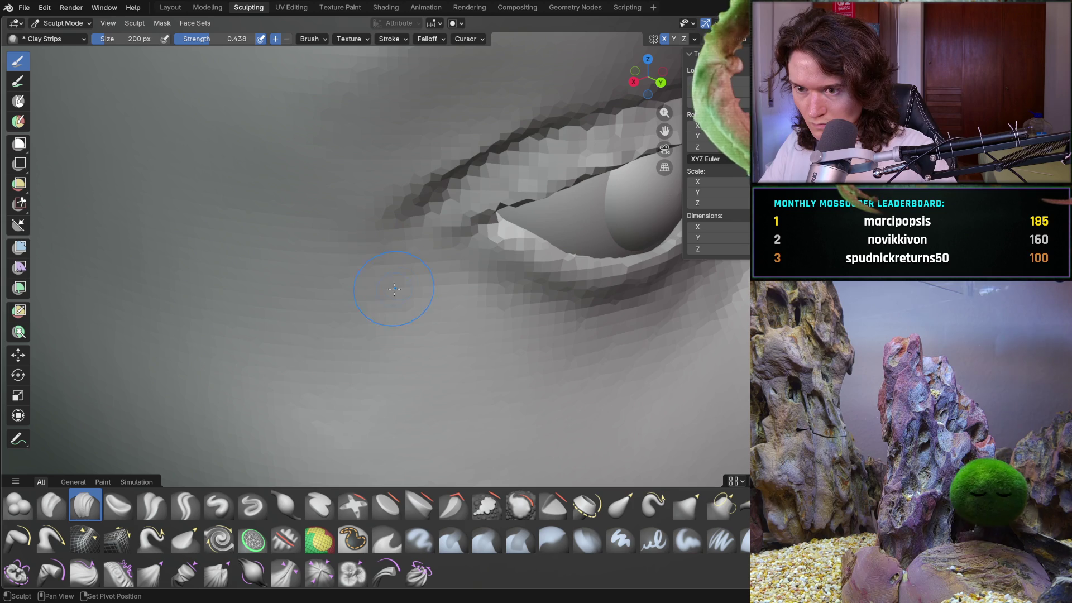
shift+middle_drag(379, 380, 353, 301)
- Enlarge the brush to 768 px and lay a broad clay stroke across the cheek
key(f)
click(411, 248)
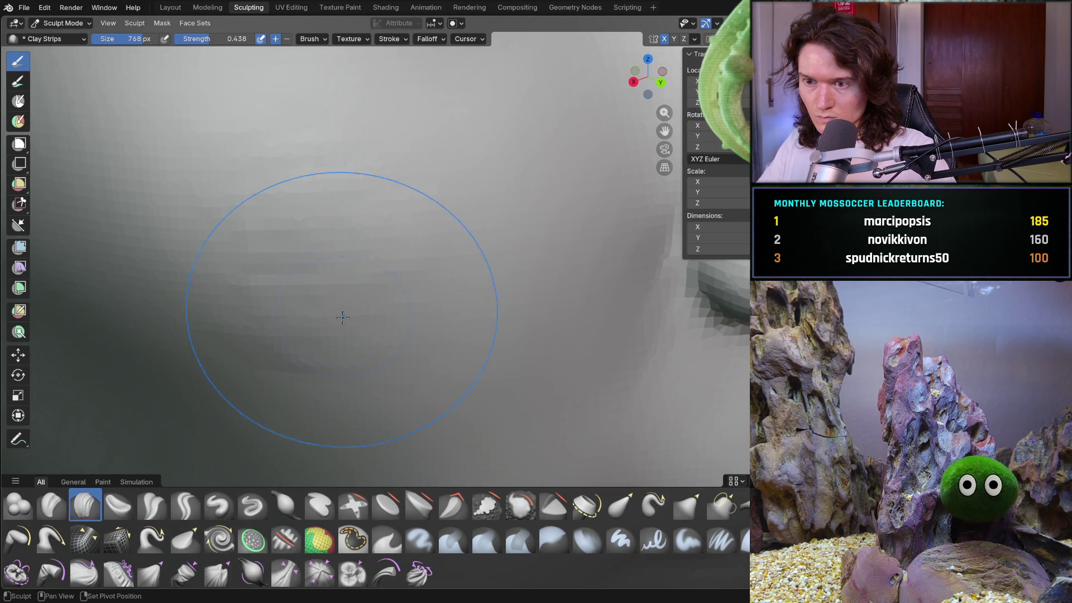
mouse_move(278, 168)
mouse_down()
mouse_move(384, 170)
mouse_move(204, 173)
mouse_move(307, 330)
mouse_move(377, 268)
mouse_up()
mouse_move(377, 268)
ctrl+middle_down()
mouse_move(357, 279)
mouse_move(335, 251)
mouse_move(354, 263)
ctrl+middle_up()
scroll(335, 252, up, 5)
- Cut brush size to 616 px and strength to 0.390, then set Smooth at 338 px
key(bracketleft)
key(bracketleft)
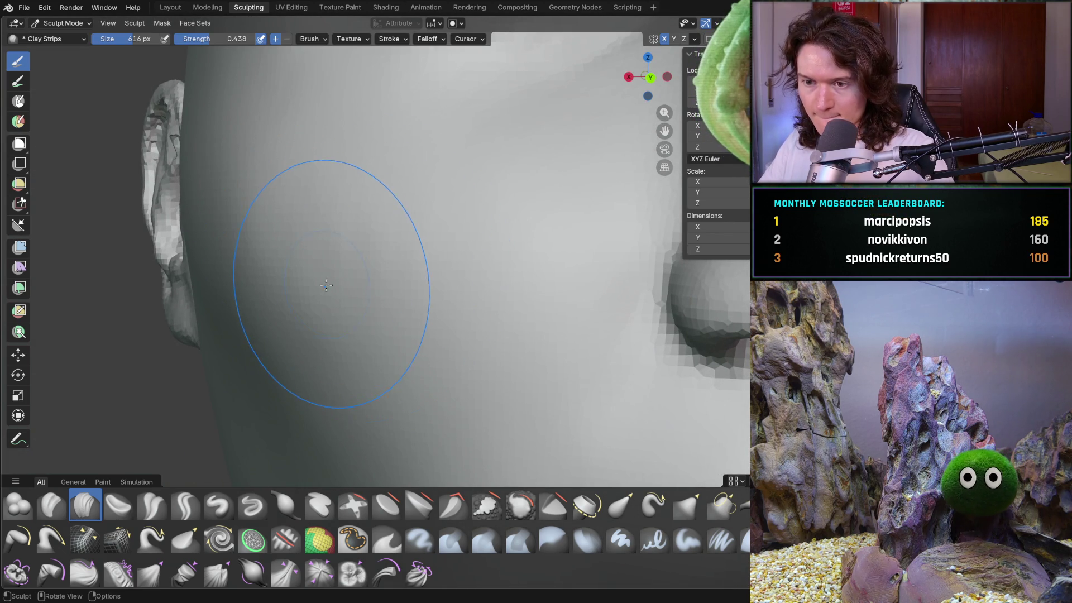
key(shift+f)
click(343, 274)
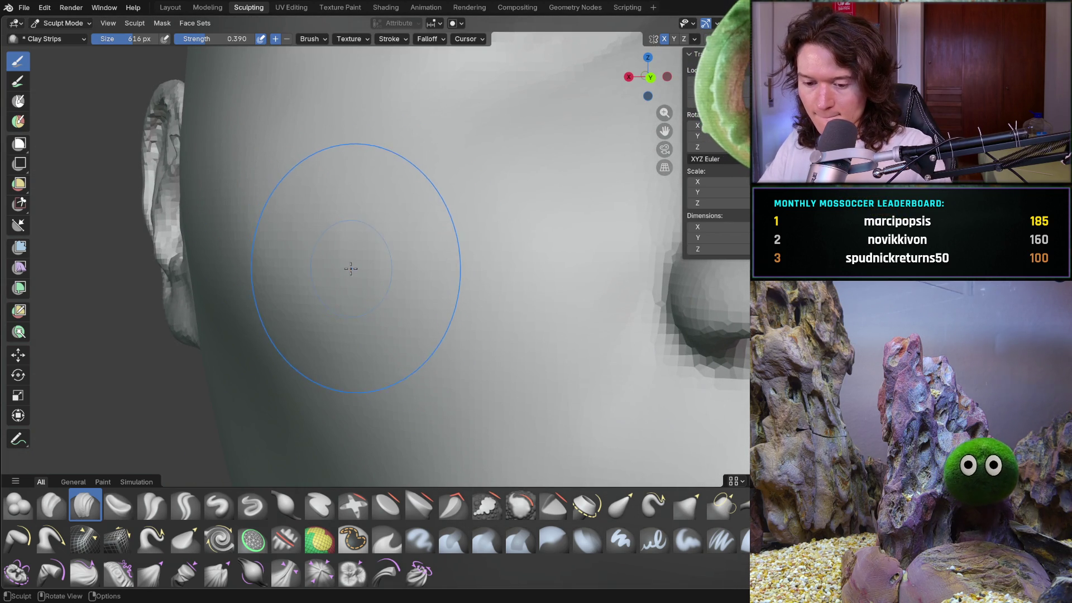
key(shift)
key(f)
click(295, 273)
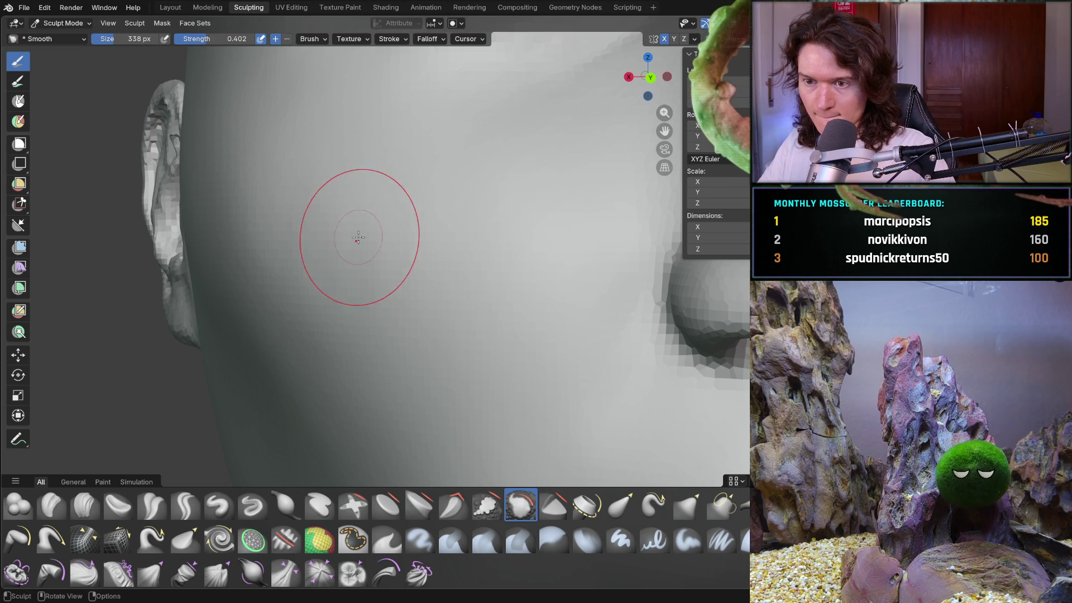
- Smooth the cheek surface, checking it from several angles
shift+drag(320, 277, 280, 266)
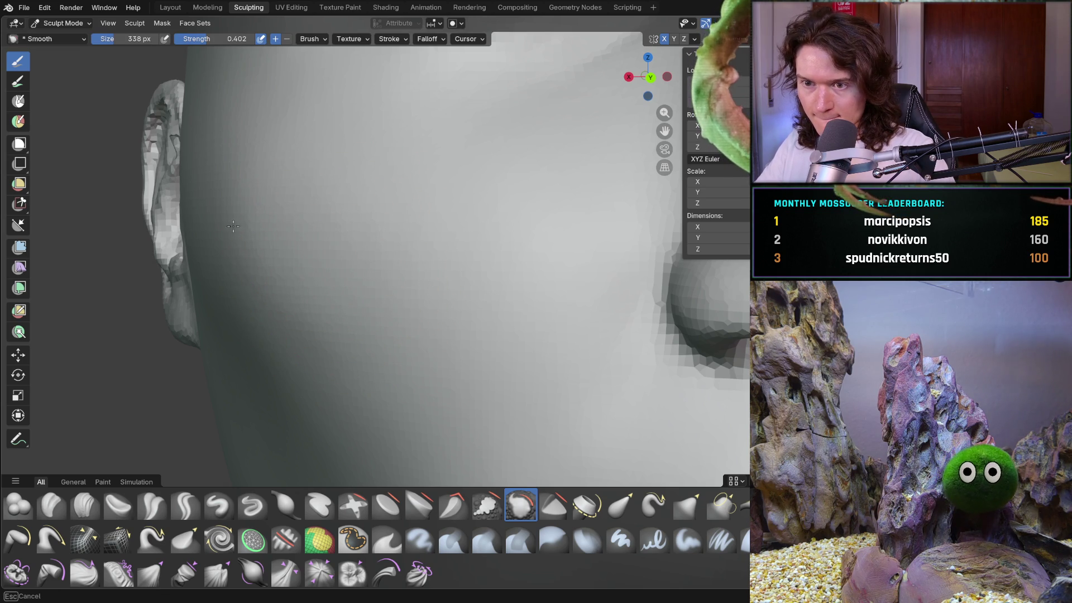
shift+drag(227, 196, 402, 187)
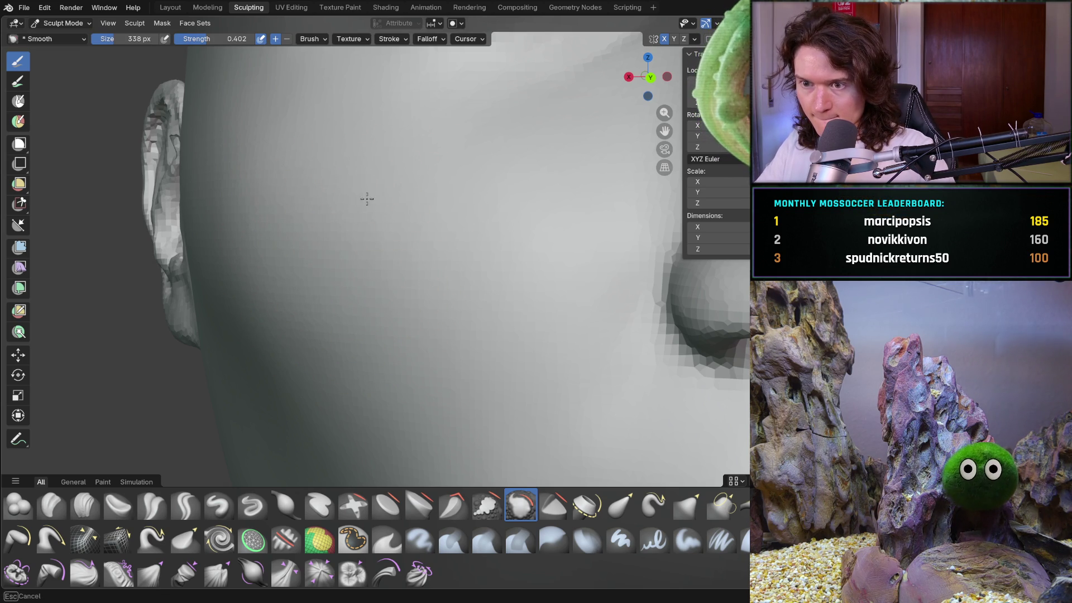
mouse_move(388, 218)
middle_down()
mouse_move(439, 226)
mouse_move(429, 223)
middle_up()
drag(191, 216, 242, 320)
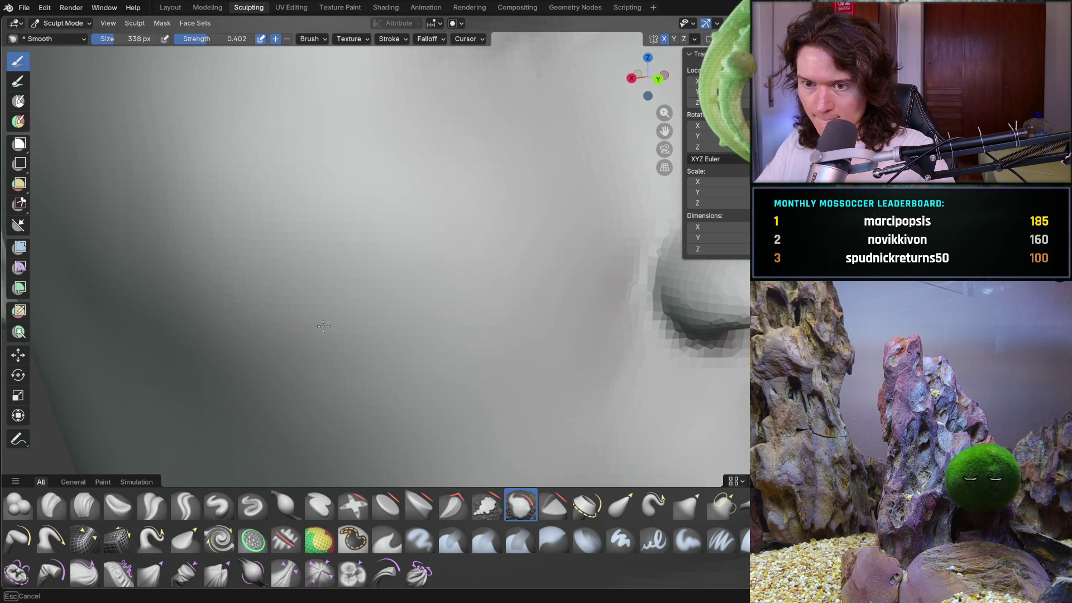
scroll(363, 312, down, 10)
mouse_move(363, 312)
middle_down()
mouse_move(339, 209)
mouse_move(342, 270)
mouse_move(482, 400)
mouse_move(383, 284)
middle_up()
scroll(342, 271, up, 5)
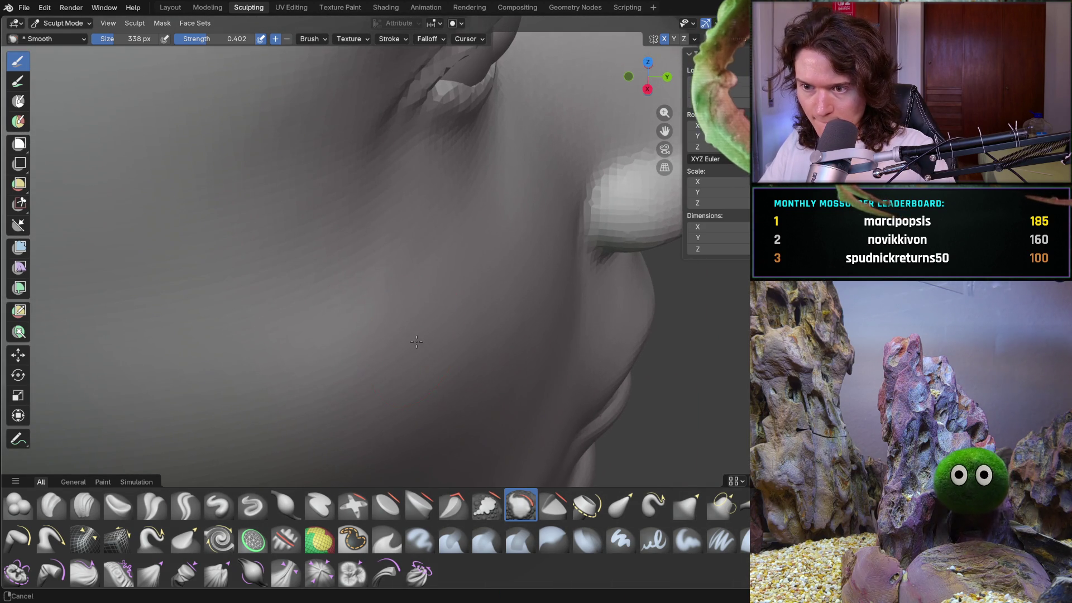
- Shrink the Smooth brush to 176 px and check the head's side profile
key(f)
click(380, 292)
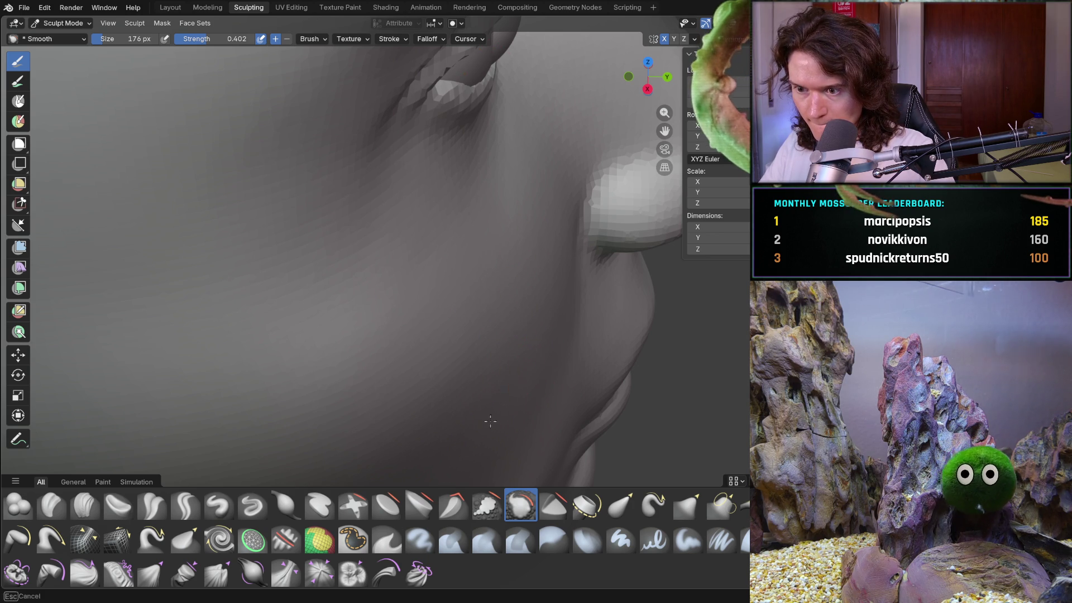
middle_drag(523, 373, 525, 370)
mouse_move(447, 378)
middle_down()
mouse_move(426, 321)
mouse_move(483, 334)
mouse_move(469, 341)
middle_up()
scroll(464, 343, up, 4)
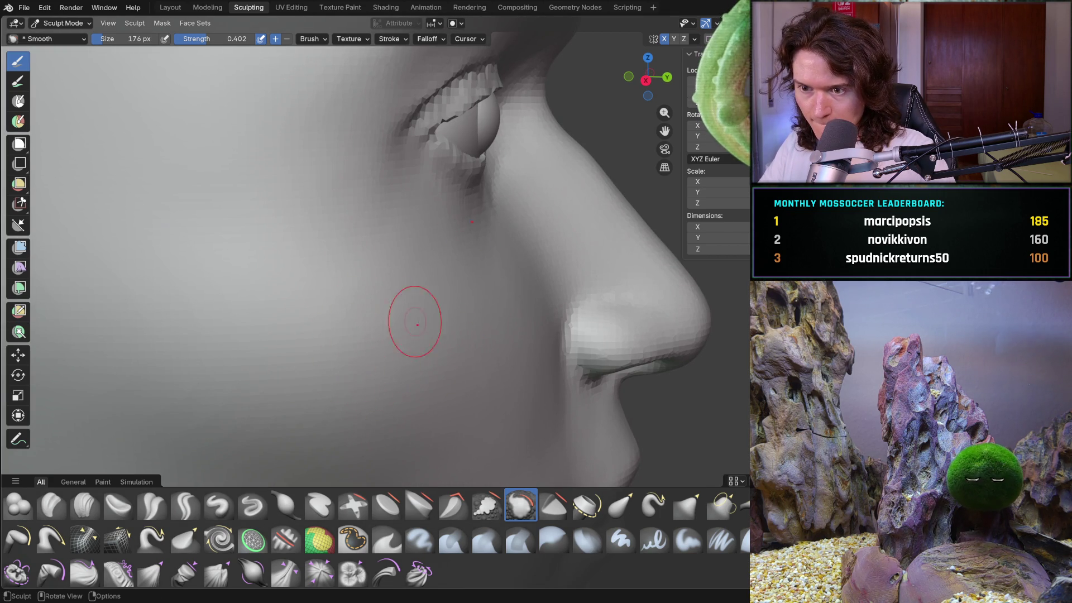
mouse_move(443, 373)
ctrl+middle_down()
mouse_move(391, 390)
mouse_move(304, 395)
ctrl+middle_up()
scroll(428, 409, up, 5)
- Review the head in three-quarter and frontal views and zoom in on the cheek
mouse_move(428, 409)
middle_down()
mouse_move(370, 395)
mouse_move(456, 377)
mouse_move(441, 373)
mouse_move(455, 360)
mouse_move(383, 333)
mouse_move(398, 342)
mouse_move(373, 341)
mouse_move(472, 339)
mouse_move(447, 383)
middle_up()
scroll(456, 376, down, 5)
scroll(414, 290, up, 6)
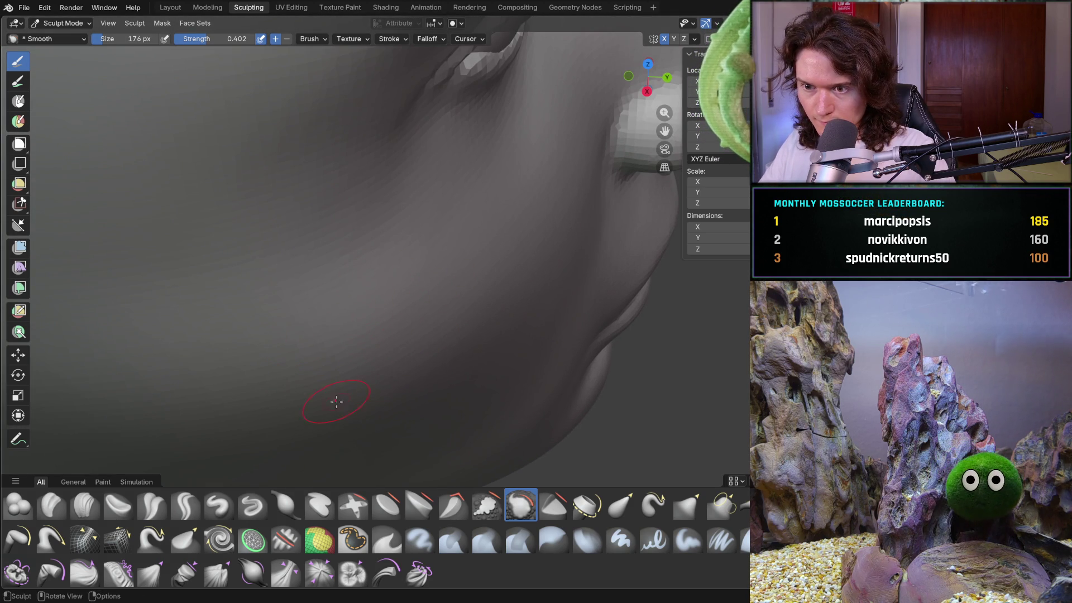
scroll(350, 427, down, 5)
mouse_move(399, 412)
middle_down()
mouse_move(268, 361)
mouse_move(259, 338)
mouse_move(342, 377)
mouse_move(391, 287)
middle_up()
scroll(353, 346, up, 4)
ctrl+middle_drag(320, 347, 307, 367)
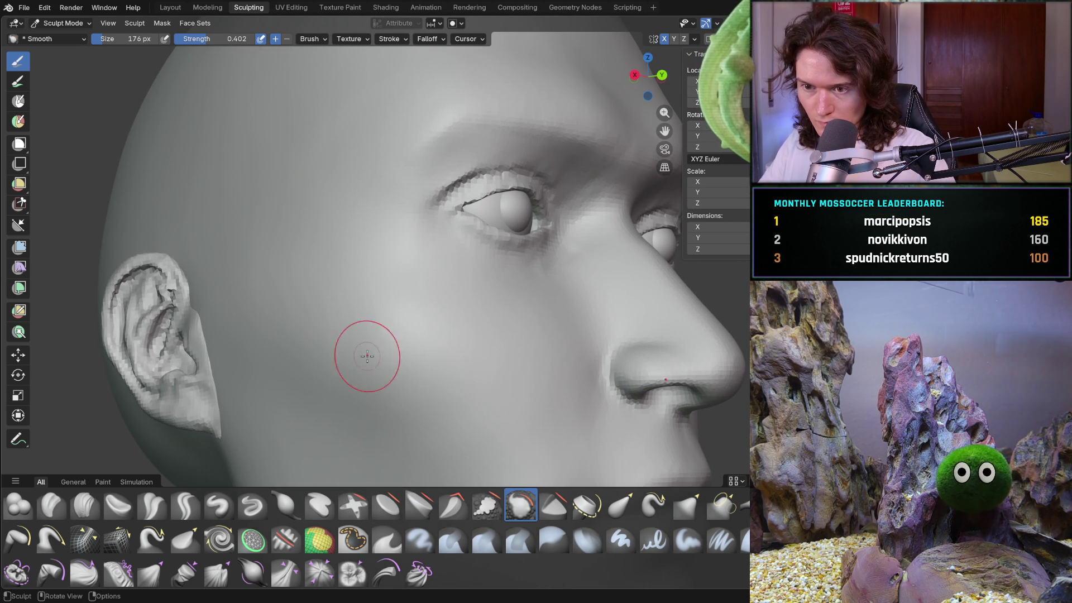
- Smooth the cheek beside the nose and down along the lower cheek
drag(463, 332, 484, 357)
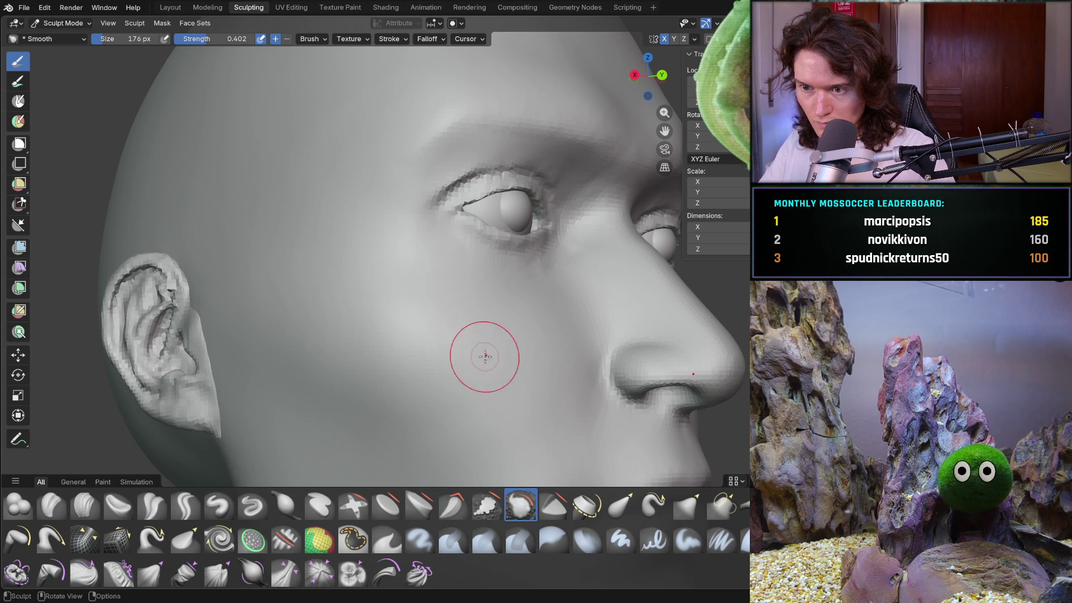
drag(290, 348, 412, 372)
mouse_move(382, 314)
middle_down()
mouse_move(385, 262)
mouse_move(419, 282)
middle_up()
drag(229, 295, 328, 379)
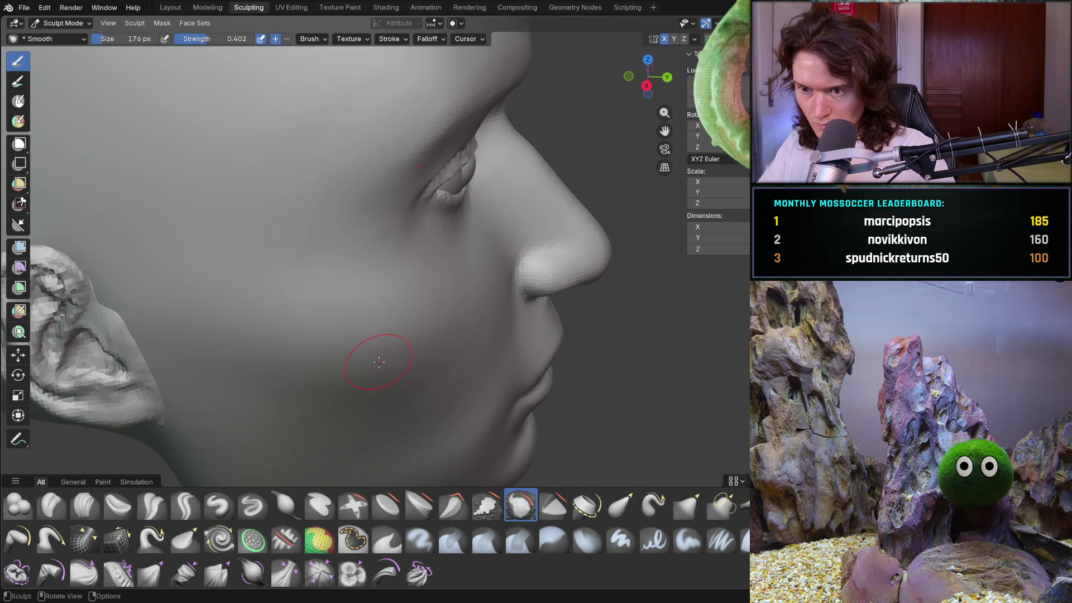
scroll(400, 399, down, 5)
mouse_move(401, 400)
middle_down()
mouse_move(336, 439)
mouse_move(328, 409)
middle_up()
scroll(369, 321, up, 5)
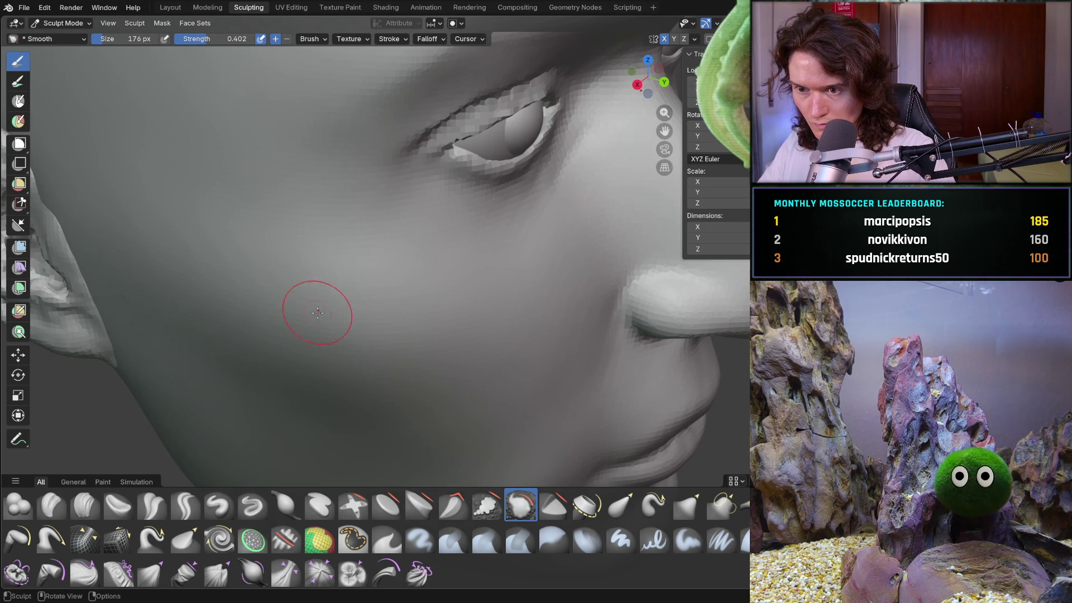
- Smooth the cheek below the eye and lightly across the cheek
drag(364, 330, 464, 300)
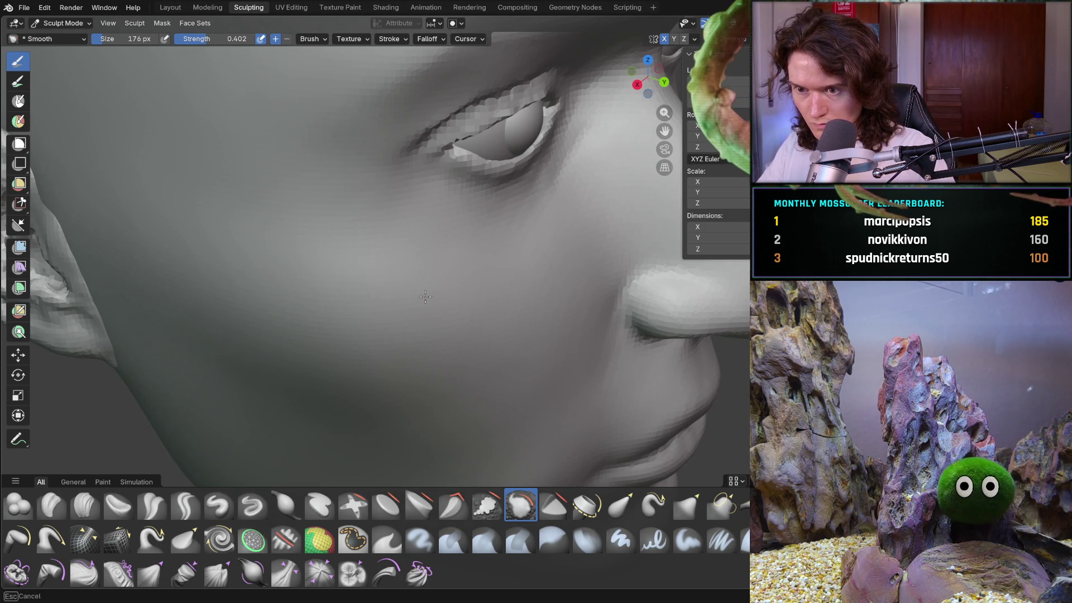
drag(438, 295, 386, 338)
mouse_move(431, 286)
ctrl+middle_down()
mouse_move(435, 335)
mouse_move(463, 312)
ctrl+middle_up()
scroll(467, 304, up, 8)
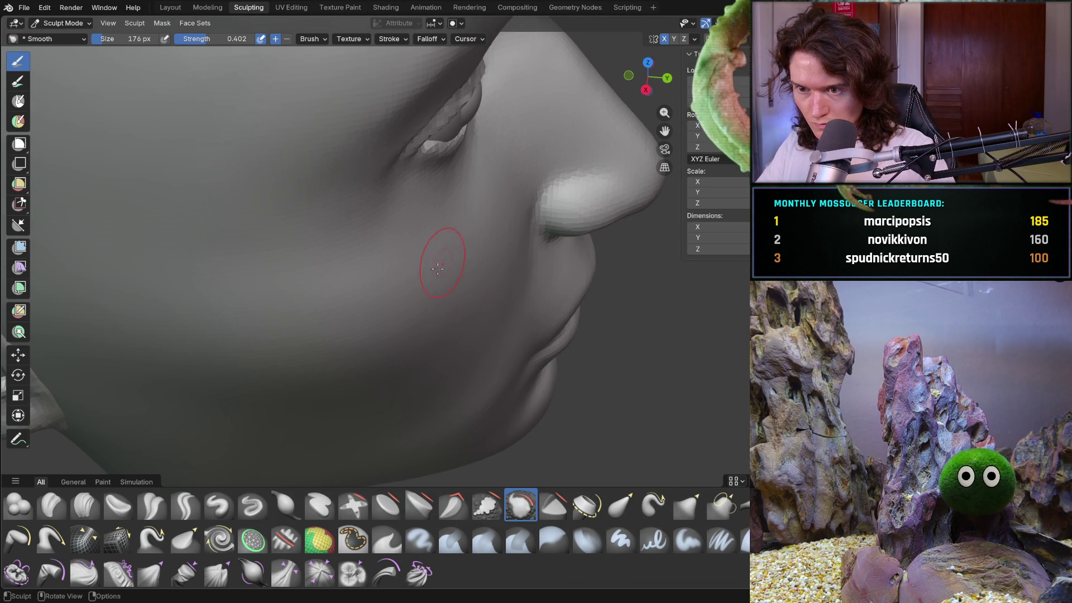
drag(444, 233, 294, 319)
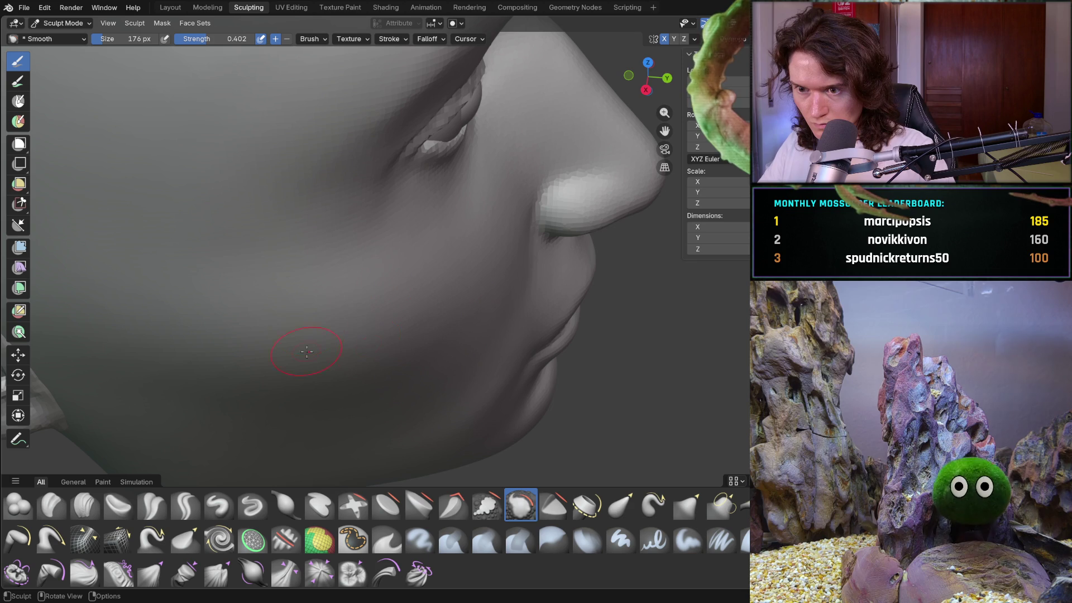
- Review the face from the front and side, then save V2_main_char_8.blend
mouse_move(410, 344)
middle_down()
mouse_move(347, 394)
mouse_move(295, 382)
middle_up()
scroll(295, 382, up, 4)
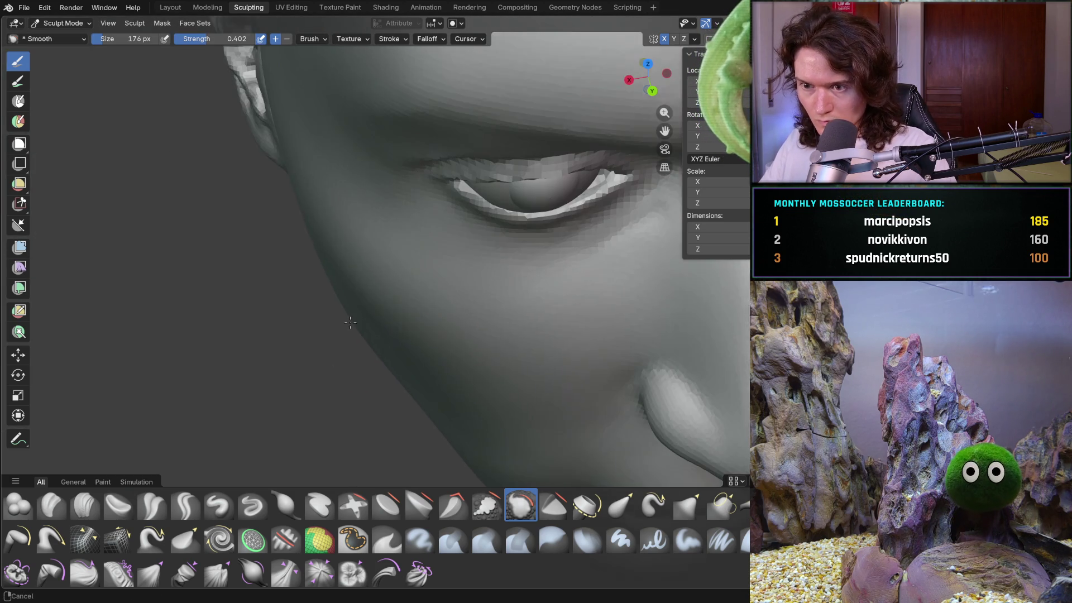
middle_drag(396, 282, 337, 266)
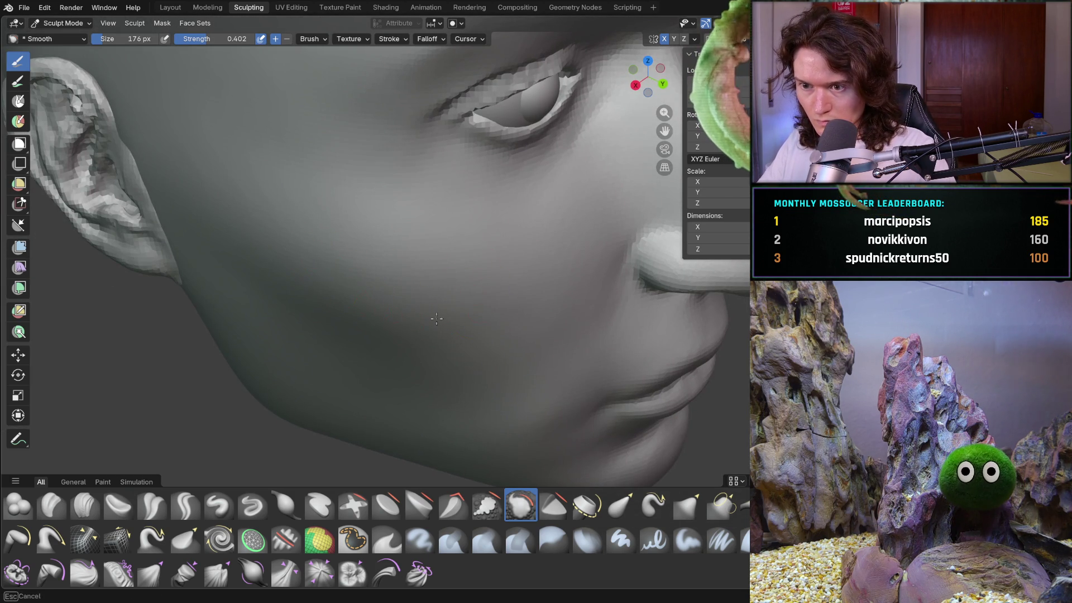
scroll(402, 322, down, 5)
middle_drag(402, 323, 463, 308)
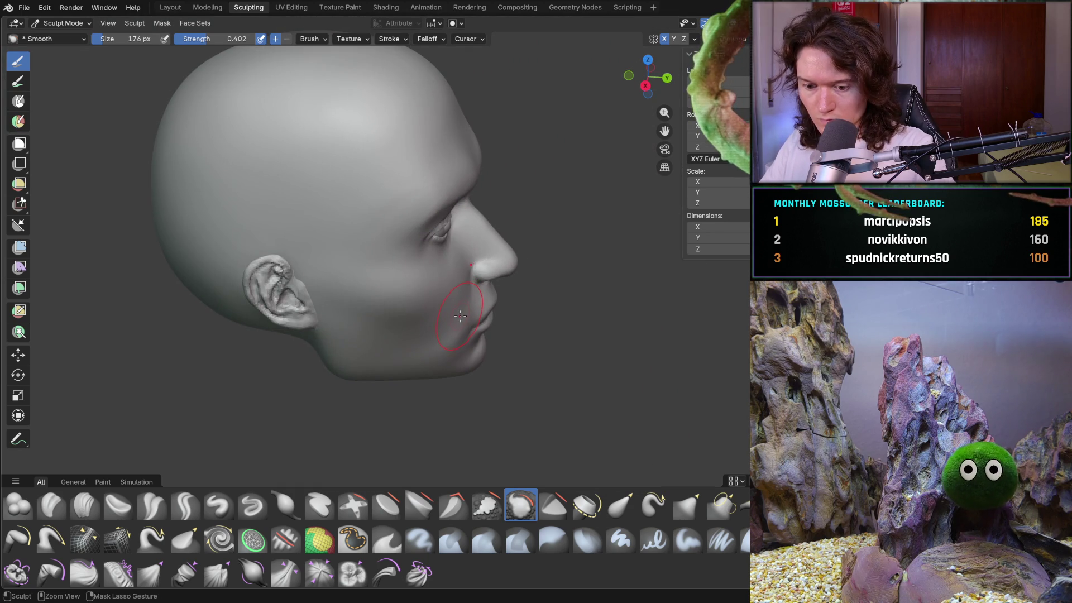
key(ctrl+s)
scroll(394, 270, up, 3)
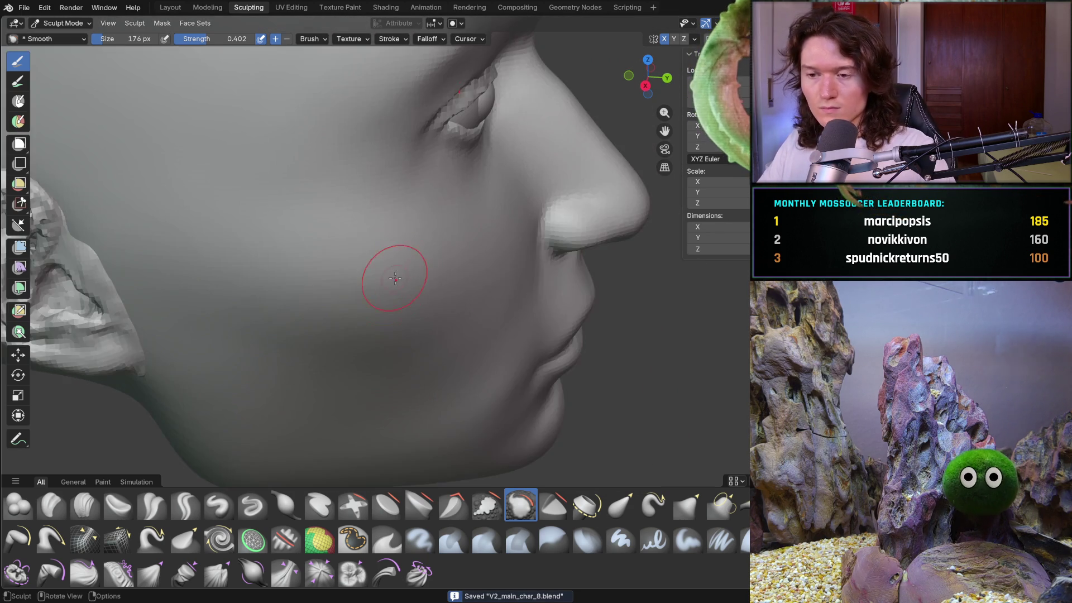
middle_drag(394, 270, 389, 342)
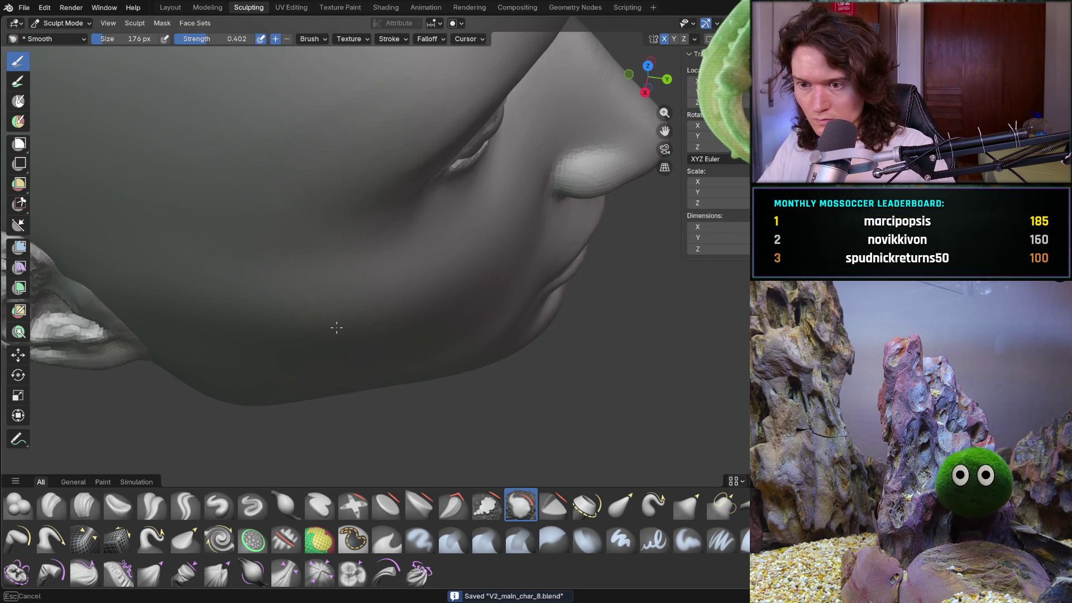
middle_drag(510, 307, 430, 250)
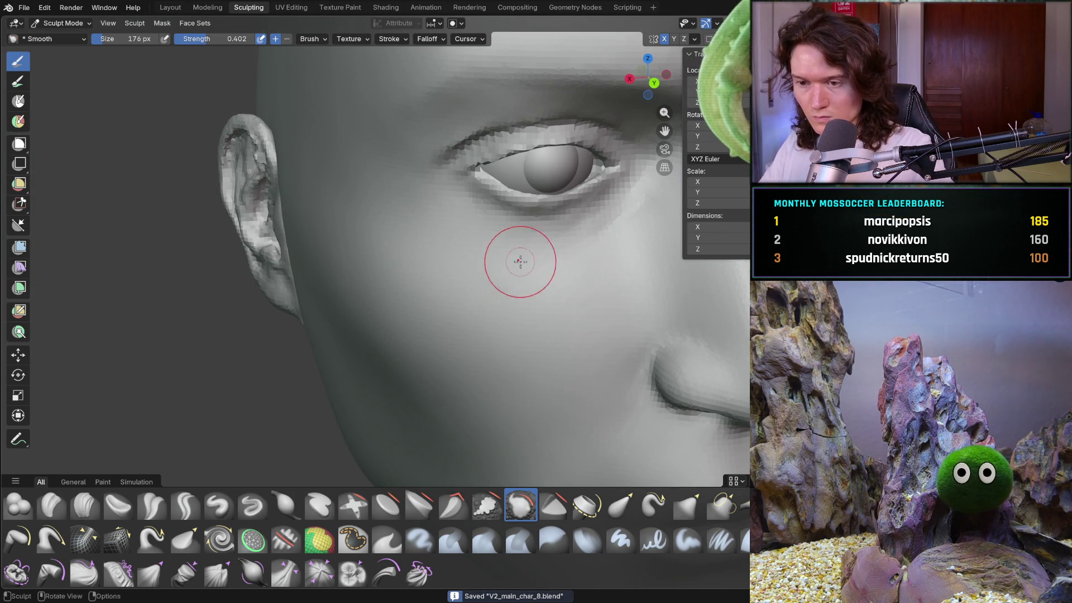
scroll(518, 266, down, 5)
mouse_move(466, 319)
middle_down()
mouse_move(395, 295)
mouse_move(405, 307)
mouse_move(400, 327)
mouse_move(387, 281)
mouse_move(388, 321)
mouse_move(353, 310)
middle_up()
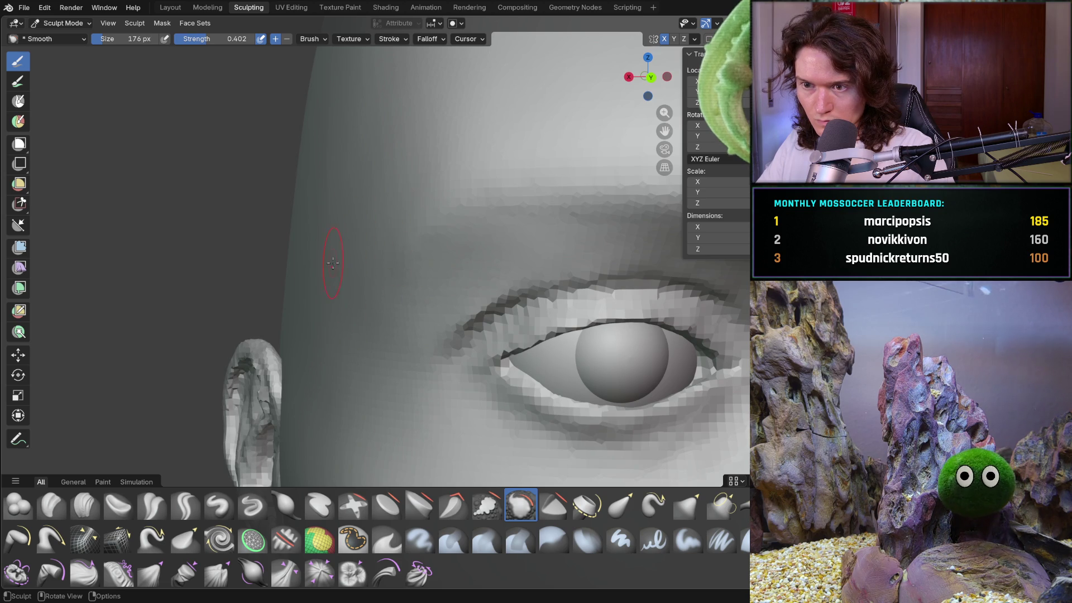
scroll(397, 220, down, 8)
mouse_move(396, 219)
middle_down()
mouse_move(395, 380)
mouse_move(371, 228)
middle_up()
mouse_move(460, 218)
middle_down()
mouse_move(371, 197)
mouse_move(473, 287)
mouse_move(495, 270)
mouse_move(510, 287)
mouse_move(488, 256)
mouse_move(435, 255)
middle_up()
scroll(423, 343, up, 5)
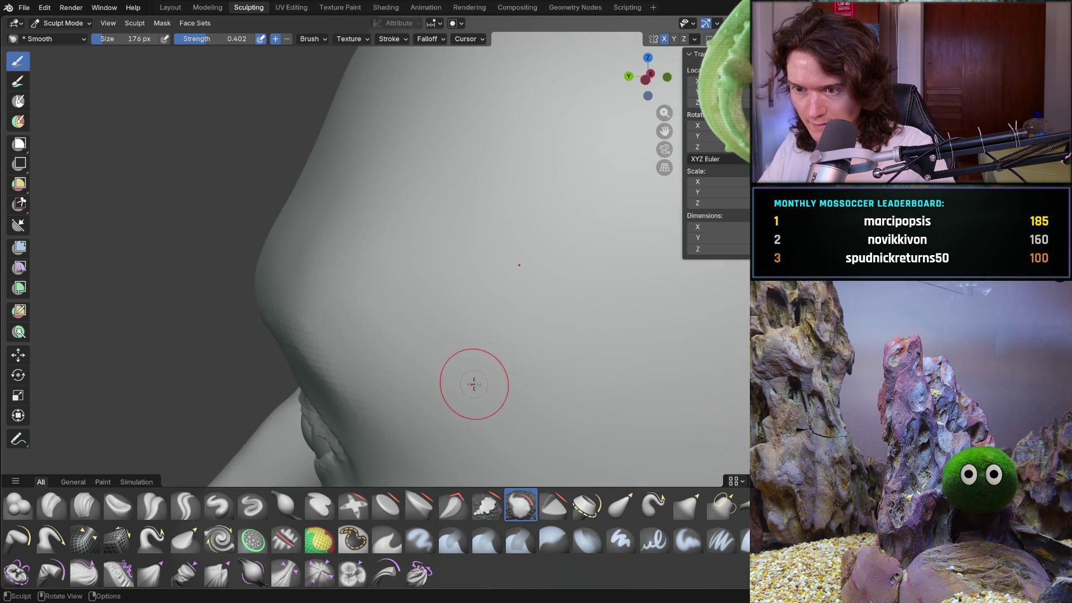
mouse_move(576, 315)
middle_down()
mouse_move(544, 297)
mouse_move(489, 334)
middle_up()
scroll(558, 307, down, 5)
scroll(547, 299, up, 4)
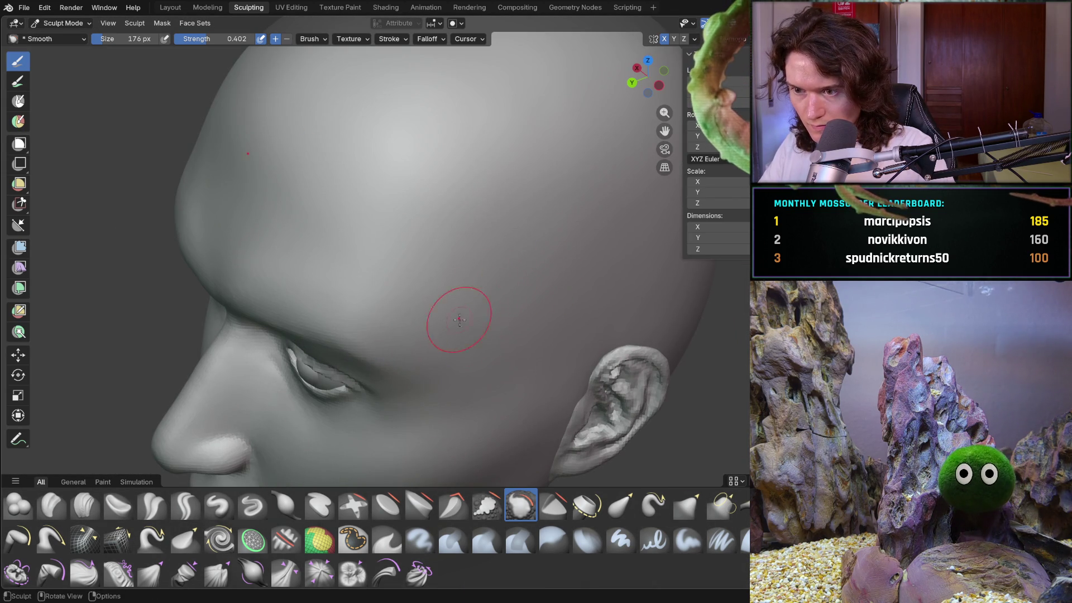
scroll(643, 297, down, 4)
mouse_move(573, 354)
middle_down()
mouse_move(555, 335)
mouse_move(408, 324)
mouse_move(487, 332)
middle_up()
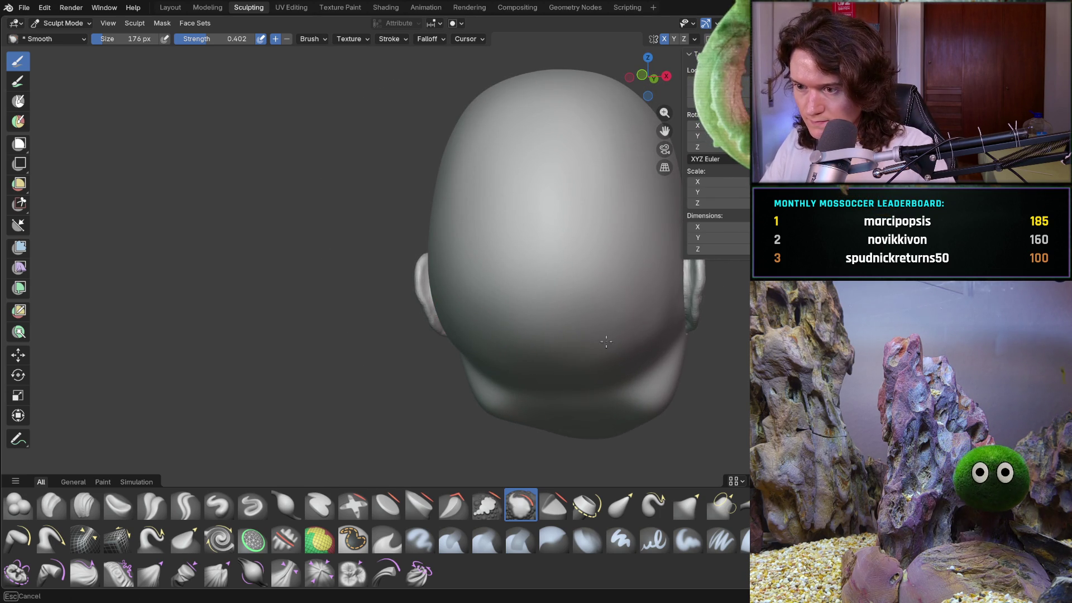
middle_drag(659, 321, 682, 311)
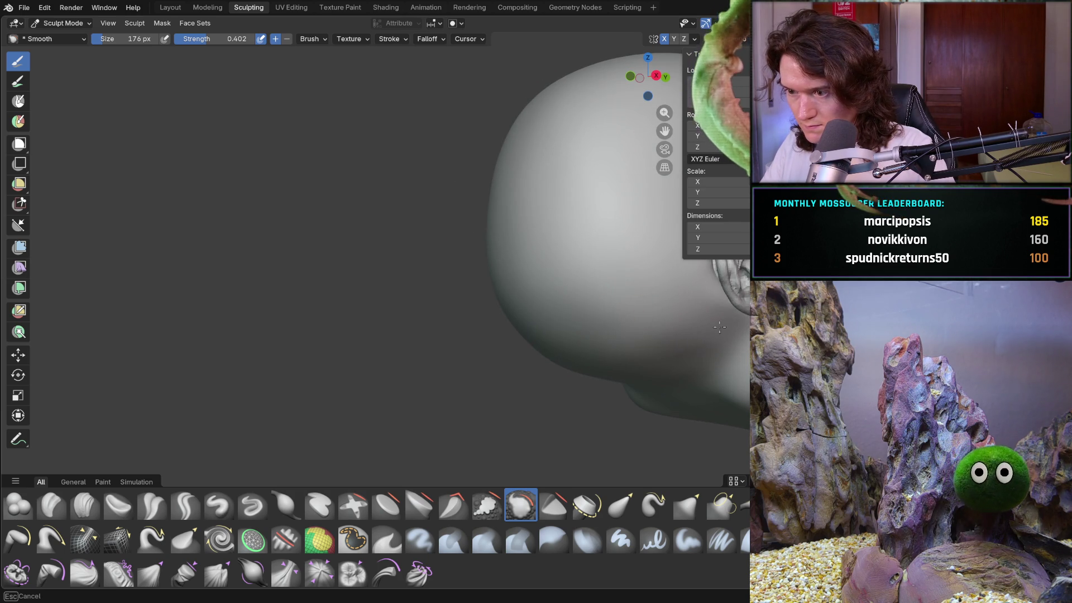
mouse_move(686, 303)
middle_down()
mouse_move(557, 299)
mouse_move(381, 158)
mouse_move(504, 296)
mouse_move(454, 383)
mouse_move(433, 344)
mouse_move(435, 379)
mouse_move(425, 313)
mouse_move(391, 302)
mouse_move(329, 314)
mouse_move(340, 302)
mouse_move(307, 328)
mouse_move(318, 346)
middle_up()
- Check the head in side and three-quarter views and save V2_main_char_8.blend again
key(KP_3)
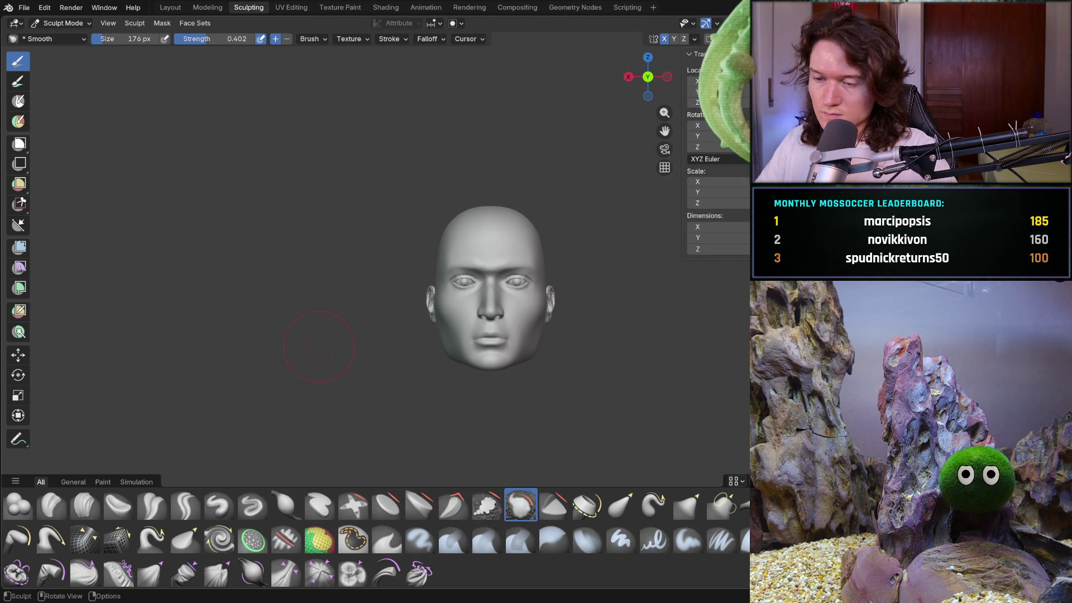
mouse_move(568, 275)
middle_down()
mouse_move(641, 249)
mouse_move(543, 299)
mouse_move(411, 311)
mouse_move(354, 354)
mouse_move(251, 339)
mouse_move(413, 321)
mouse_move(494, 341)
mouse_move(367, 333)
mouse_move(301, 344)
mouse_move(378, 347)
mouse_move(413, 317)
middle_up()
key(ctrl+s)
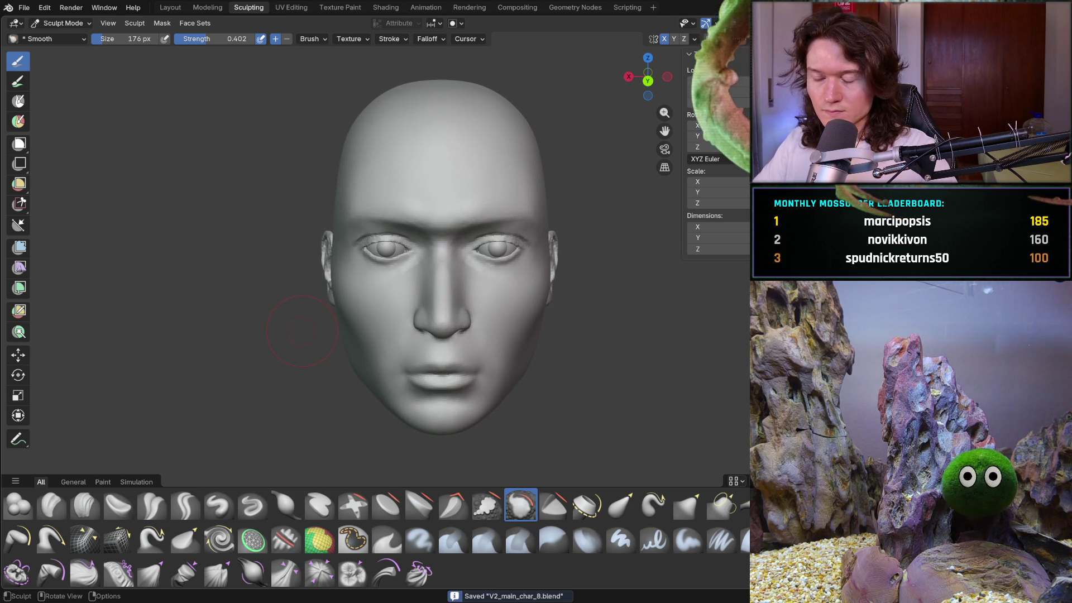
click(77, 27)
- Switch to Object Mode and measure the face thirds at about 0.135 m each
click(82, 38)
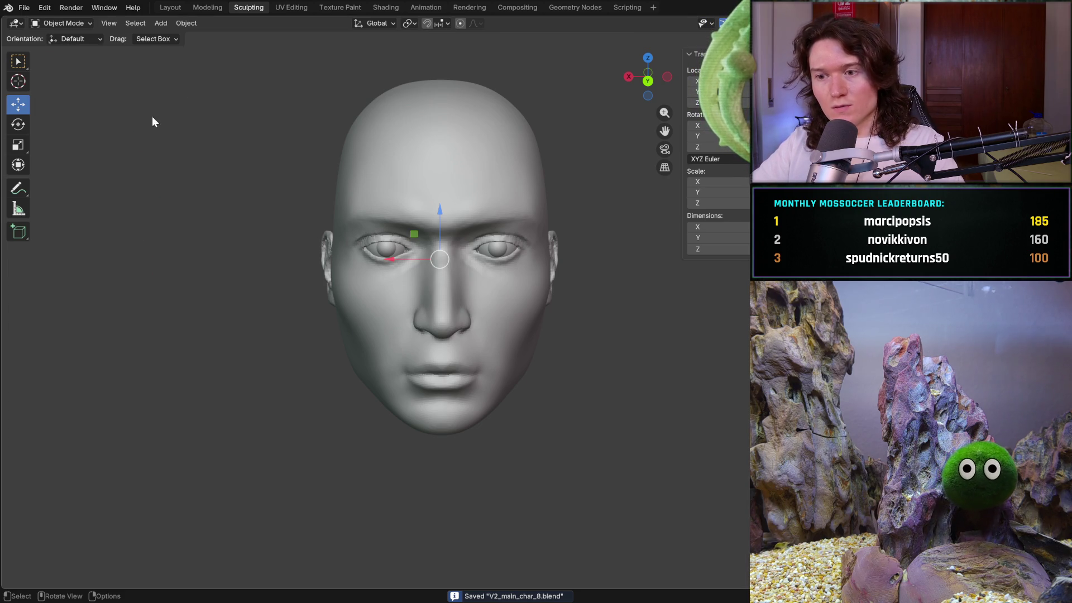
click(25, 206)
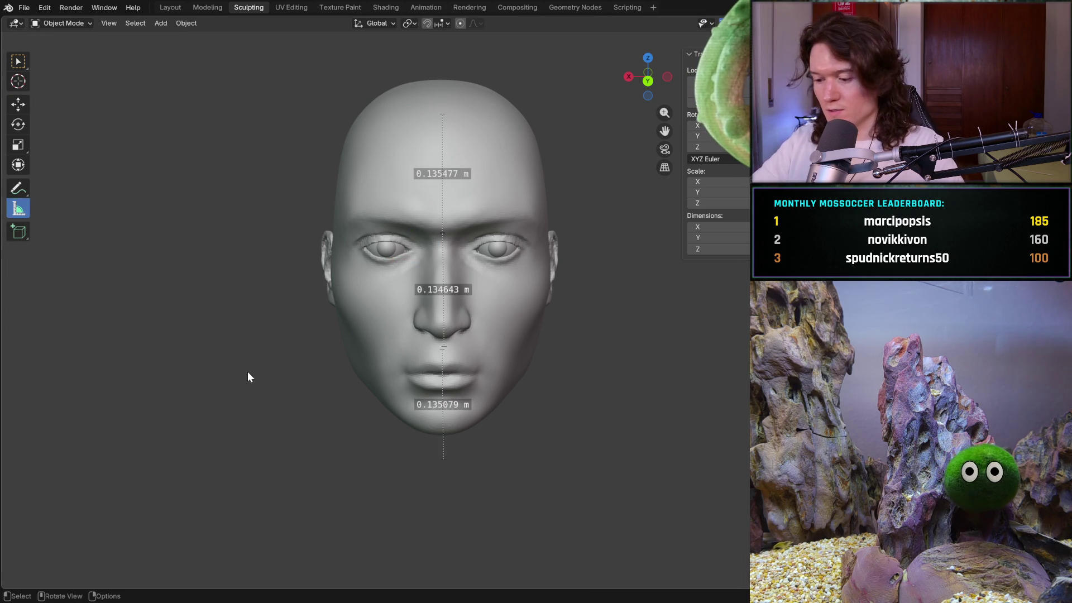
key(KP_3)
key(ctrl+KP_1)
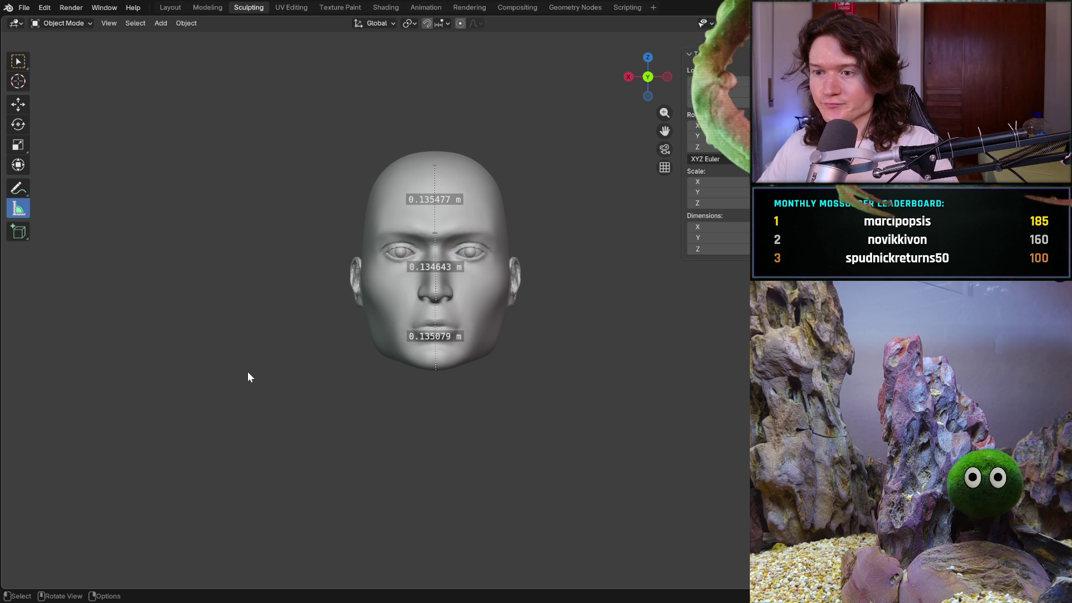
mouse_move(495, 268)
middle_down()
mouse_move(513, 256)
mouse_move(463, 277)
middle_up()
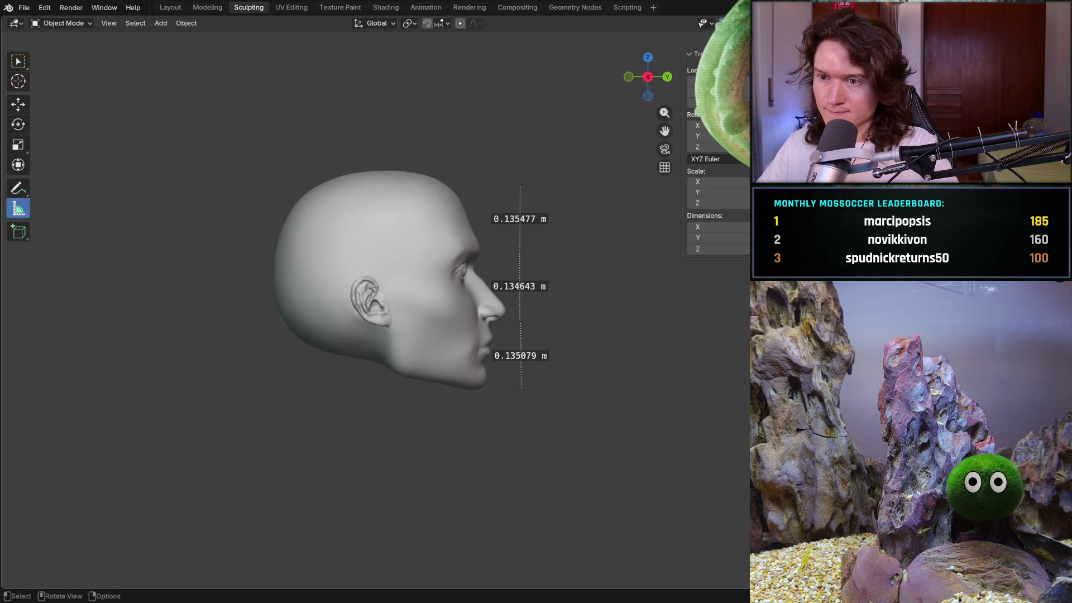
scroll(463, 276, up, 4)
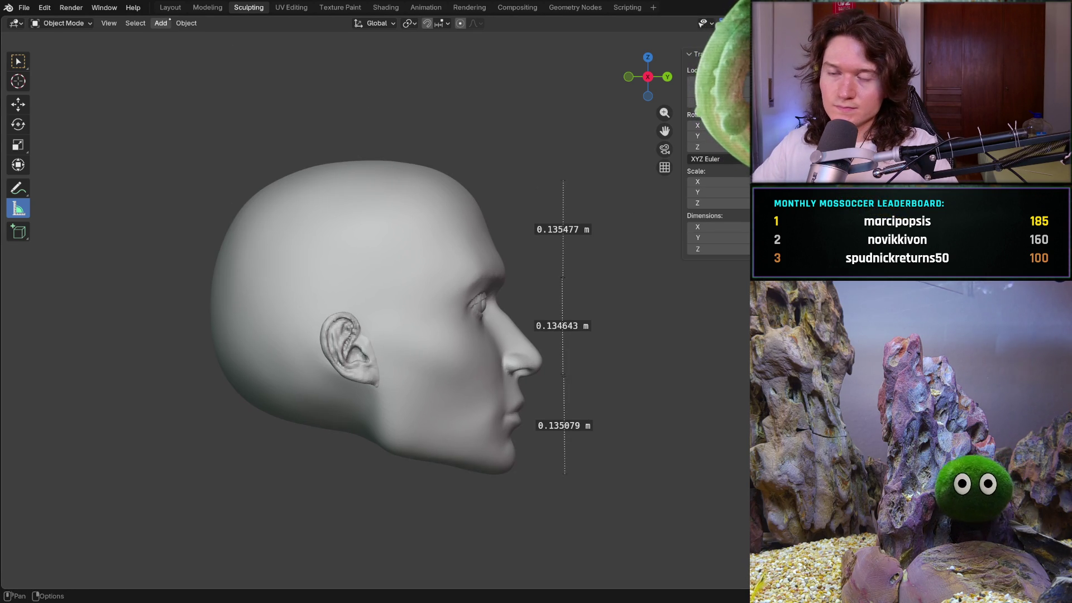
- Add a UV sphere mesh to the scene and view it in three-quarter view
click(186, 23)
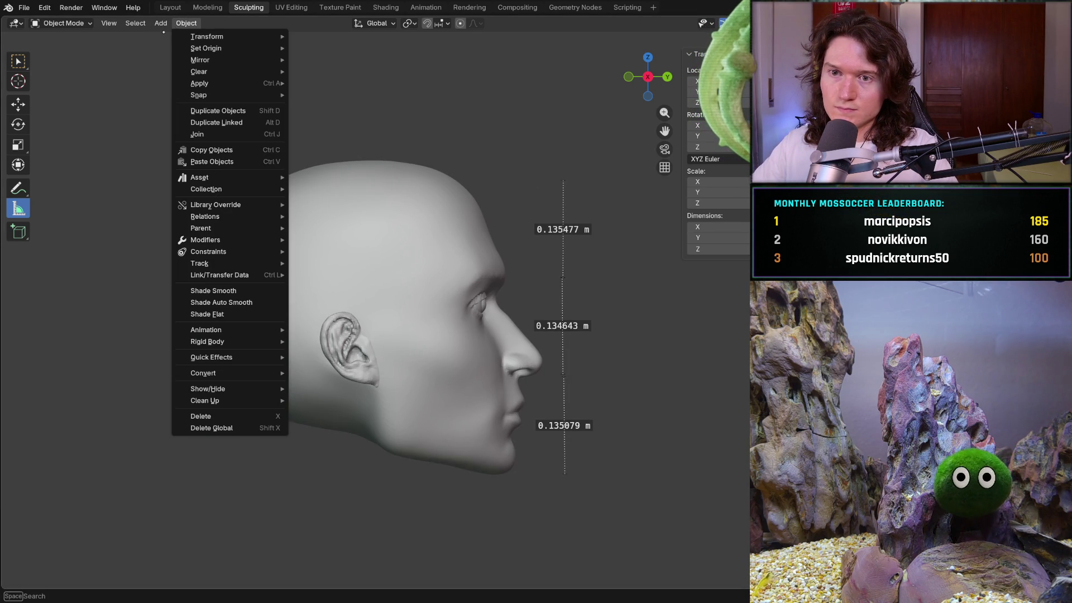
mouse_move(161, 23)
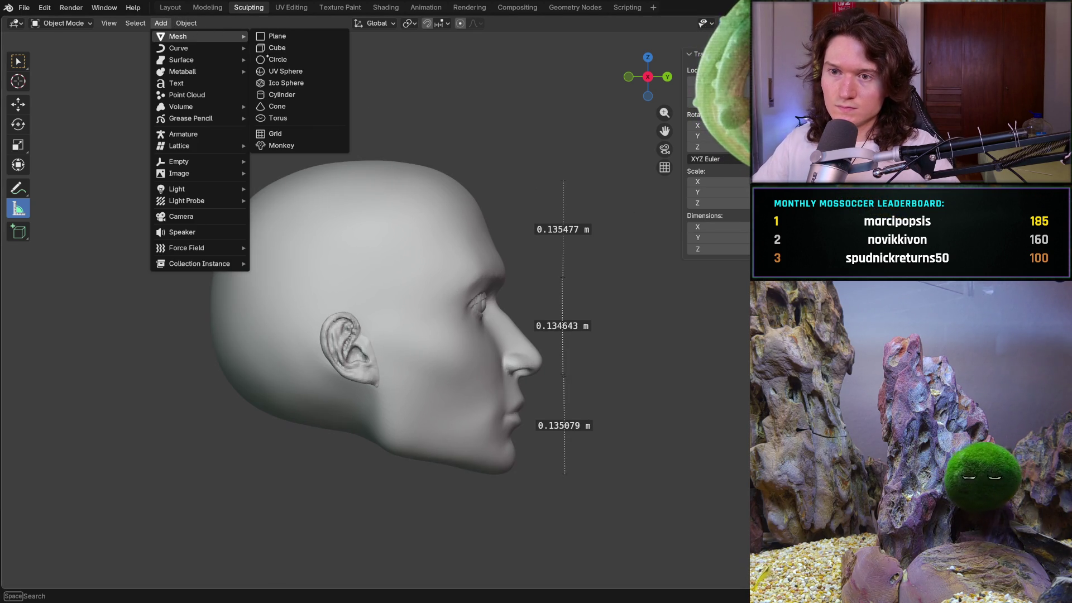
click(301, 72)
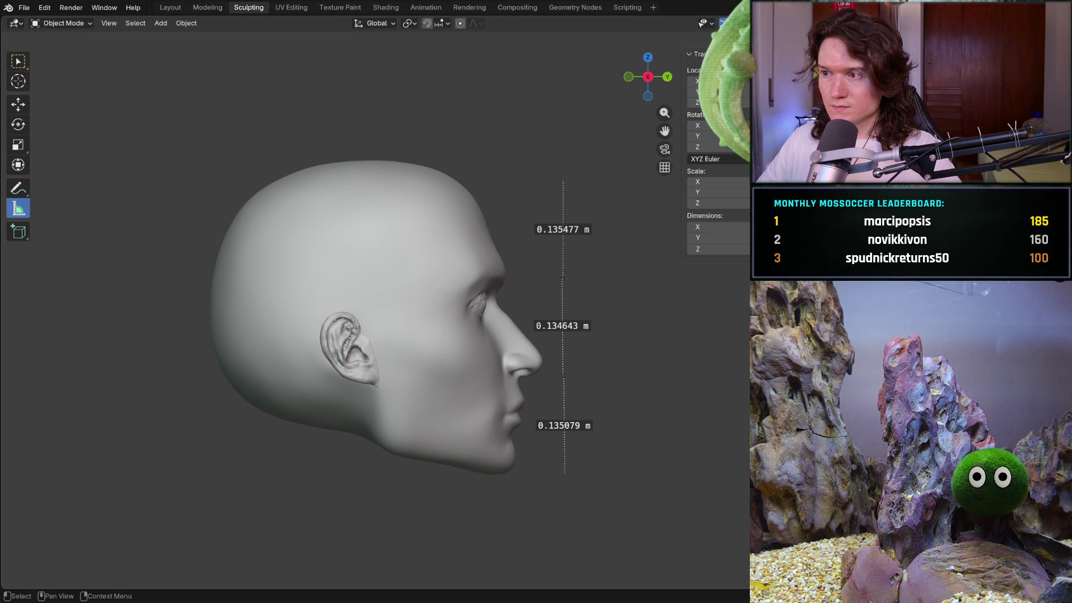
key(KP_4)
key(KP_4)
key(KP_4)
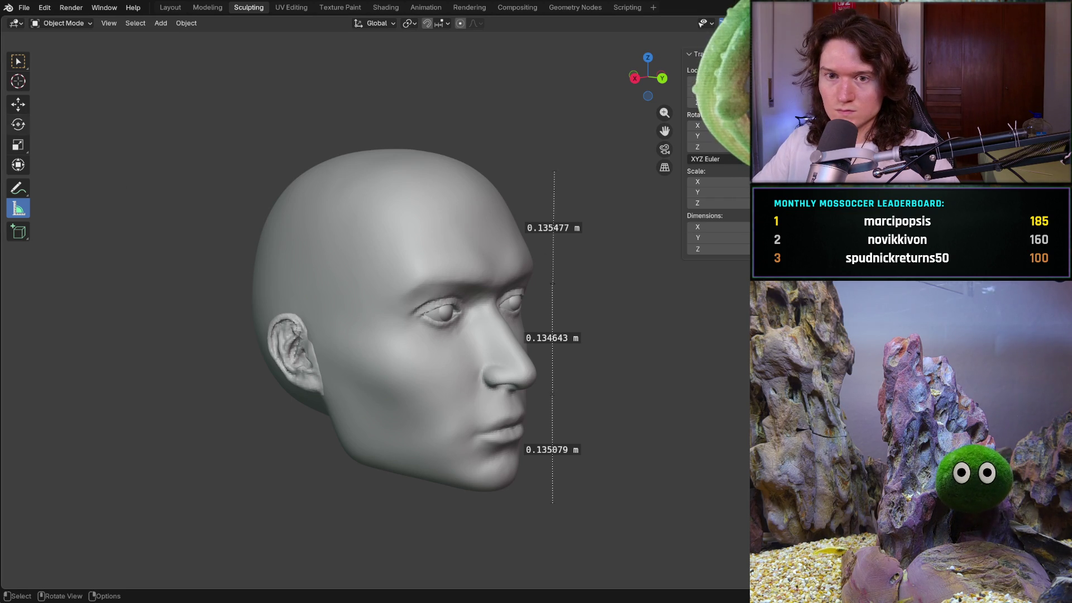
click(18, 145)
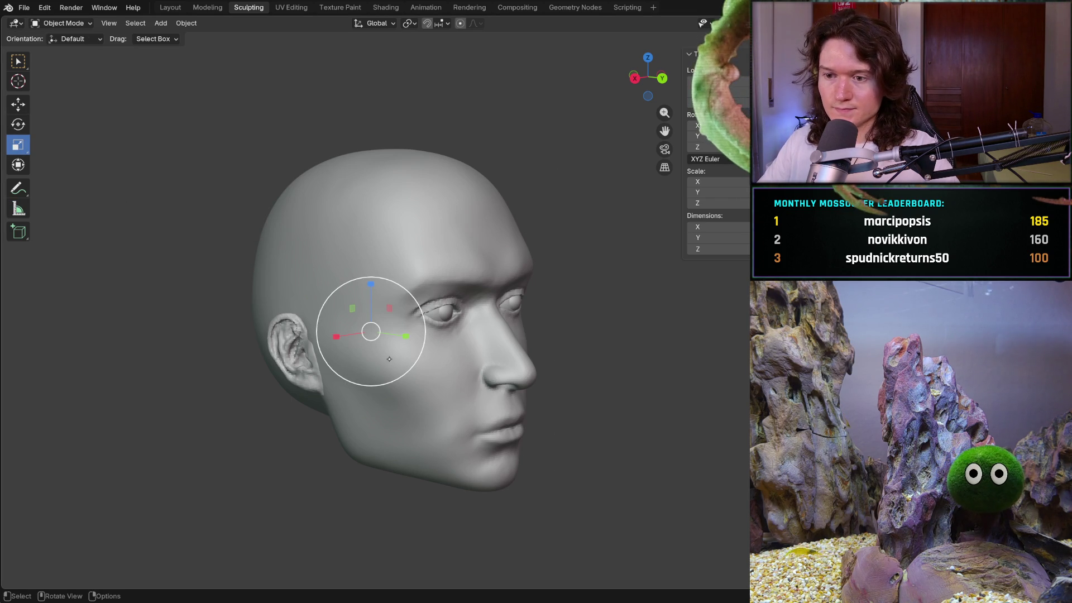
- Scale the UV sphere to about 1.86 and move it up and back over the crown
key(s)
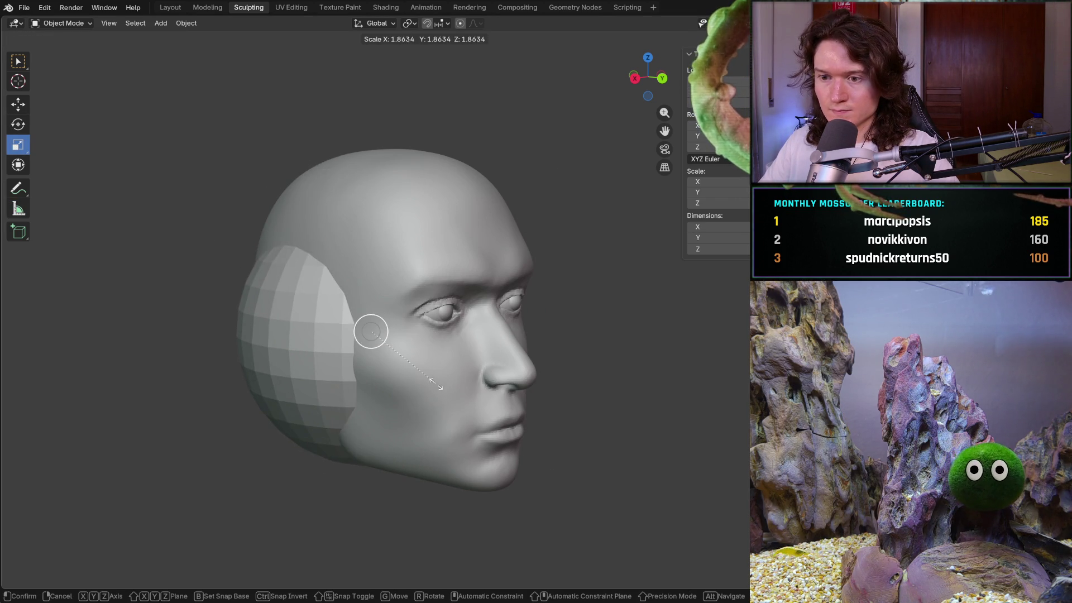
click(432, 381)
click(18, 104)
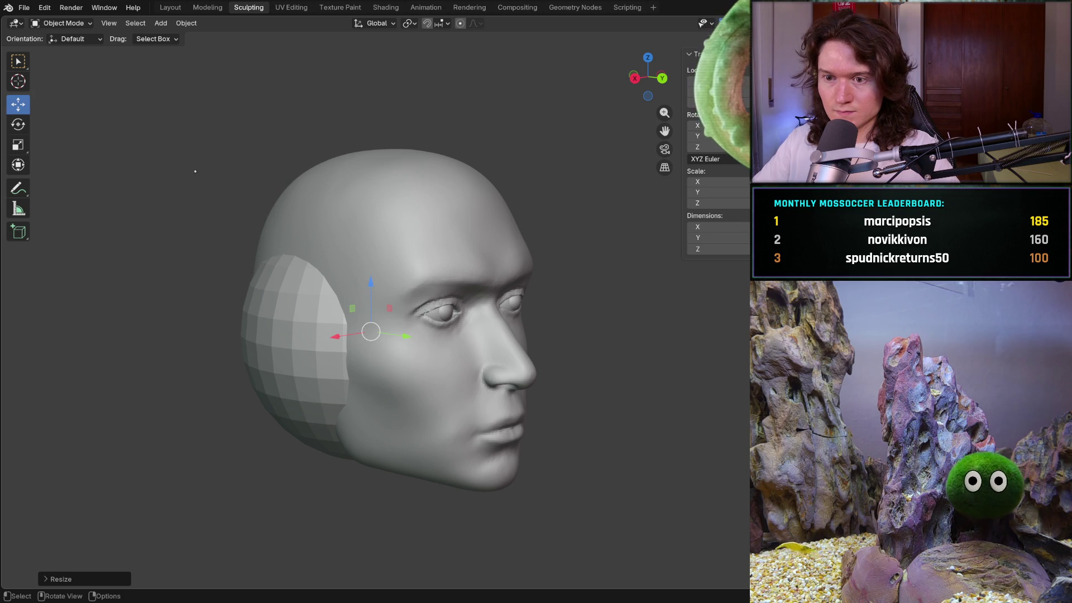
drag(378, 283, 373, 191)
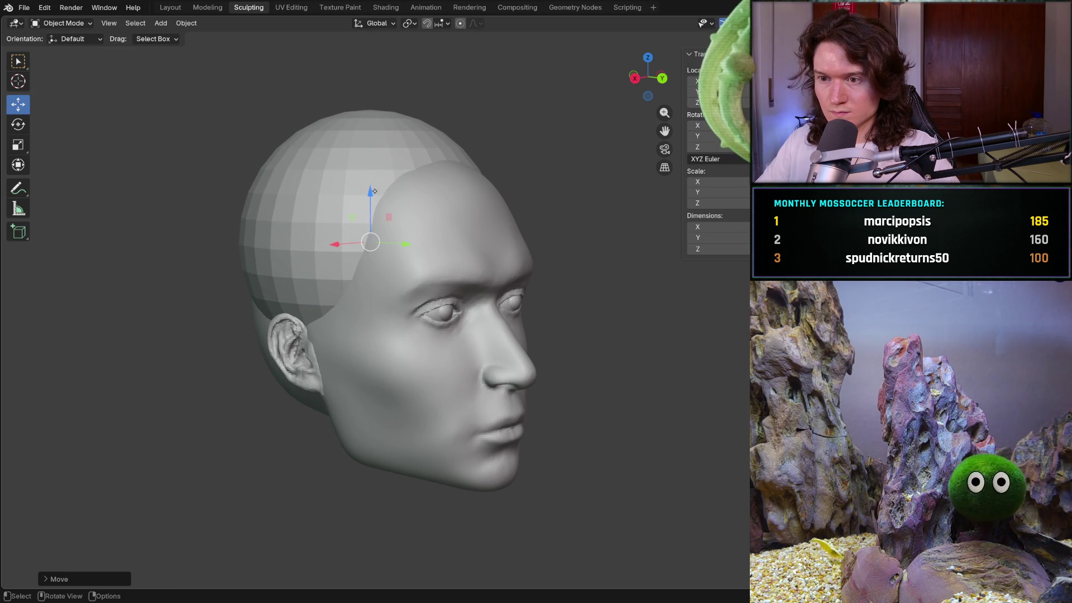
drag(406, 244, 424, 248)
middle_drag(413, 279, 389, 316)
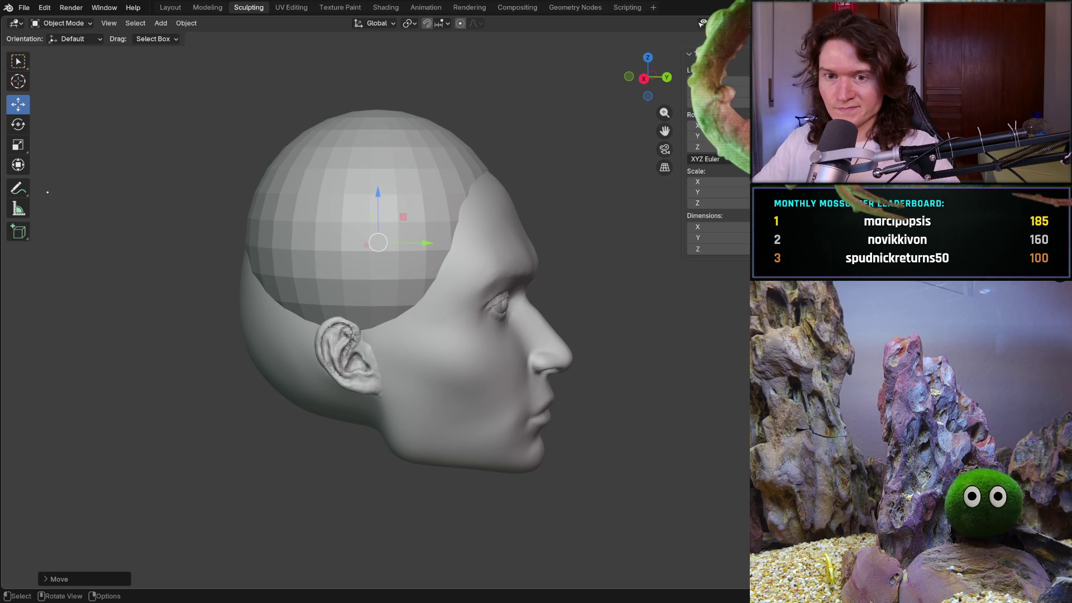
click(18, 209)
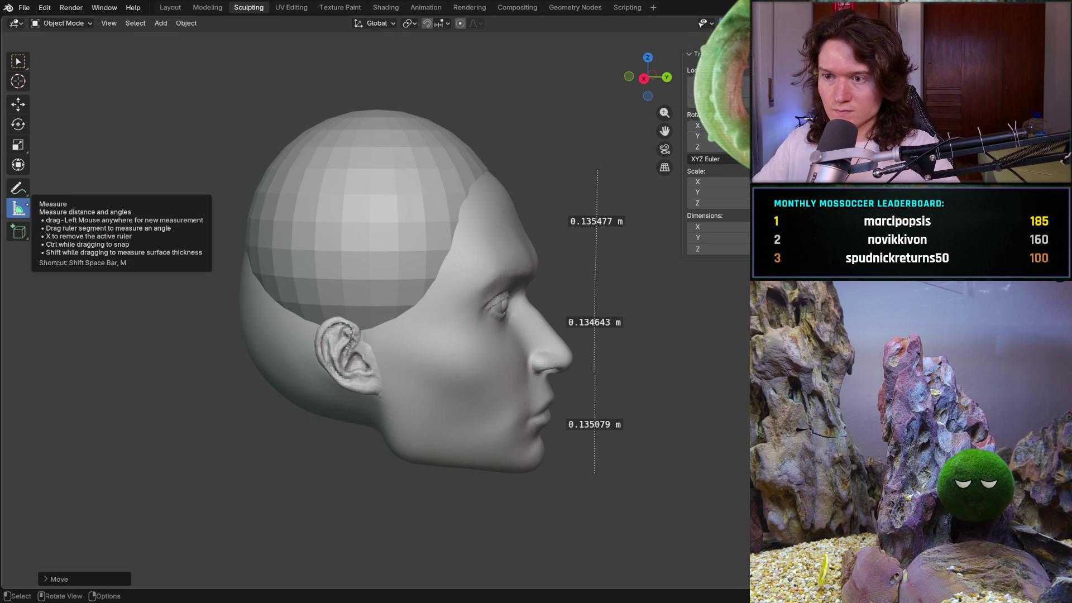
key(ctrl+KP_1)
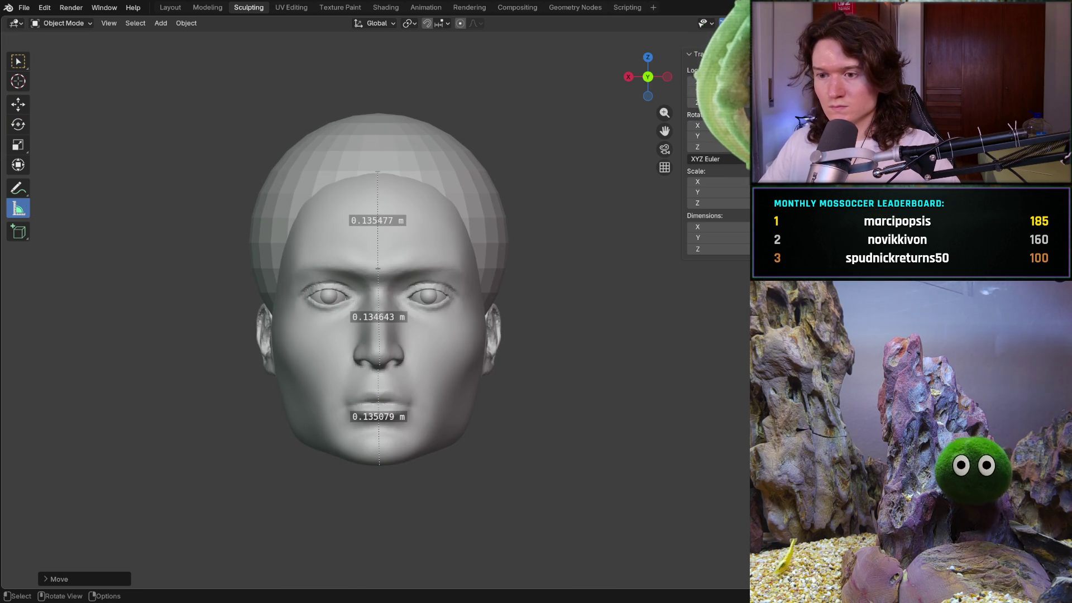
- Save the file from the side view and look through the File menu
mouse_move(484, 294)
middle_down()
mouse_move(516, 327)
mouse_move(330, 321)
mouse_move(215, 336)
mouse_move(439, 370)
middle_up()
key(ctrl+s)
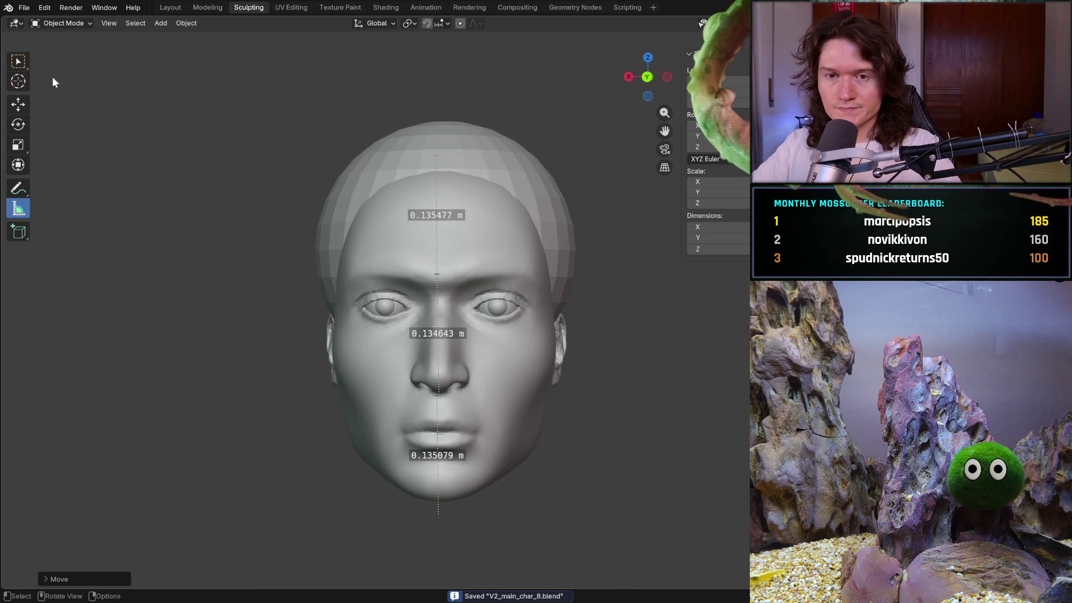
click(25, 9)
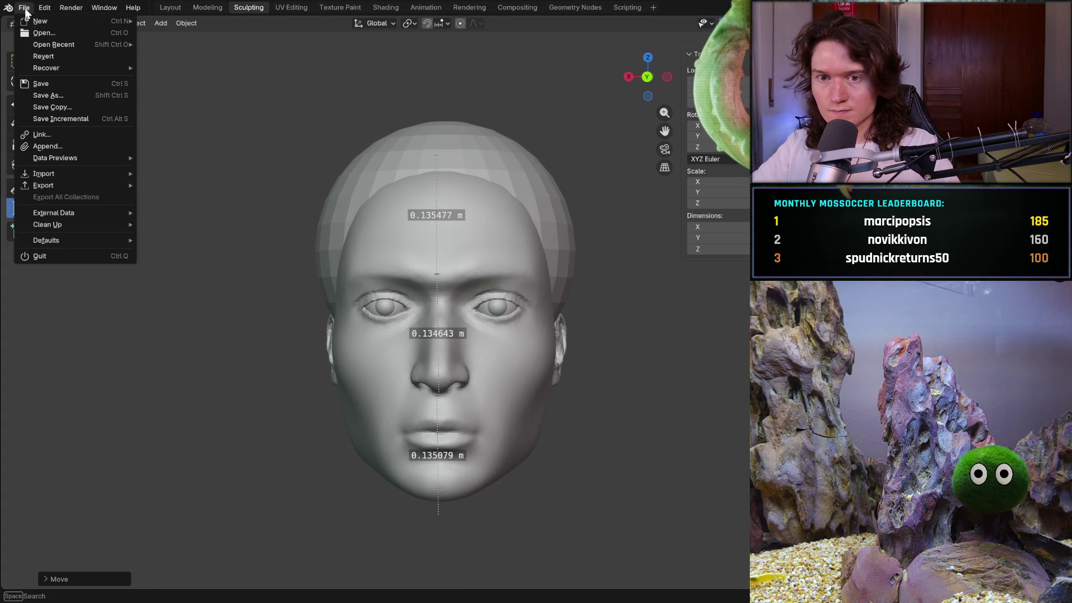
mouse_move(56, 44)
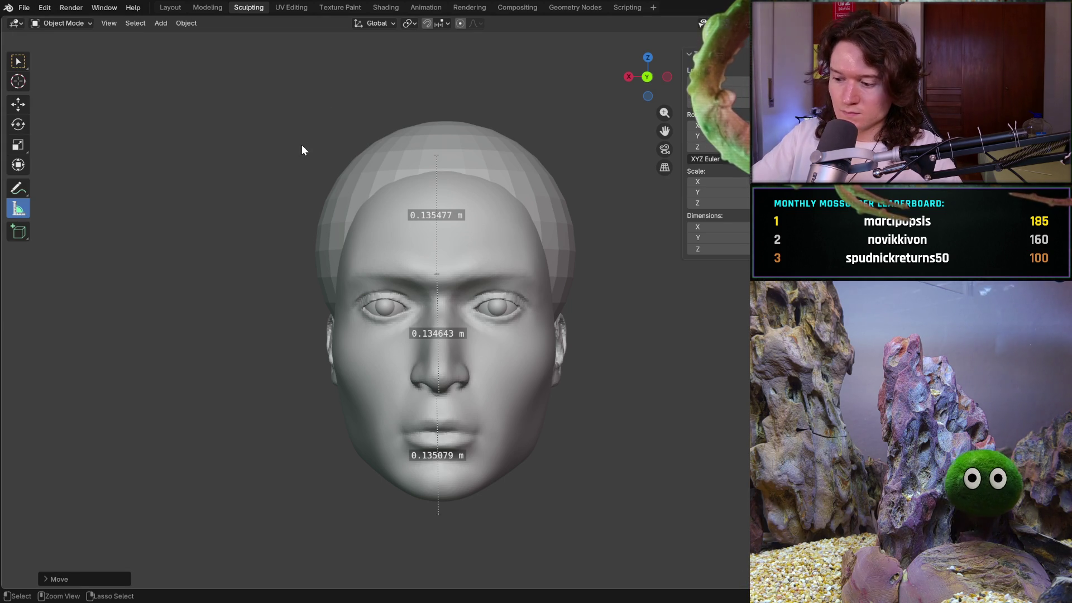
- Remove the stray 0.009446 m measurement and switch the head to Sculpt Mode
key(KP_1)
mouse_move(301, 149)
middle_down()
mouse_move(447, 280)
mouse_move(486, 337)
mouse_move(430, 370)
middle_up()
drag(435, 227, 427, 211)
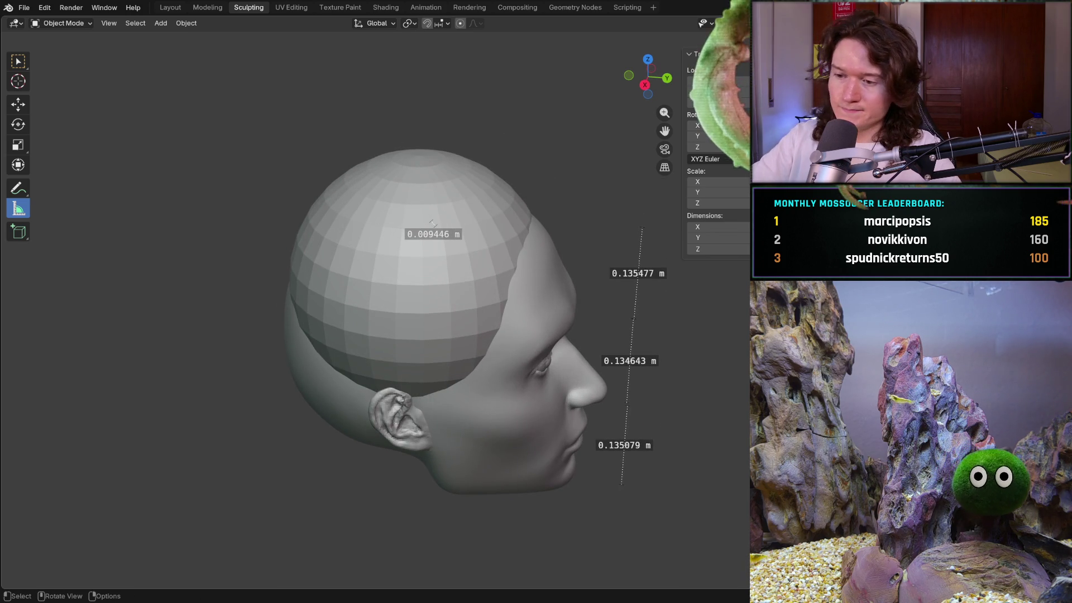
key(ctrl+z)
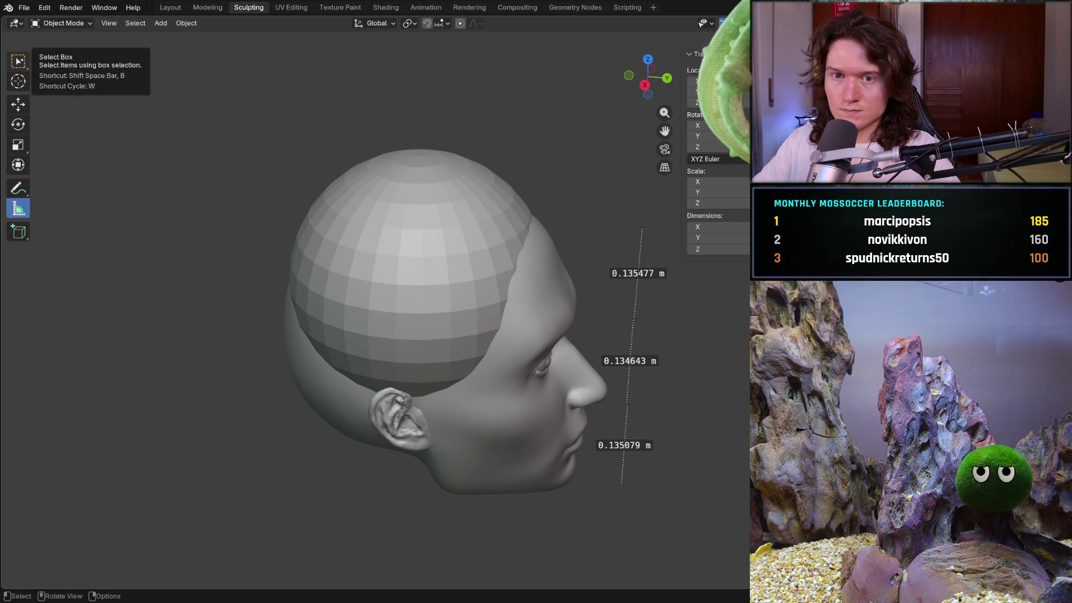
click(18, 61)
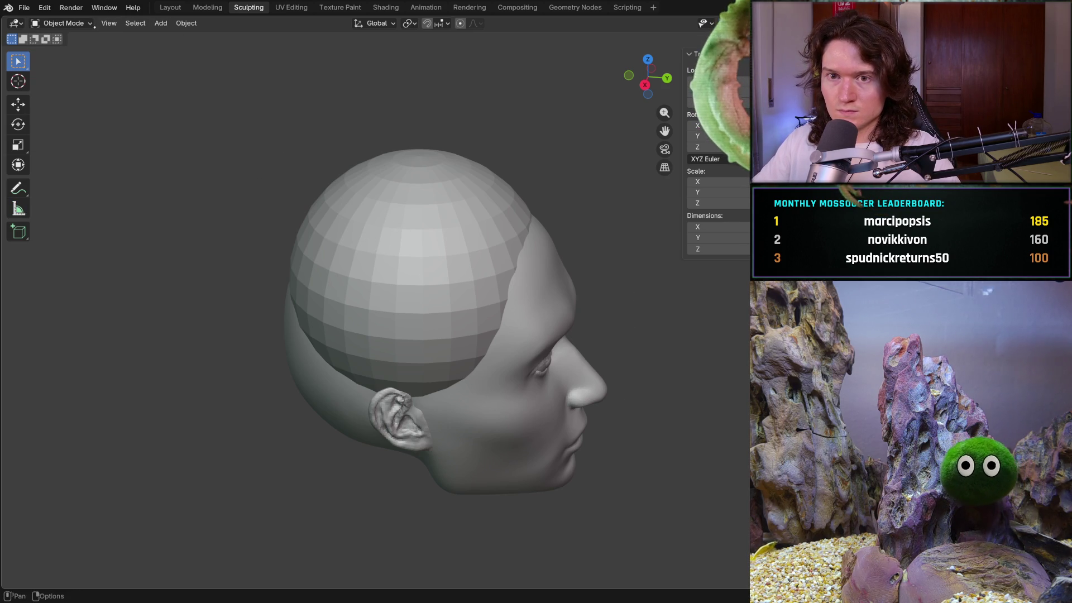
click(63, 23)
click(81, 62)
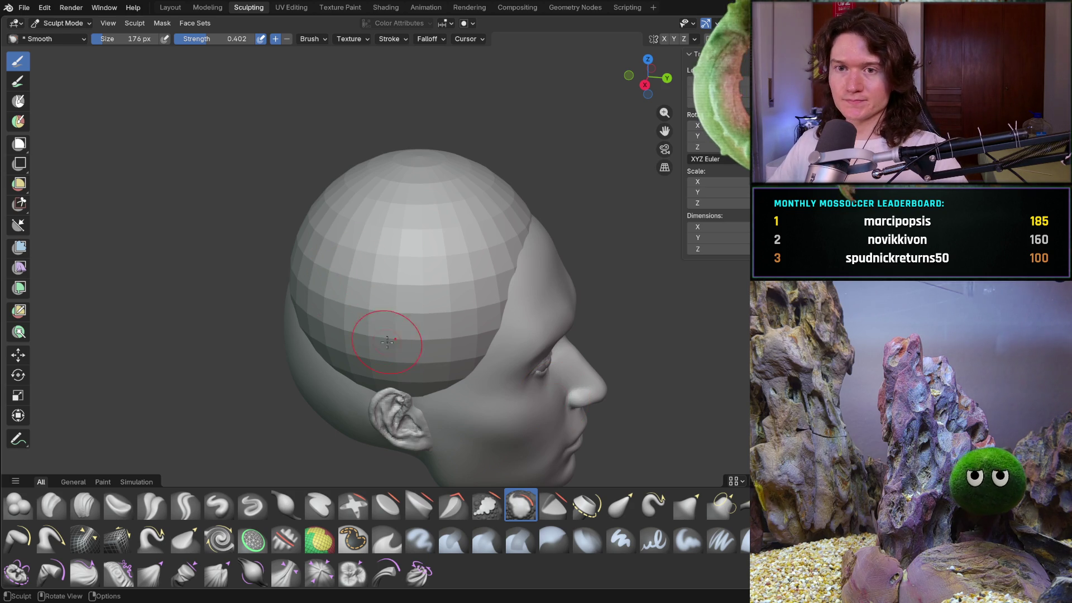
- Smooth the hair-cap sphere's surface and switch to the Grab brush
drag(426, 313, 363, 262)
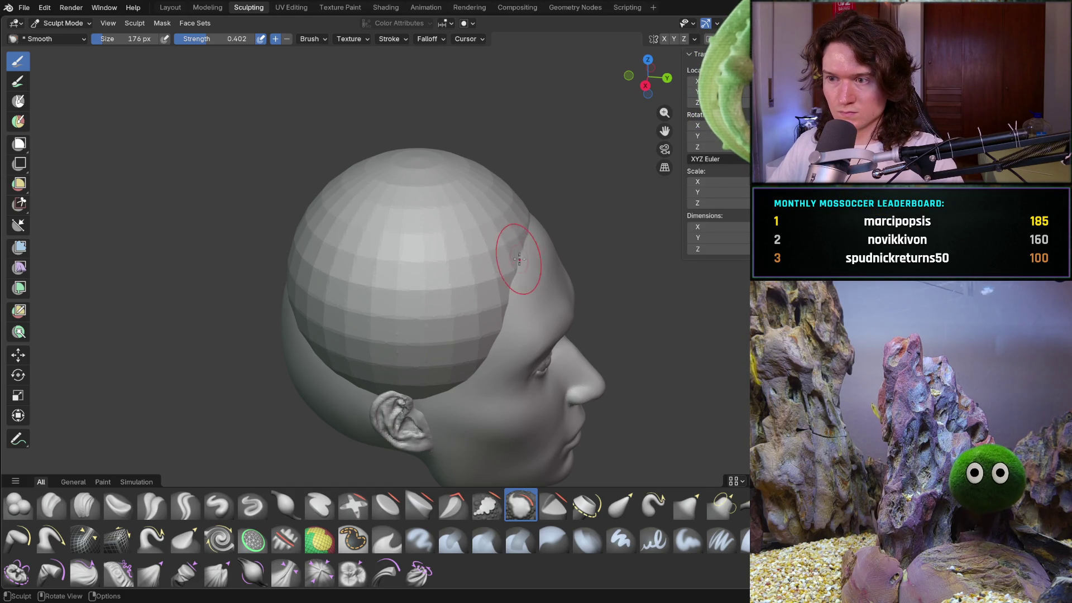
key(g)
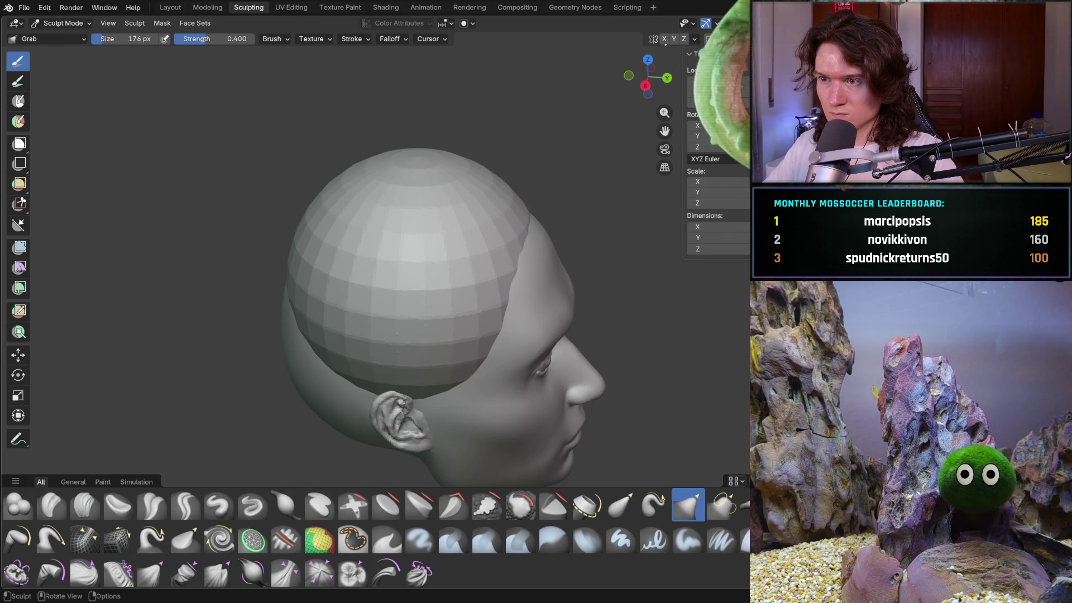
mouse_move(510, 251)
middle_down()
mouse_move(483, 210)
mouse_move(395, 251)
mouse_move(416, 312)
middle_up()
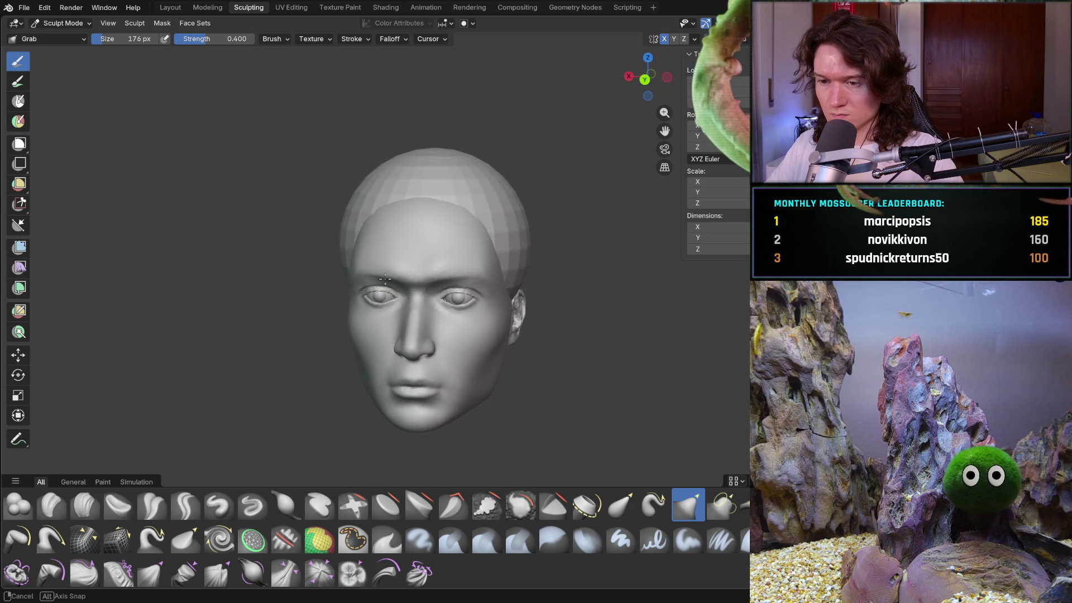
mouse_move(425, 350)
middle_down()
mouse_move(359, 335)
mouse_move(402, 313)
mouse_move(385, 312)
mouse_move(431, 303)
mouse_move(385, 314)
mouse_move(514, 311)
mouse_move(474, 283)
mouse_move(476, 240)
mouse_move(560, 196)
mouse_move(490, 227)
mouse_move(490, 252)
middle_up()
scroll(410, 311, up, 4)
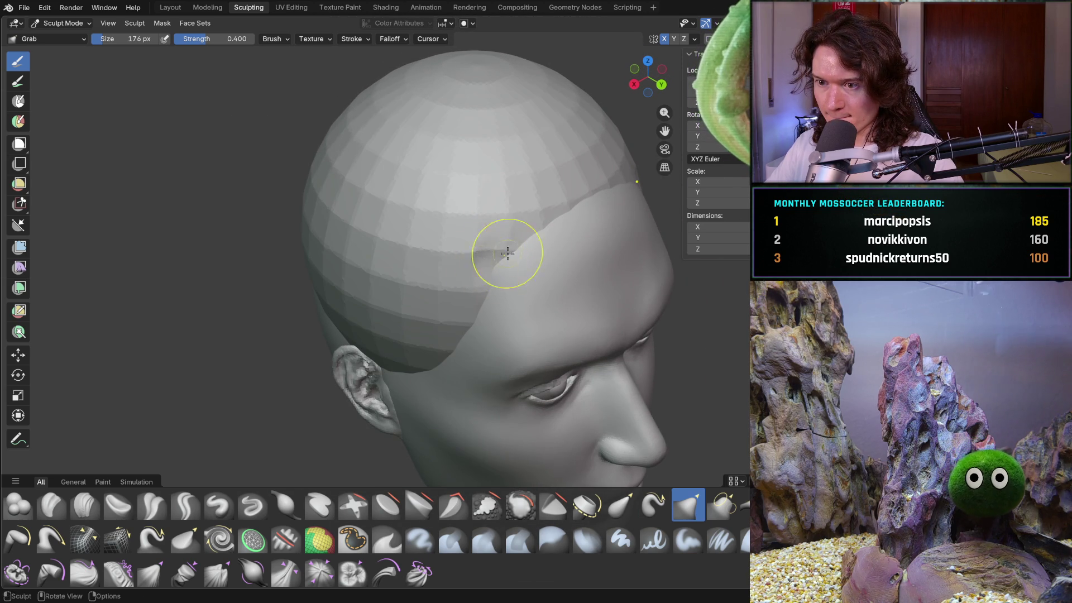
- Pull the hair cap's front edge into a hairline, mirrored across X
mouse_move(502, 234)
mouse_down()
mouse_move(569, 204)
mouse_move(558, 214)
mouse_up()
mouse_move(559, 215)
middle_down()
mouse_move(497, 228)
mouse_move(440, 282)
middle_up()
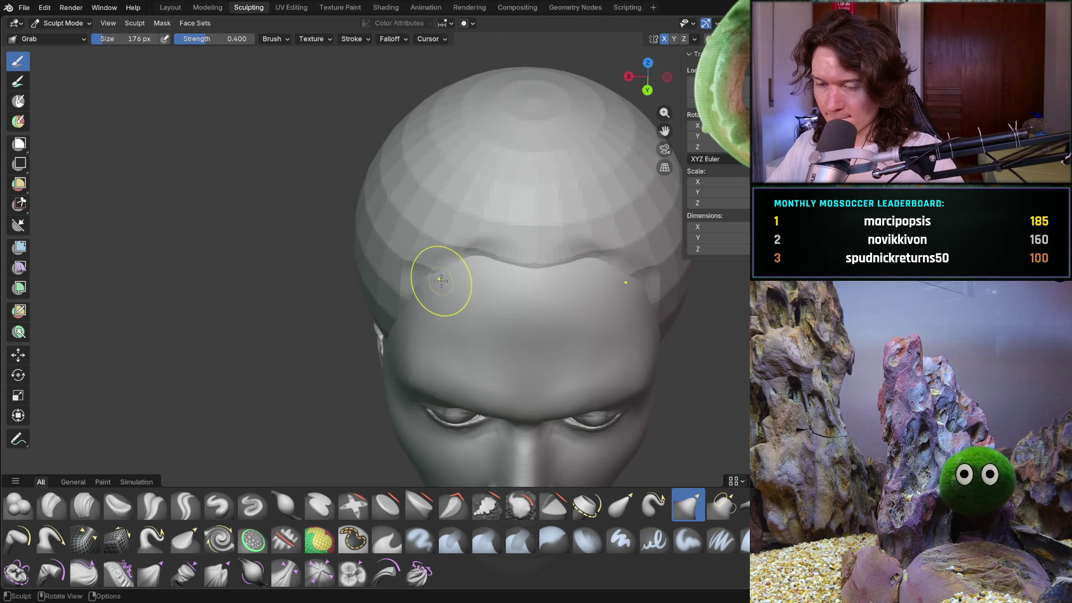
mouse_move(426, 246)
mouse_down()
mouse_move(432, 239)
mouse_move(433, 251)
mouse_up()
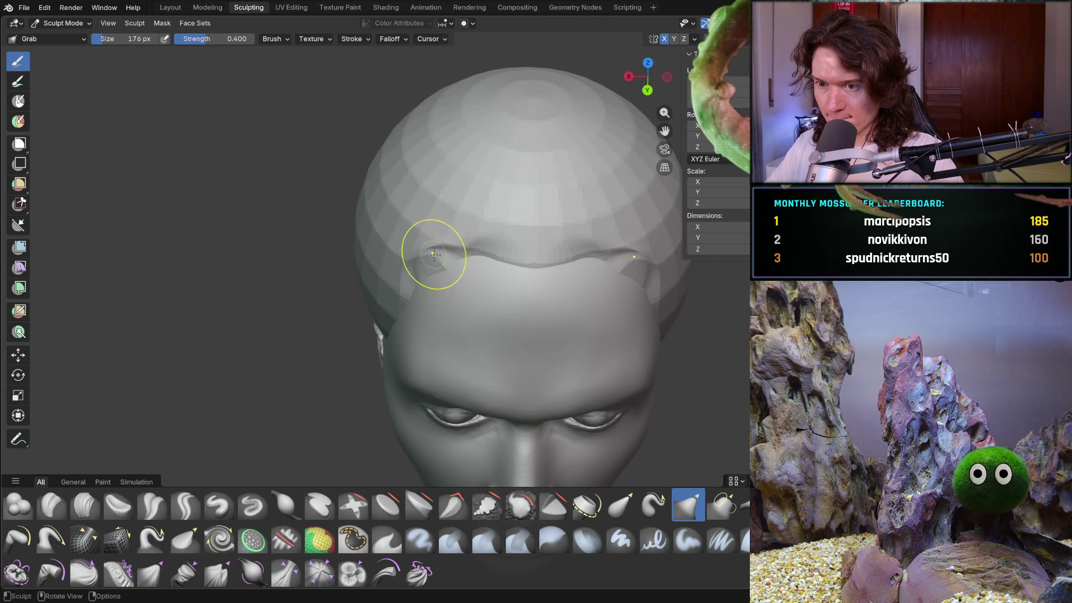
middle_drag(443, 255, 443, 268)
mouse_move(443, 268)
mouse_down()
mouse_move(399, 280)
mouse_move(416, 297)
mouse_move(430, 289)
mouse_move(414, 246)
mouse_up()
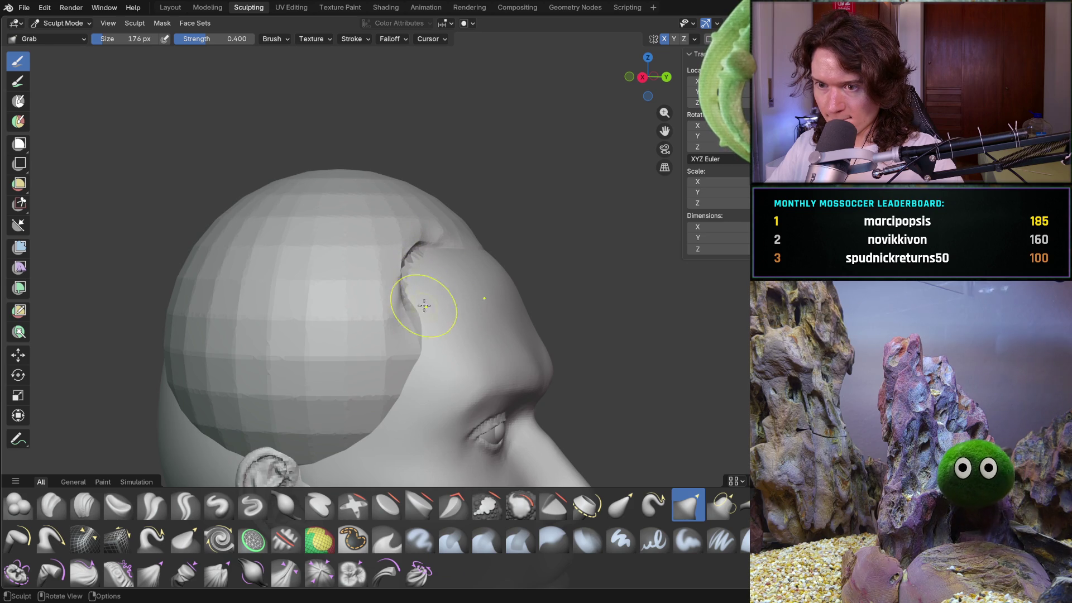
key(ctrl+z)
- Drag the temple creases further down and check the result from above and the side
mouse_move(395, 299)
mouse_down()
mouse_move(396, 377)
mouse_move(364, 425)
mouse_move(300, 460)
mouse_move(324, 473)
mouse_move(292, 442)
mouse_up()
middle_drag(292, 442, 283, 395)
mouse_move(346, 351)
middle_down()
mouse_move(378, 335)
mouse_move(392, 256)
middle_up()
scroll(393, 295, down, 5)
mouse_move(394, 335)
middle_down()
mouse_move(450, 287)
mouse_move(419, 282)
mouse_move(353, 306)
mouse_move(419, 359)
mouse_move(454, 352)
mouse_move(403, 308)
middle_up()
key(KP_3)
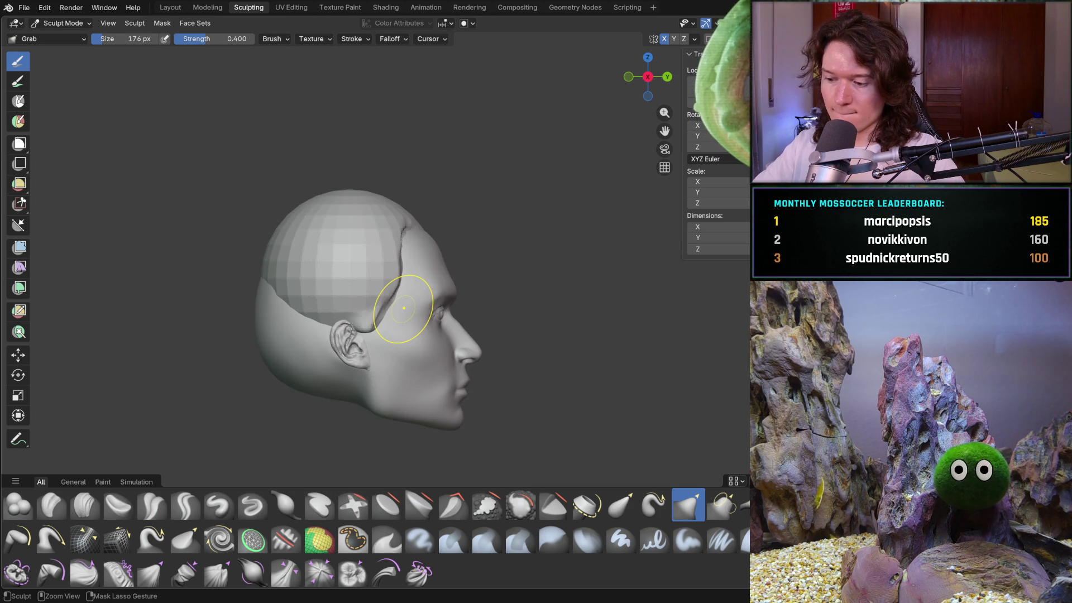
- Reshape the front forehead hairline with the Grab brush, flattening its bumps on both sides
key(ctrl+KP_1)
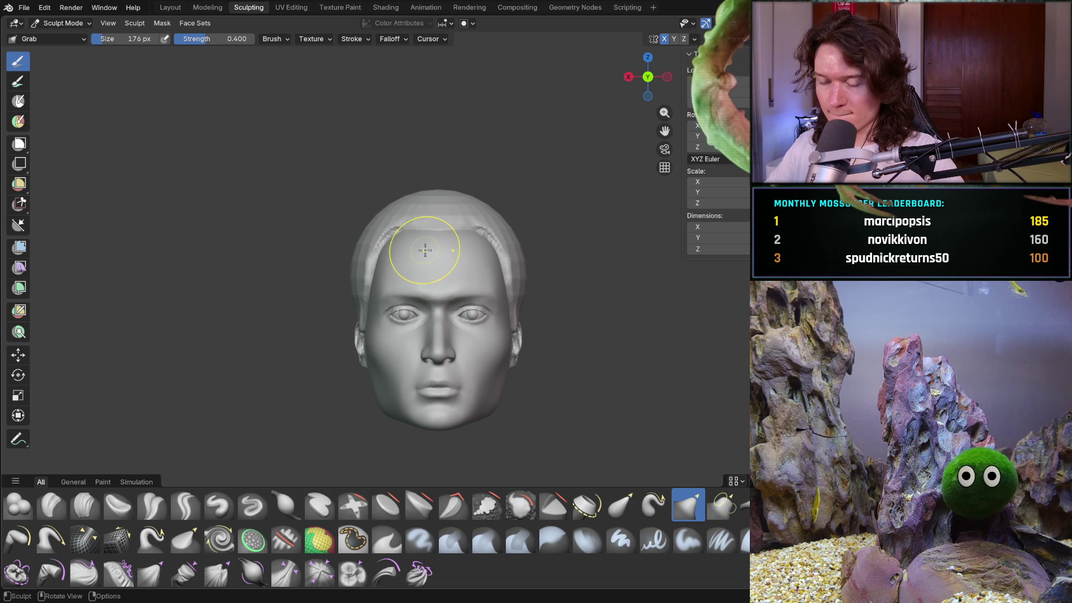
mouse_move(424, 250)
middle_down()
mouse_move(430, 265)
mouse_move(446, 263)
middle_up()
scroll(469, 258, up, 5)
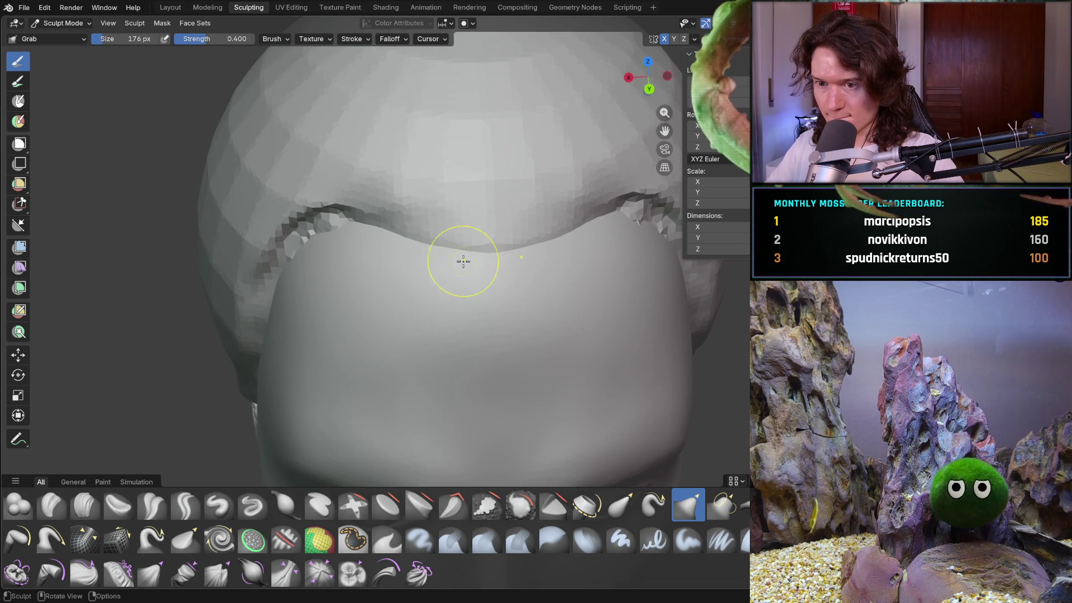
mouse_move(354, 223)
mouse_down()
mouse_move(287, 220)
mouse_move(311, 227)
mouse_up()
mouse_move(310, 228)
middle_down()
mouse_move(365, 223)
mouse_move(342, 223)
middle_up()
mouse_move(342, 222)
mouse_down()
mouse_move(290, 229)
mouse_move(274, 244)
mouse_move(308, 215)
mouse_move(268, 220)
mouse_move(299, 227)
mouse_move(298, 198)
mouse_move(359, 179)
mouse_up()
middle_drag(359, 179, 355, 182)
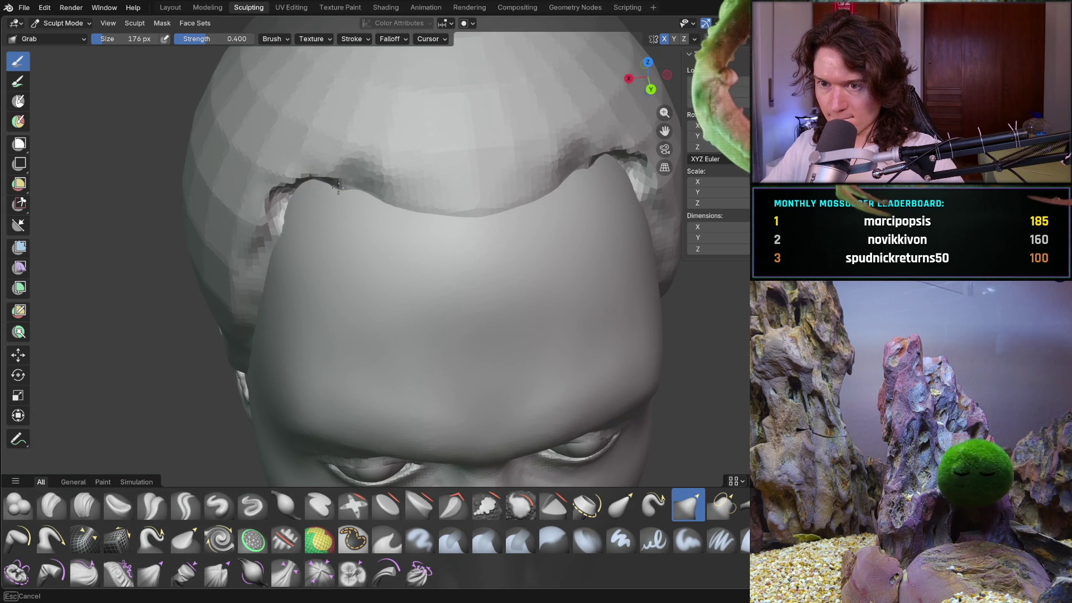
mouse_move(356, 181)
mouse_down()
mouse_move(301, 198)
mouse_move(359, 180)
mouse_move(385, 198)
mouse_up()
drag(442, 207, 464, 213)
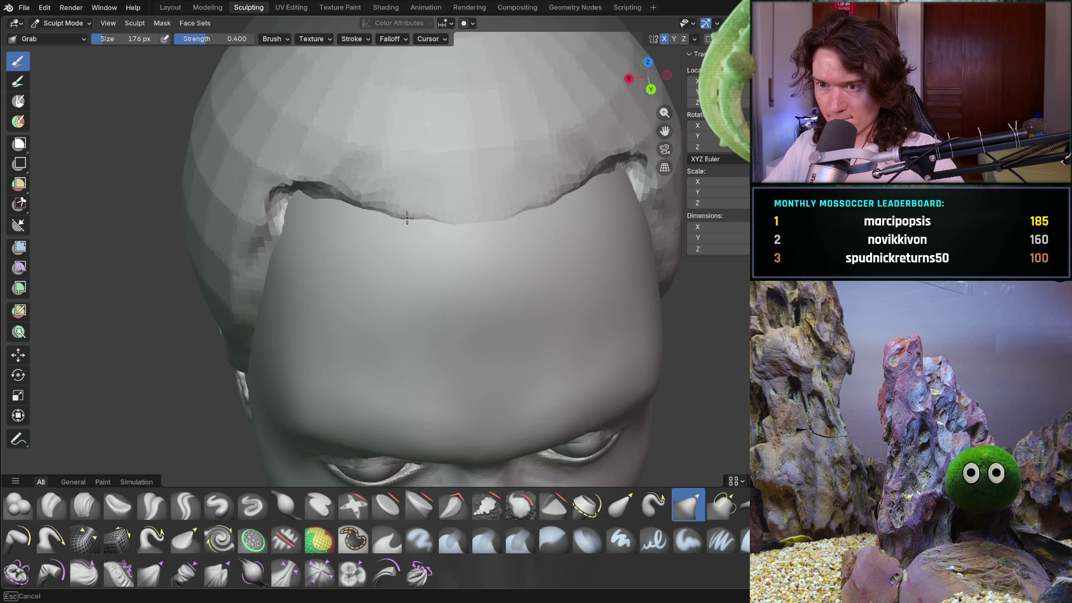
middle_drag(366, 232, 390, 196)
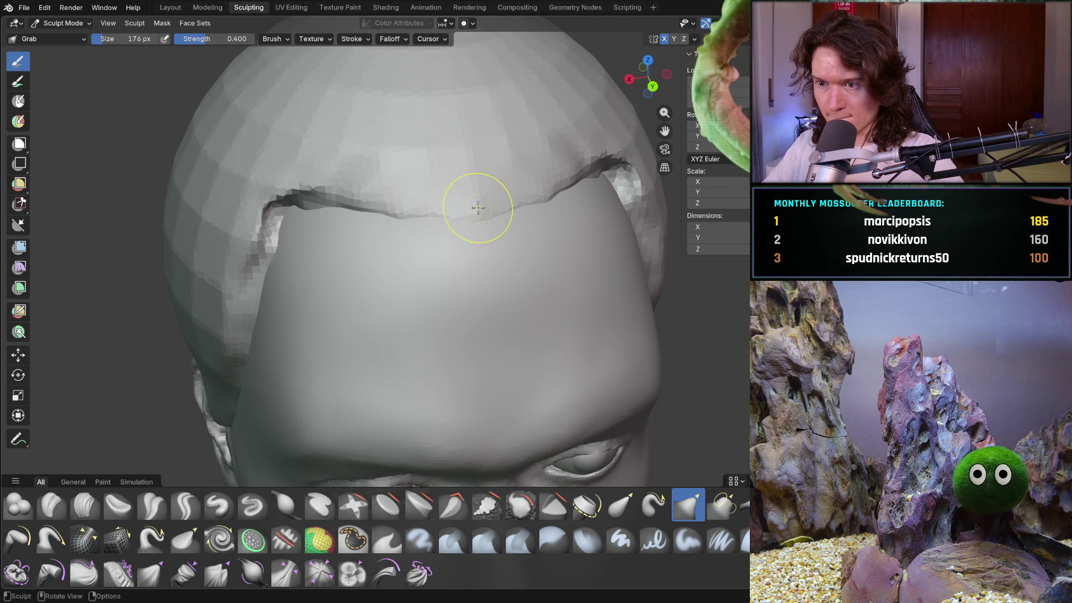
drag(297, 204, 258, 263)
middle_drag(259, 263, 359, 240)
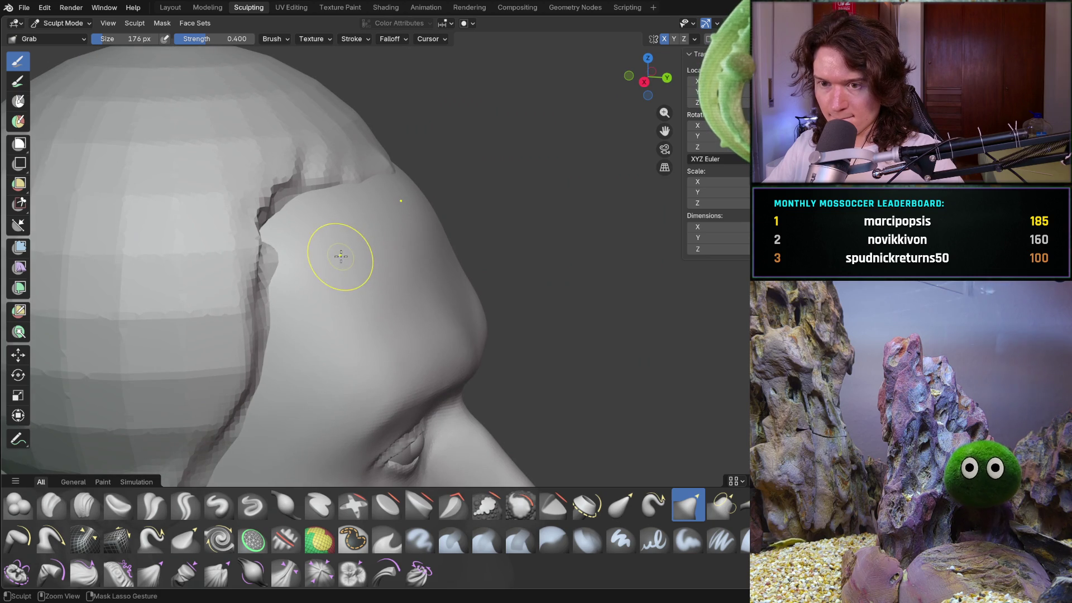
- Enlarge the Grab brush to 406 px and pull the temple hairline down and left
key(f)
click(301, 259)
drag(301, 258, 267, 255)
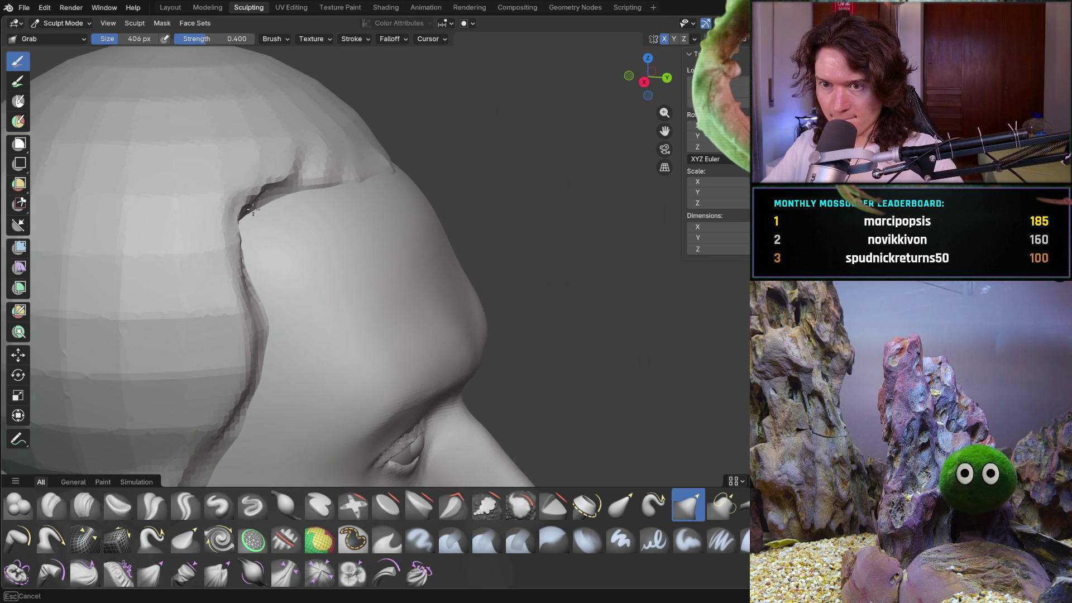
drag(263, 210, 251, 203)
mouse_move(251, 203)
middle_down()
mouse_move(239, 232)
mouse_move(307, 194)
middle_up()
drag(261, 184, 212, 256)
- Drag the cap down in front of the ear into a sideburn reaching toward the jaw
middle_drag(222, 249, 256, 246)
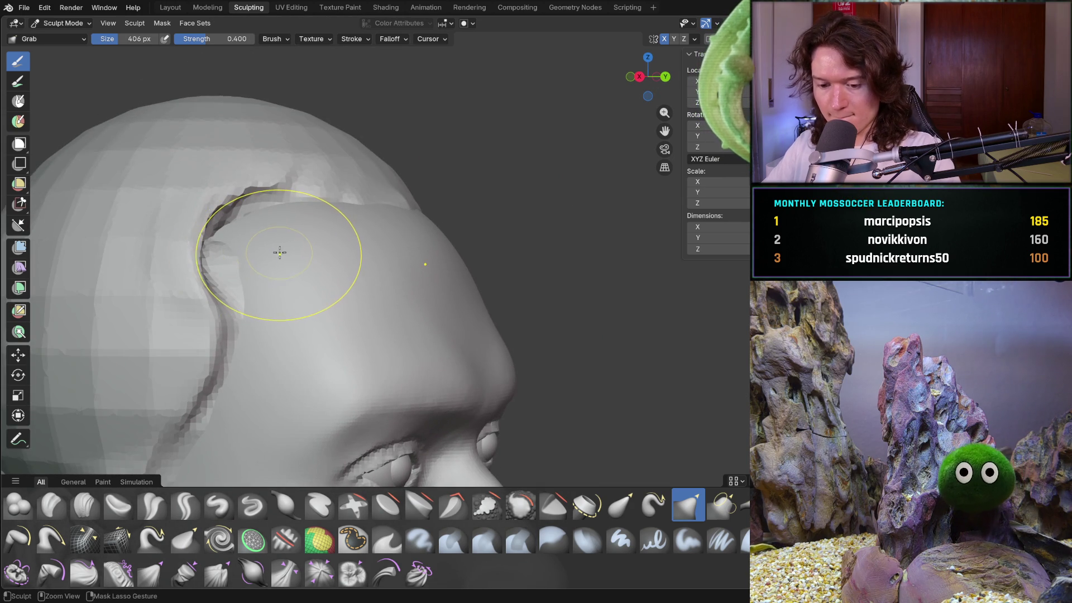
mouse_move(275, 252)
middle_down()
mouse_move(219, 240)
mouse_move(256, 256)
mouse_move(243, 273)
middle_up()
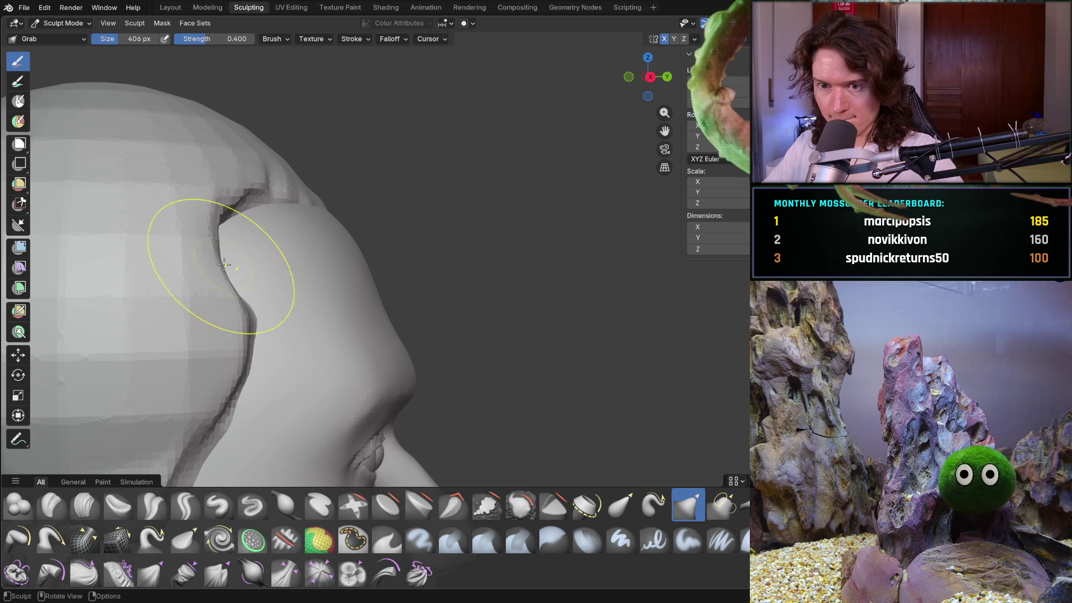
shift+middle_drag(251, 323, 310, 298)
mouse_move(263, 333)
mouse_down()
mouse_move(196, 395)
mouse_move(108, 382)
mouse_move(108, 359)
mouse_move(198, 390)
mouse_move(218, 424)
mouse_move(147, 358)
mouse_move(140, 380)
mouse_move(184, 362)
mouse_move(262, 279)
mouse_move(287, 179)
mouse_move(302, 227)
mouse_move(299, 185)
mouse_up()
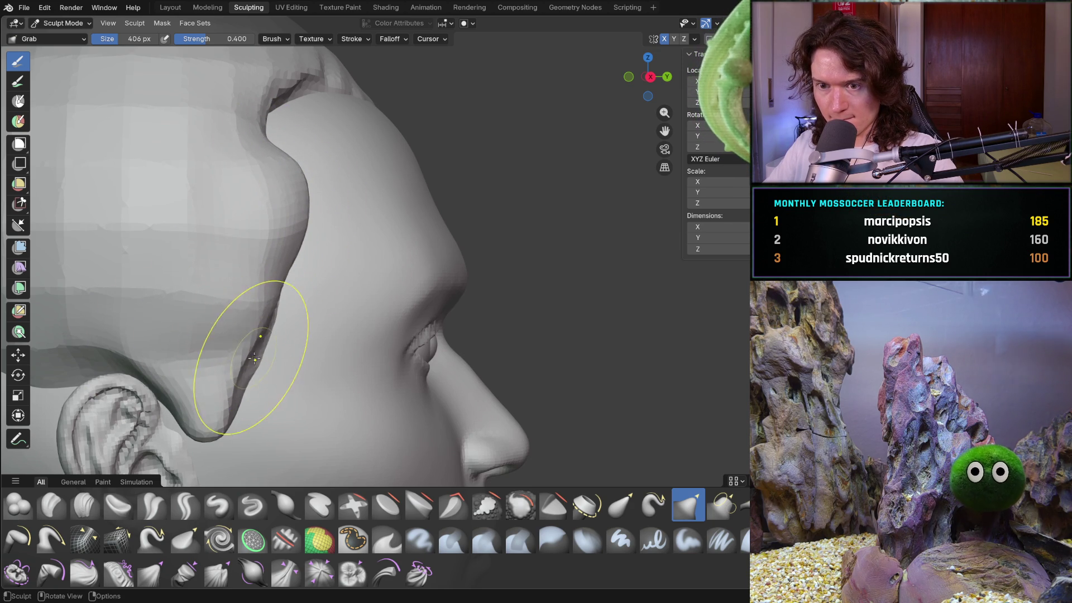
middle_drag(371, 292, 220, 327)
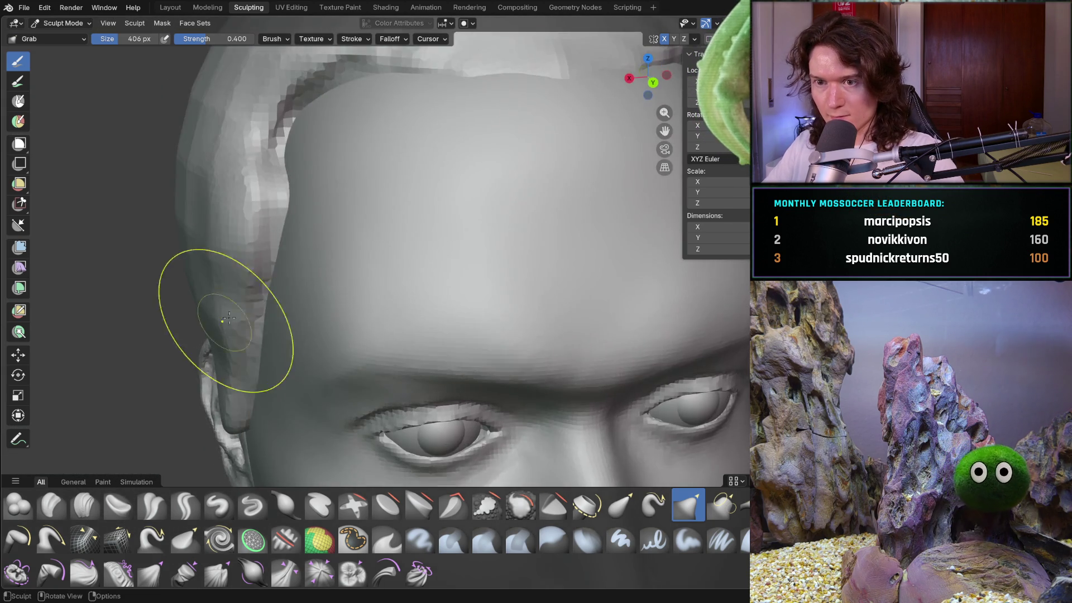
scroll(287, 354, down, 5)
mouse_move(287, 354)
middle_down()
mouse_move(292, 316)
mouse_move(275, 335)
mouse_move(355, 330)
mouse_move(466, 353)
mouse_move(478, 371)
mouse_move(458, 359)
middle_up()
scroll(355, 330, down, 4)
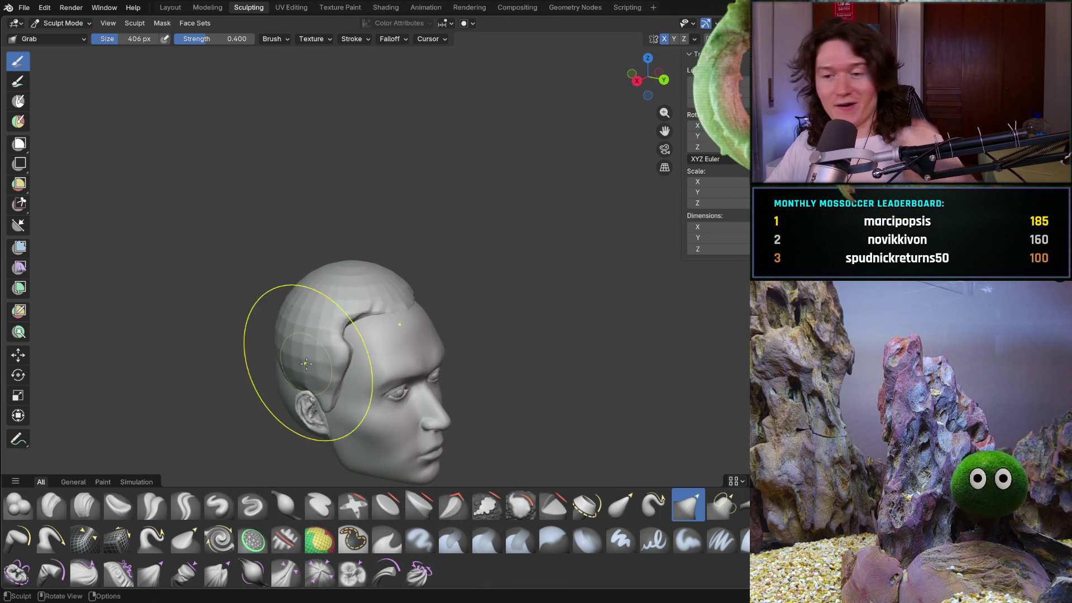
middle_drag(307, 363, 443, 348)
shift+middle_drag(250, 398, 362, 315)
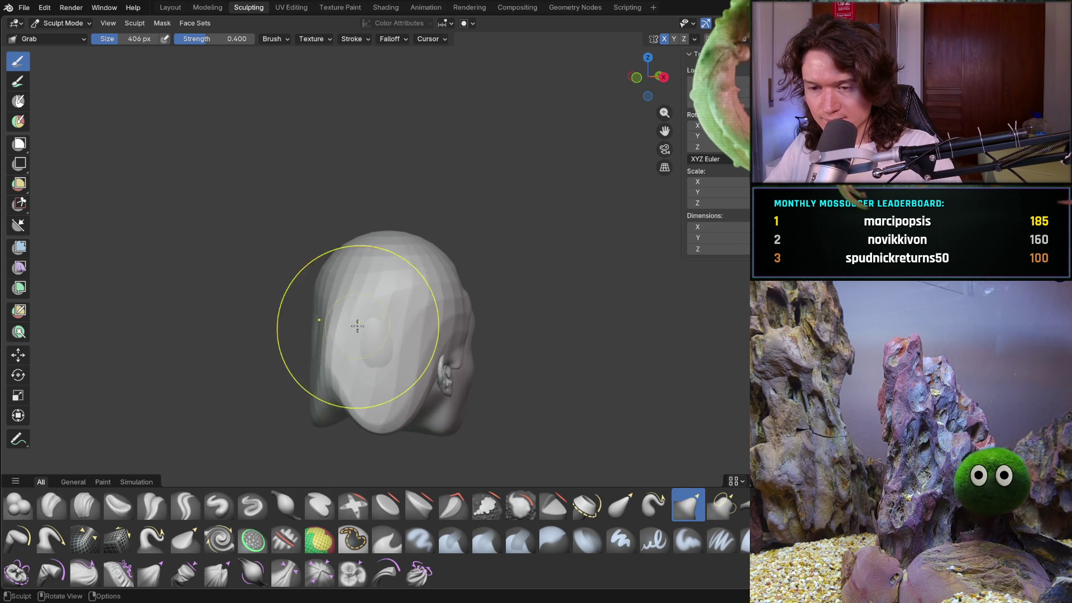
- Pull the hair mass's lower back edge down and merge its lower-right lobe into the cap
mouse_move(386, 338)
middle_down()
mouse_move(297, 383)
mouse_move(419, 419)
mouse_move(369, 343)
mouse_move(495, 285)
mouse_move(417, 328)
middle_up()
scroll(444, 382, up, 5)
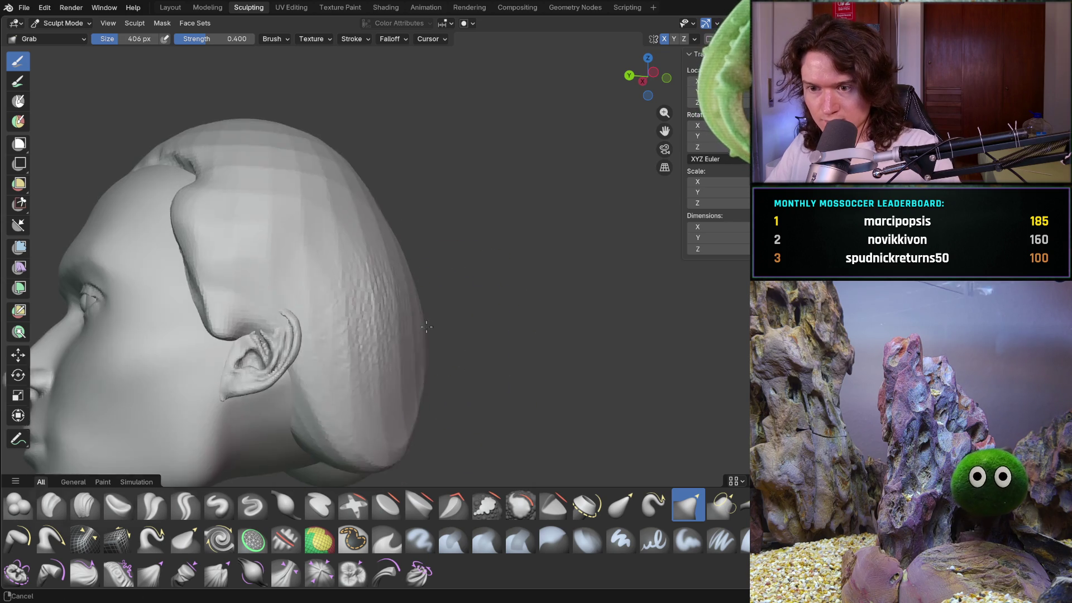
mouse_move(311, 345)
mouse_down()
mouse_move(287, 402)
mouse_move(367, 416)
mouse_up()
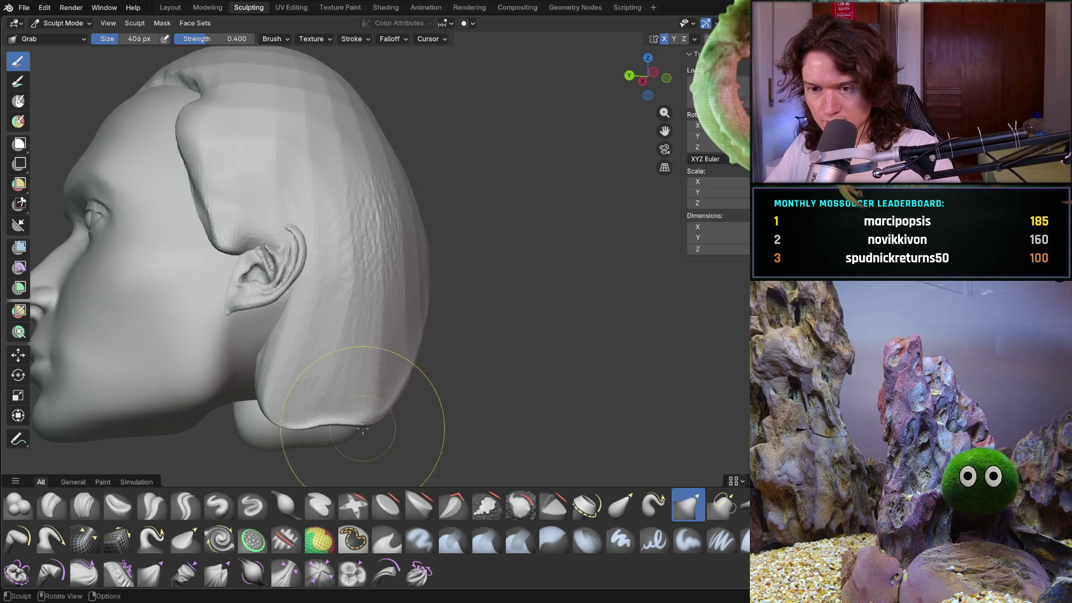
middle_drag(366, 416, 455, 347)
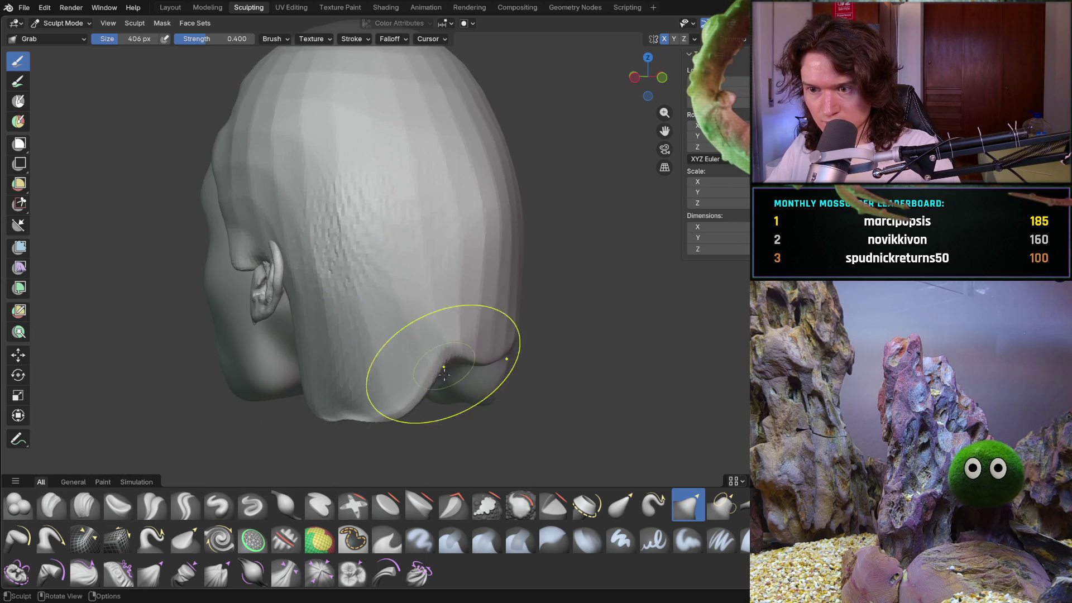
drag(443, 395, 496, 402)
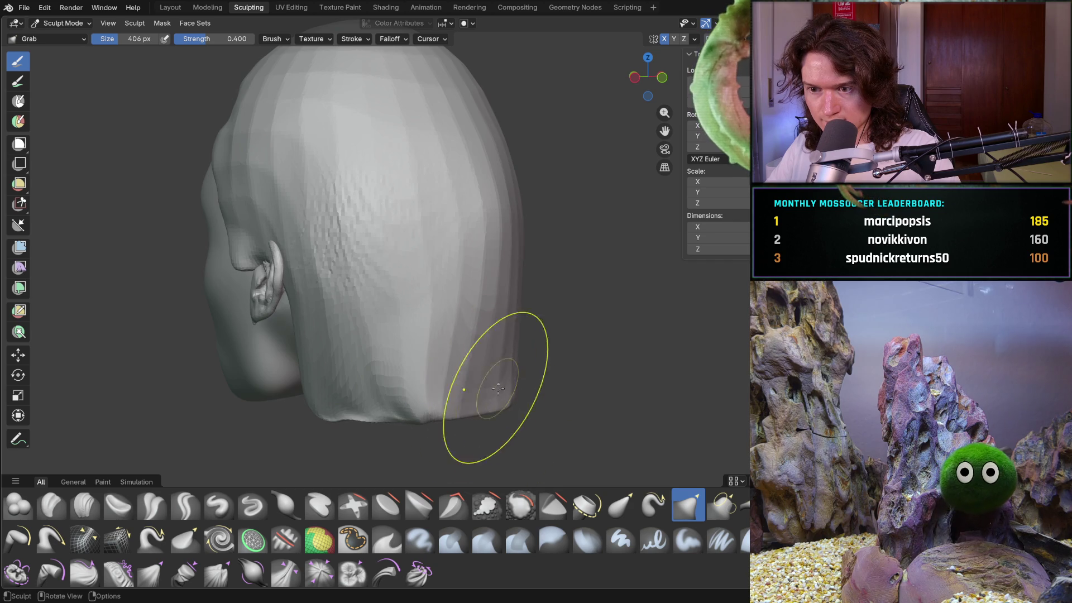
middle_drag(527, 376, 376, 346)
mouse_move(375, 346)
mouse_down()
mouse_move(468, 356)
mouse_move(527, 380)
mouse_up()
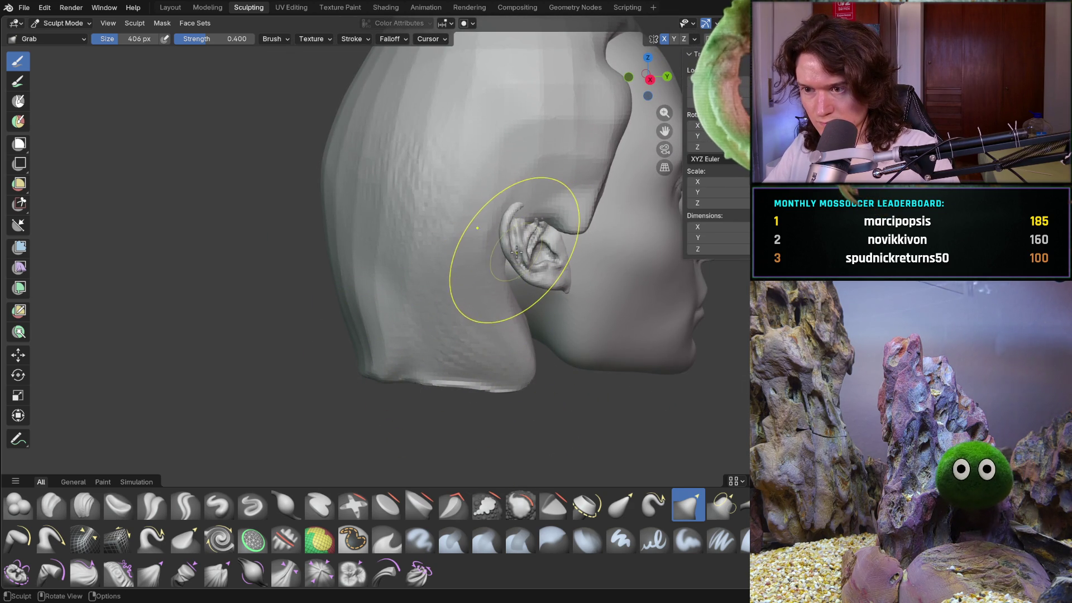
- Shrink the brush to 192 px and shape the cap edge around and under the ear
key(f)
click(521, 219)
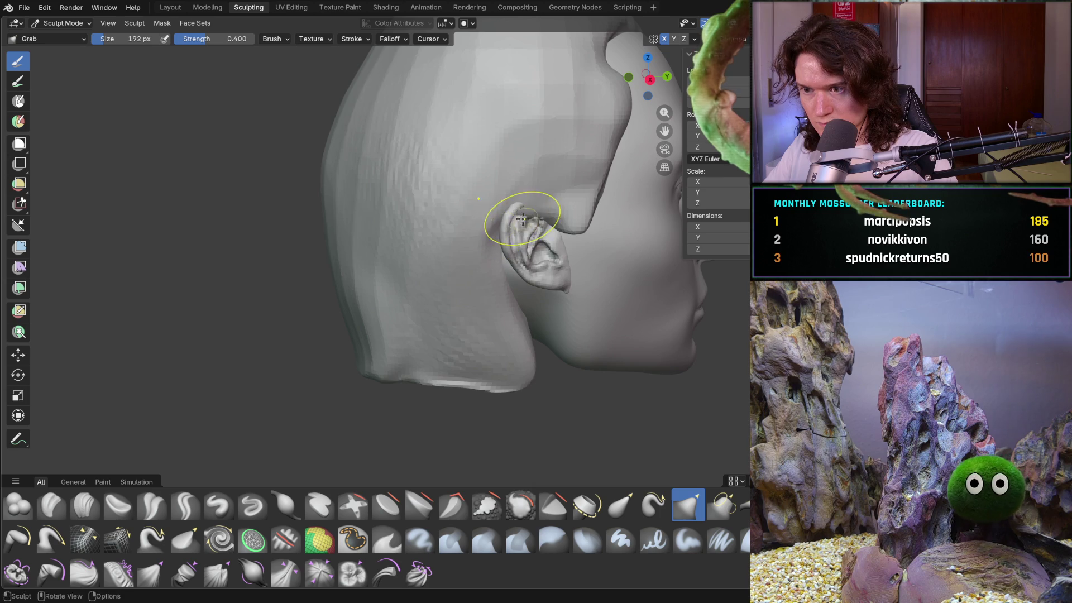
mouse_move(526, 212)
mouse_down()
mouse_move(514, 203)
mouse_move(527, 181)
mouse_up()
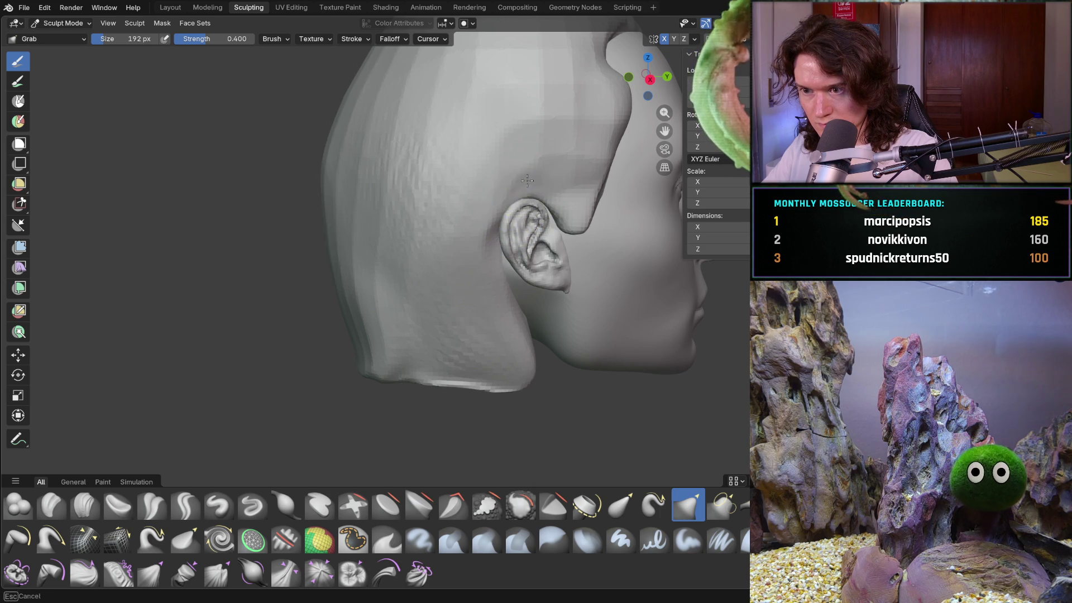
mouse_move(496, 226)
mouse_down()
mouse_move(502, 249)
mouse_move(508, 209)
mouse_up()
drag(500, 250, 508, 268)
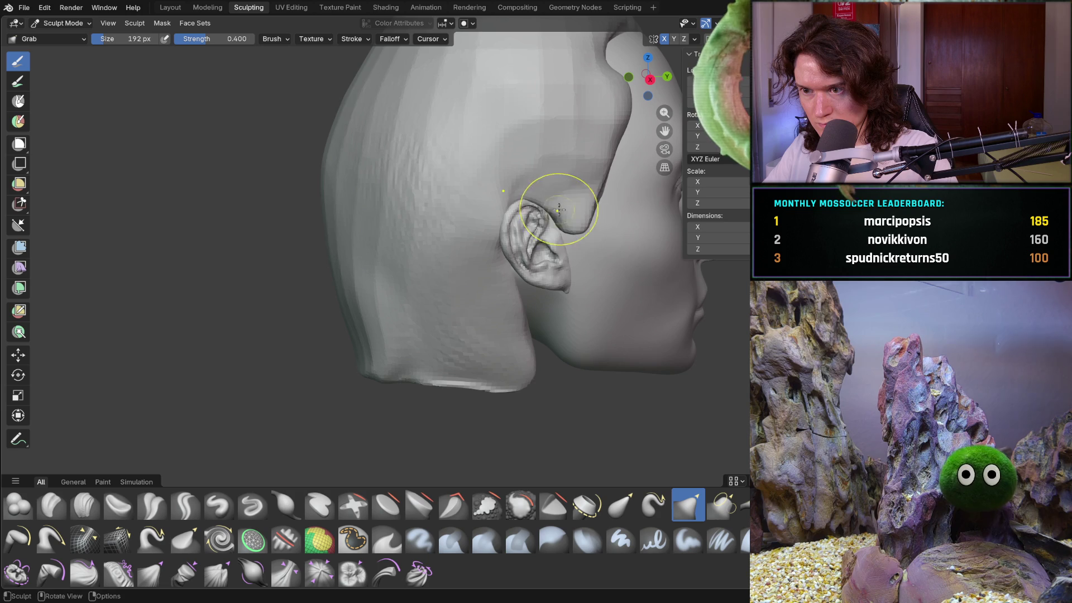
drag(498, 223, 494, 225)
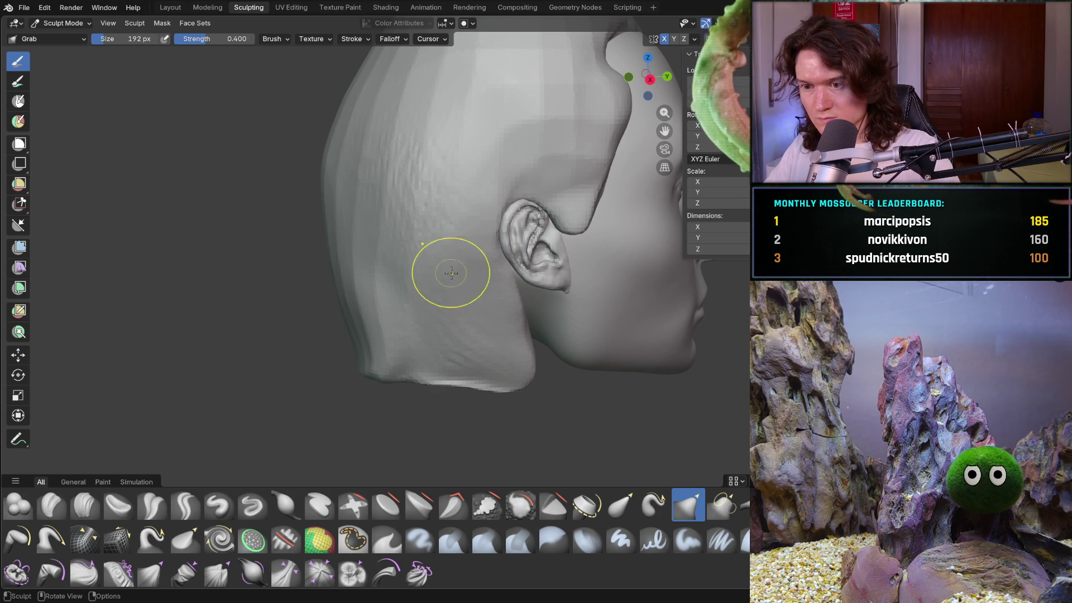
- Enlarge the brush to 528 px and pull the cap's lower back edge toward the neck
key(f)
click(509, 393)
mouse_move(509, 394)
mouse_down()
mouse_move(407, 346)
mouse_move(361, 369)
mouse_up()
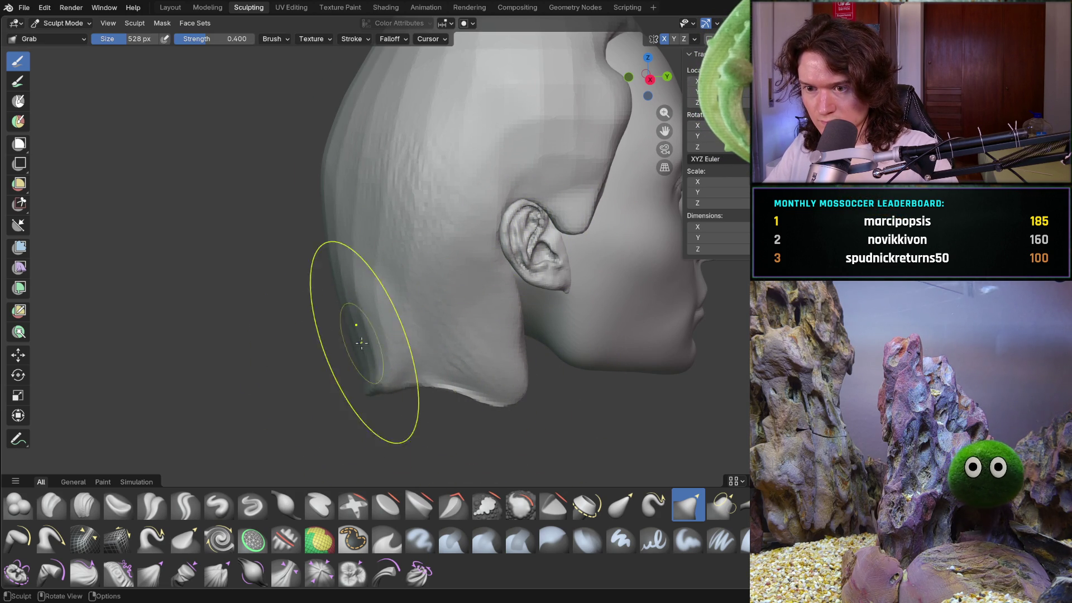
mouse_move(346, 282)
mouse_down()
mouse_move(368, 305)
mouse_move(359, 323)
mouse_move(370, 286)
mouse_up()
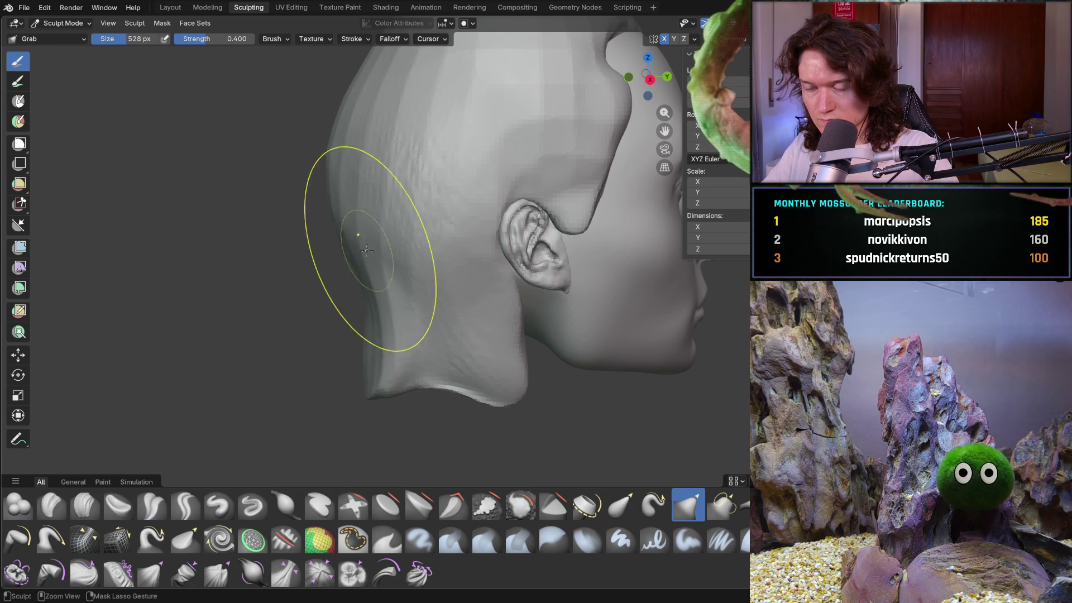
scroll(349, 314, down, 3)
scroll(349, 314, up, 3)
mouse_move(362, 230)
mouse_down()
mouse_move(354, 184)
mouse_move(326, 181)
mouse_move(306, 281)
mouse_move(314, 313)
mouse_move(311, 228)
mouse_up()
mouse_move(335, 180)
middle_down()
mouse_move(359, 239)
mouse_move(547, 371)
mouse_move(419, 371)
mouse_move(411, 313)
mouse_move(301, 238)
mouse_move(400, 259)
middle_up()
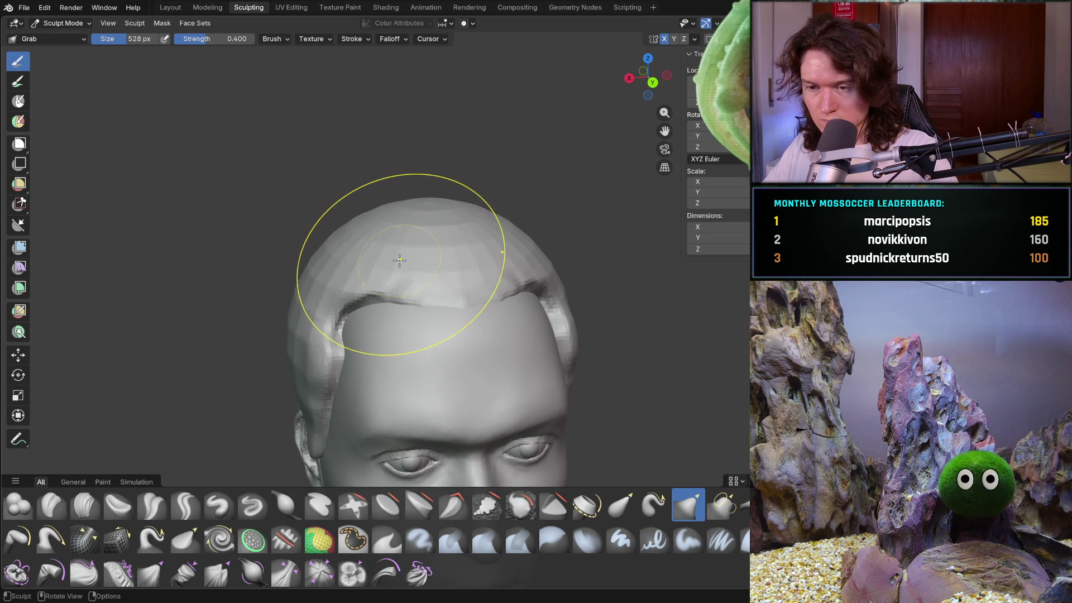
- Switch to the Smooth brush and smooth the hair cap along the side and back of the head
key(shift+s)
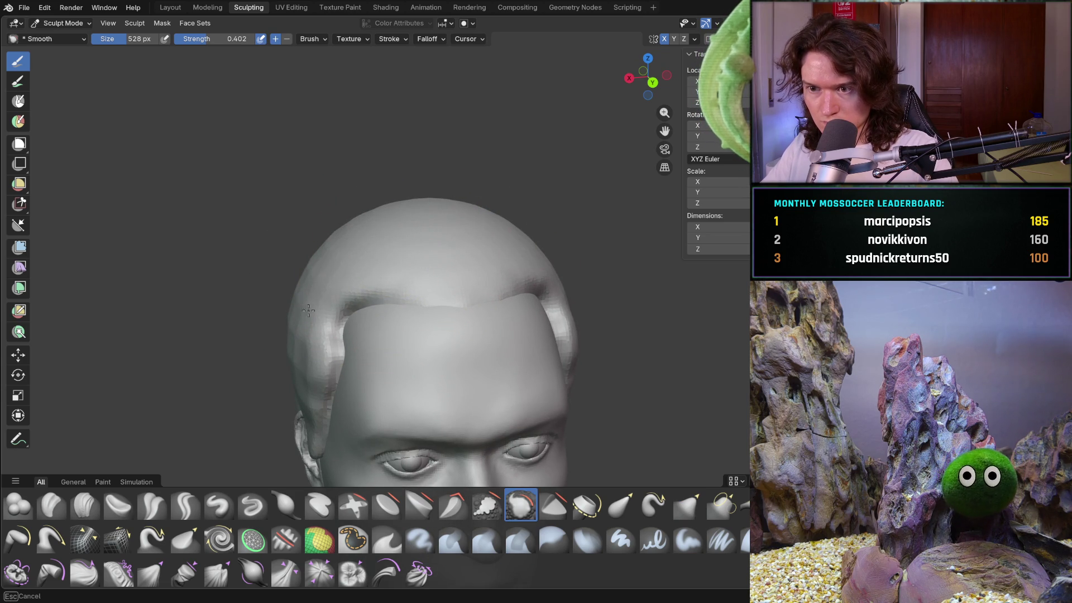
middle_drag(323, 311, 318, 353)
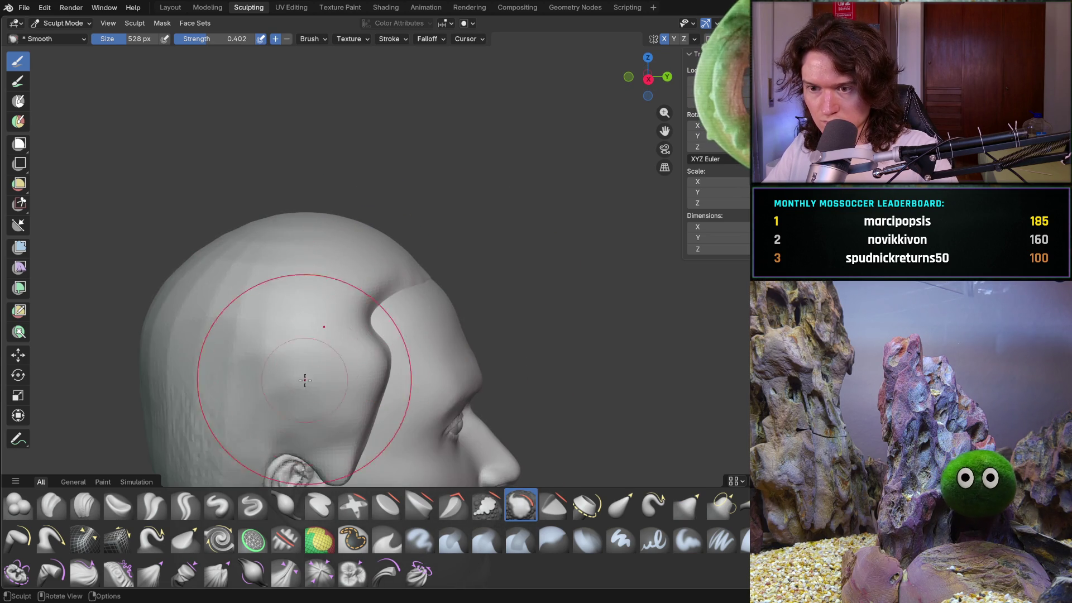
middle_drag(194, 334, 323, 322)
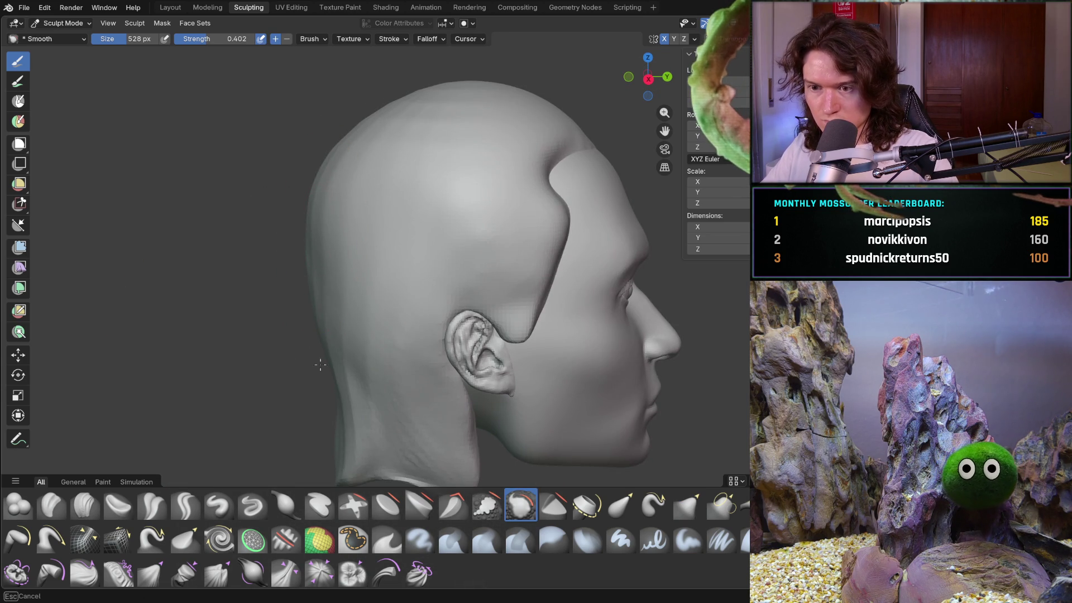
mouse_move(476, 370)
middle_down()
mouse_move(446, 393)
mouse_move(562, 240)
middle_up()
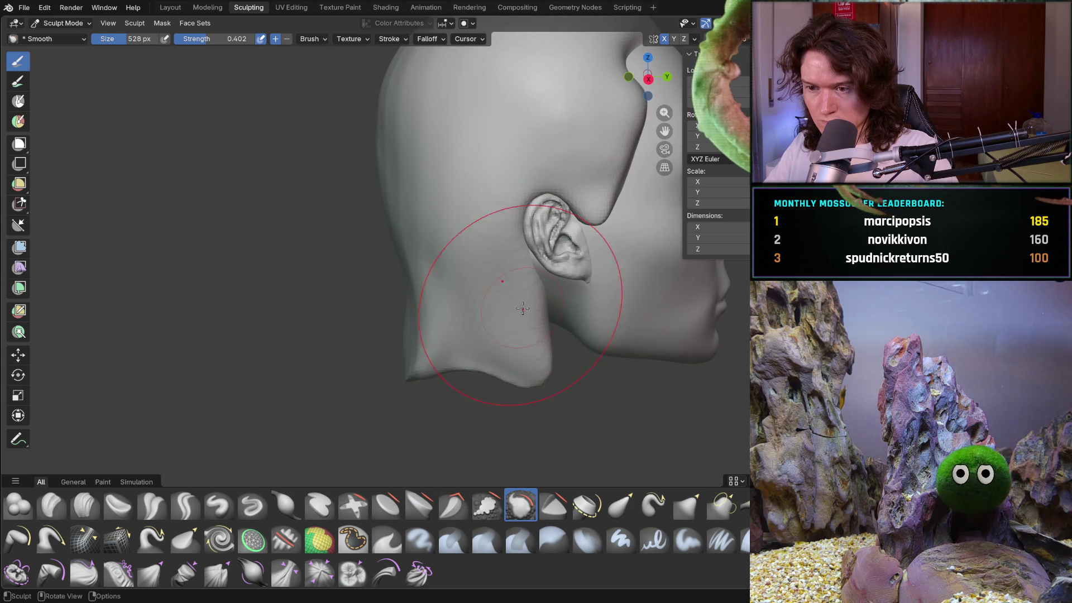
mouse_move(502, 279)
middle_down()
mouse_move(458, 325)
mouse_move(435, 158)
middle_up()
mouse_move(318, 228)
middle_down()
mouse_move(299, 158)
mouse_move(394, 352)
middle_up()
middle_drag(387, 249, 378, 173)
middle_drag(477, 175, 473, 277)
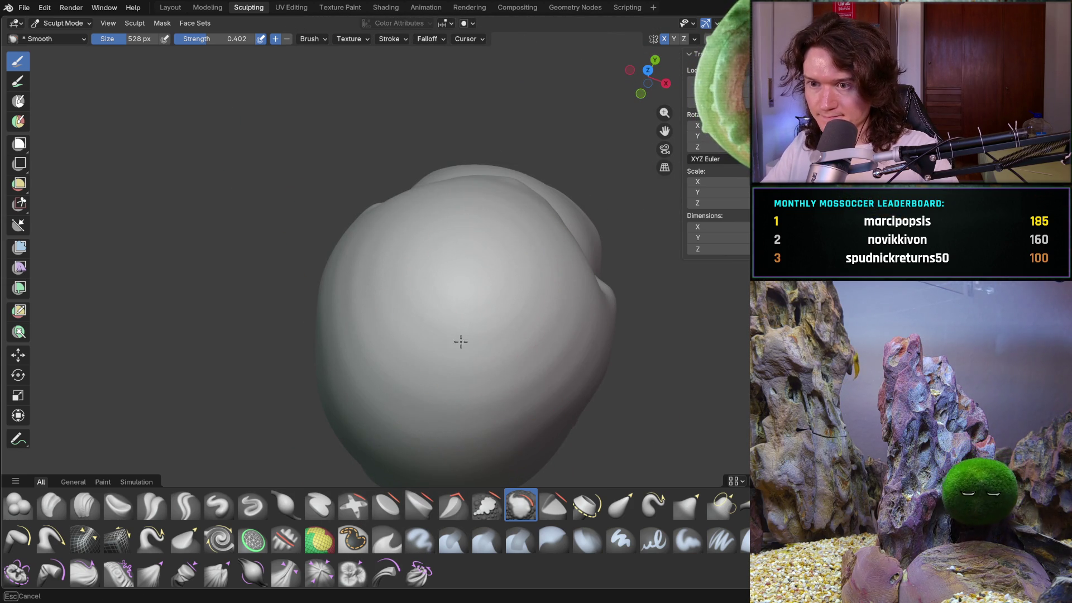
mouse_move(549, 287)
middle_down()
mouse_move(397, 350)
mouse_move(413, 425)
middle_up()
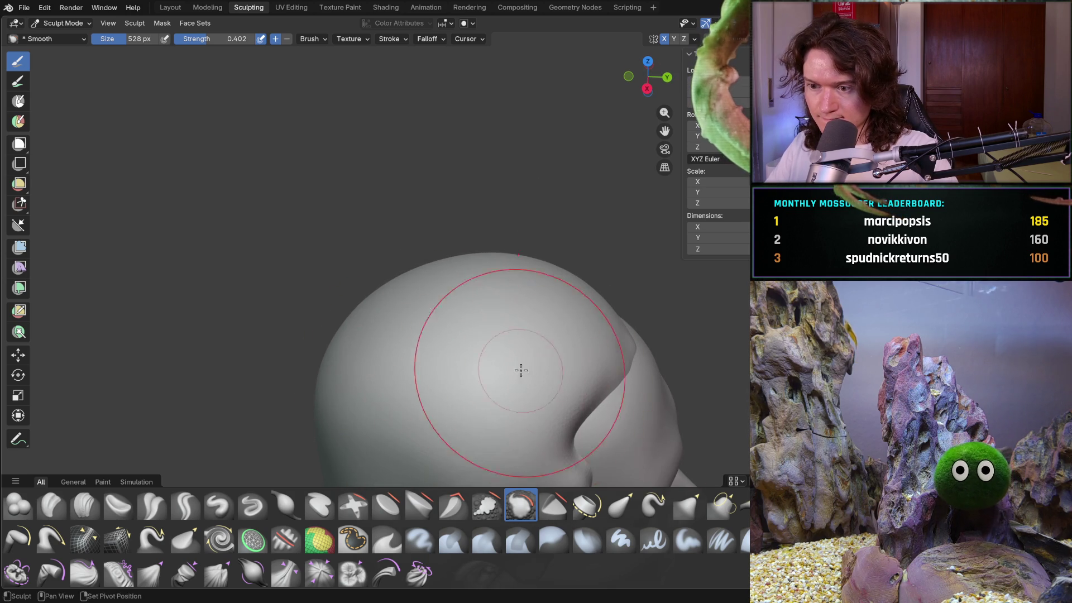
middle_drag(521, 378, 512, 322)
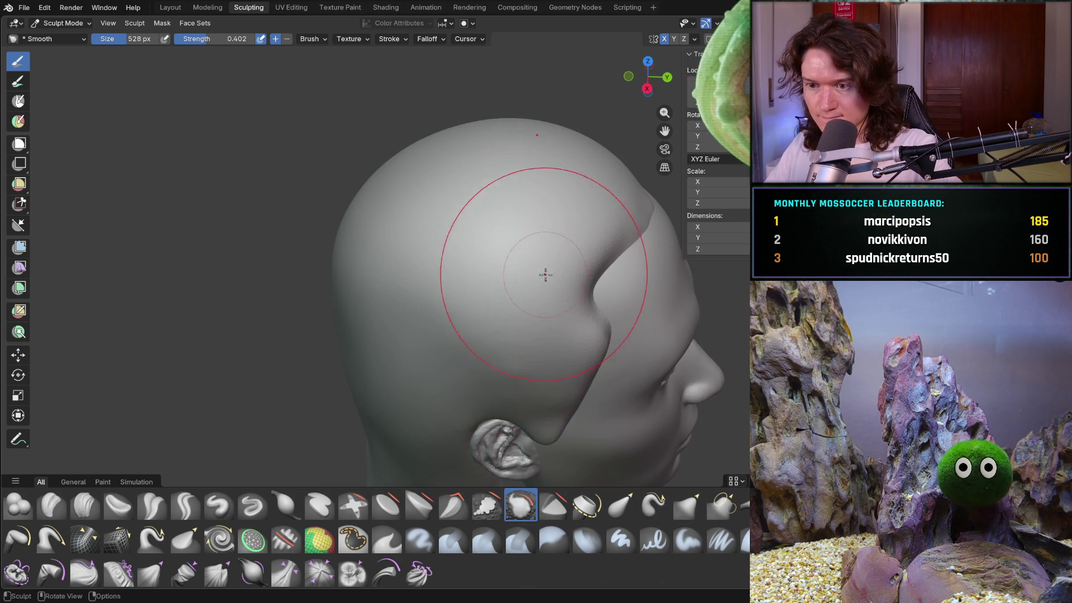
middle_drag(411, 320, 503, 354)
- Smooth the cap over the top and both profiles, finishing in the exact right-side view
middle_drag(422, 237, 390, 253)
middle_drag(409, 394, 530, 326)
middle_drag(521, 191, 365, 177)
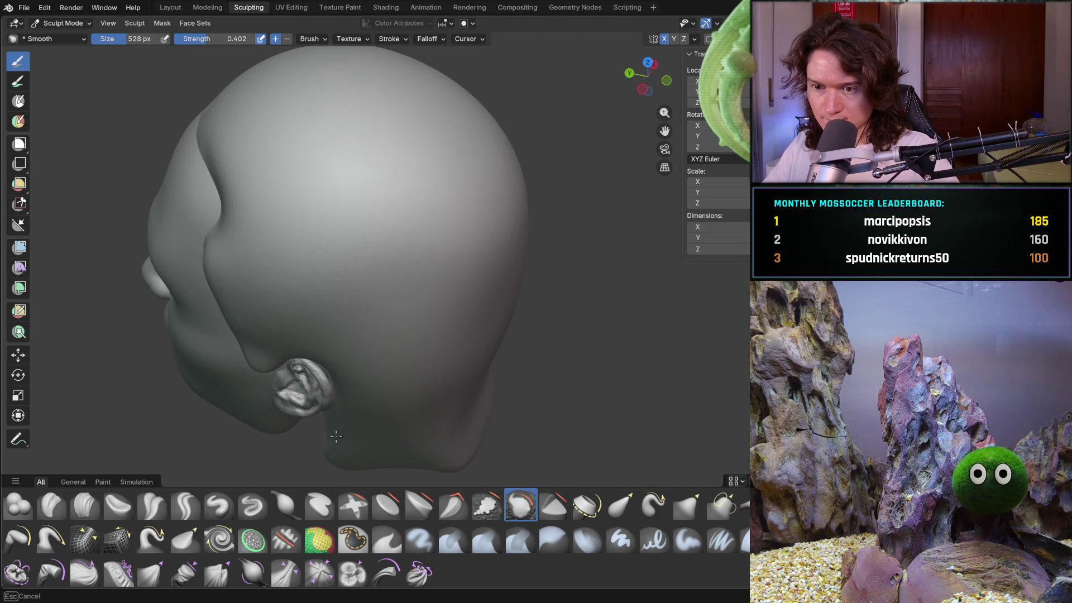
middle_drag(233, 204, 316, 155)
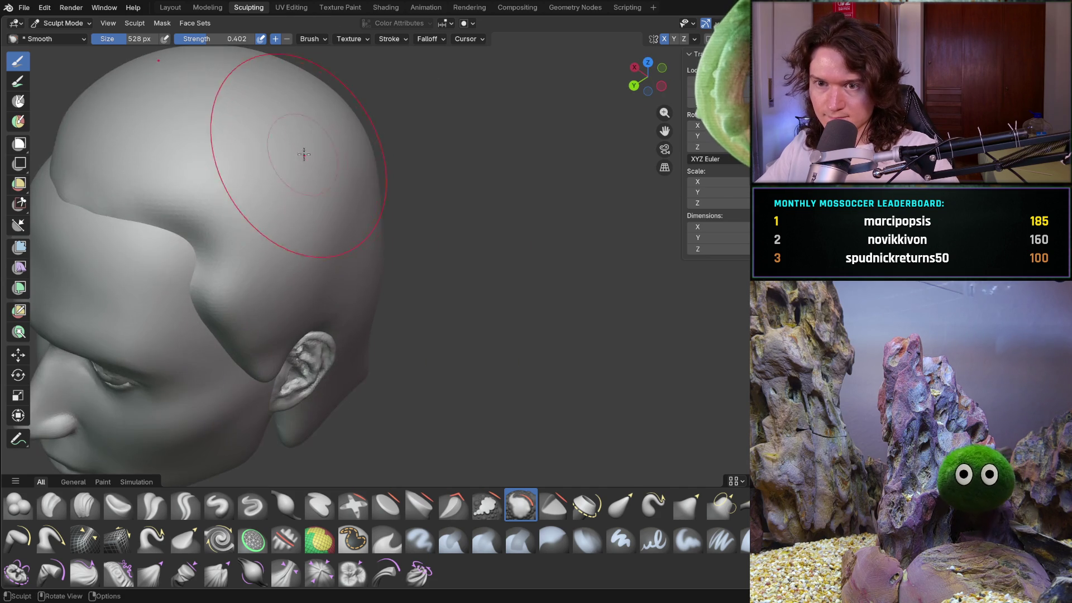
shift+middle_drag(101, 160, 363, 137)
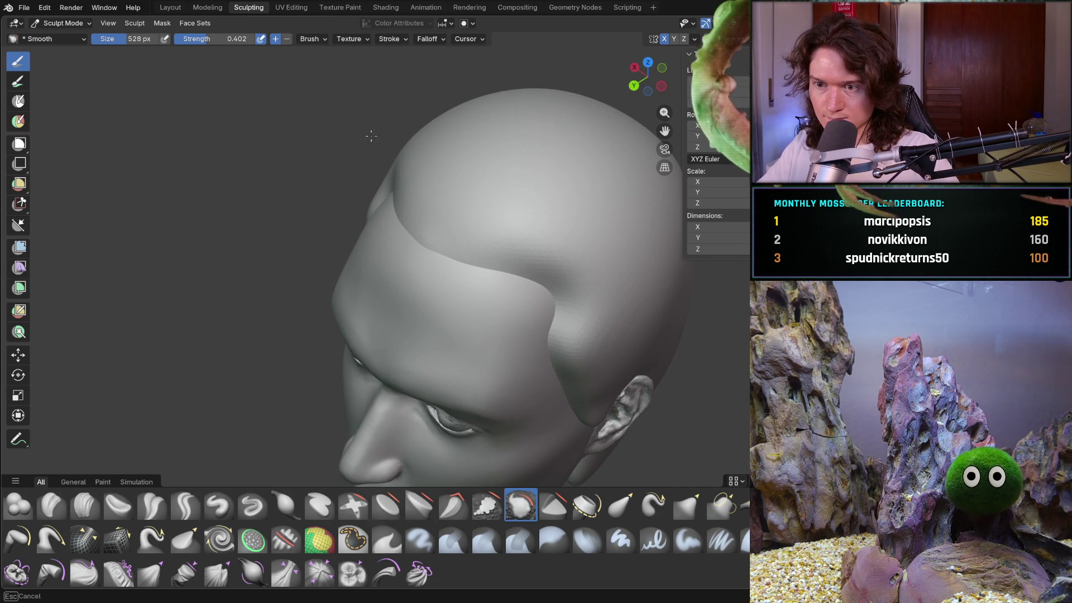
middle_drag(584, 374, 386, 342)
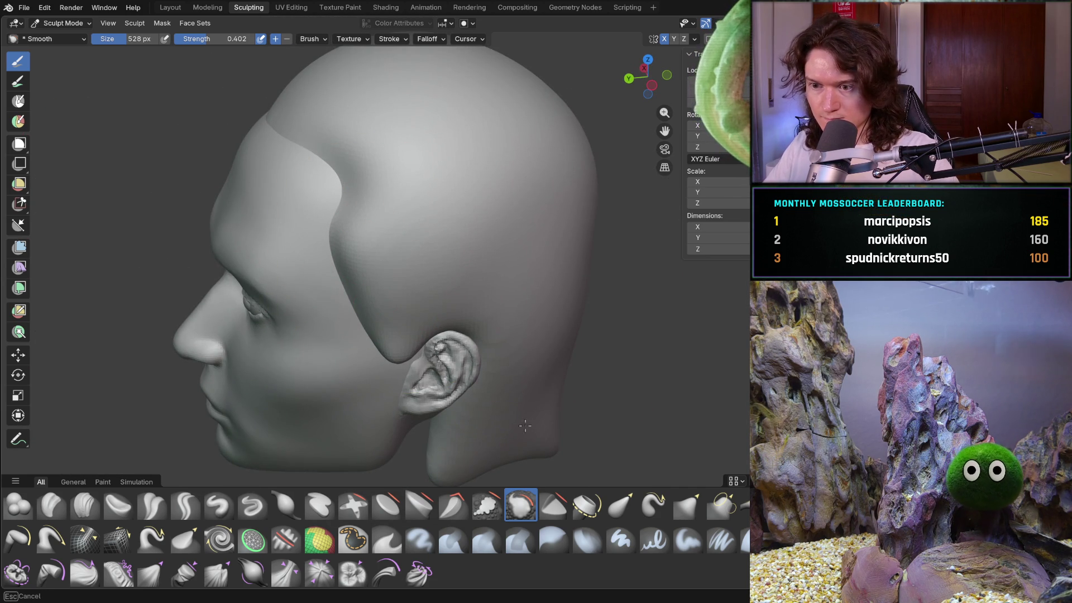
scroll(519, 337, down, 3)
mouse_move(519, 338)
middle_down()
mouse_move(431, 358)
mouse_move(659, 332)
middle_up()
mouse_move(558, 357)
ctrl+middle_down()
mouse_move(513, 318)
mouse_move(461, 333)
mouse_move(447, 313)
ctrl+middle_up()
scroll(411, 291, down, 4)
key(KP_1)
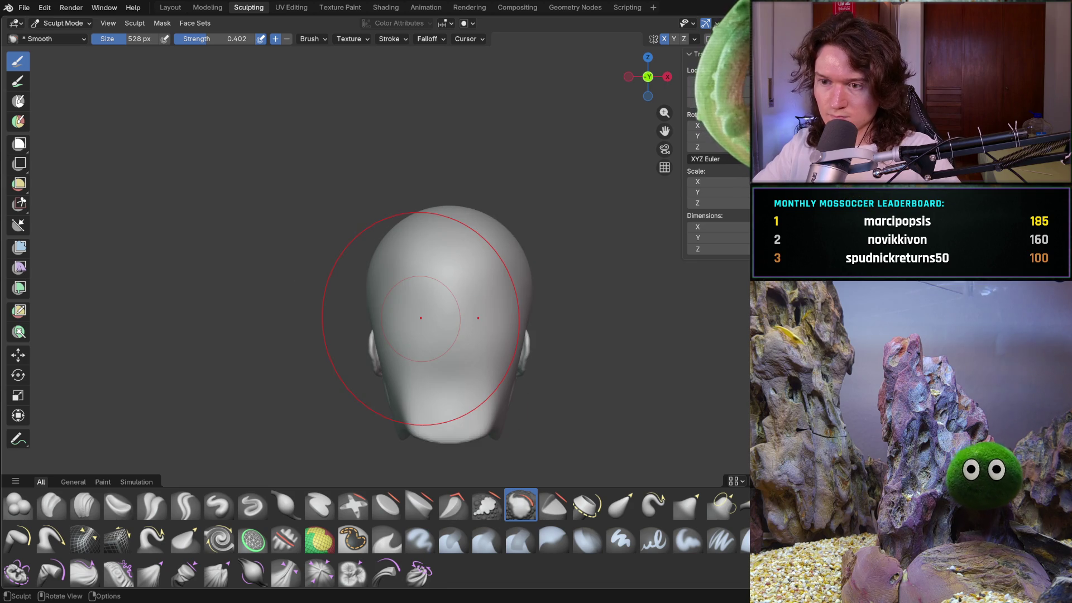
key(KP_3)
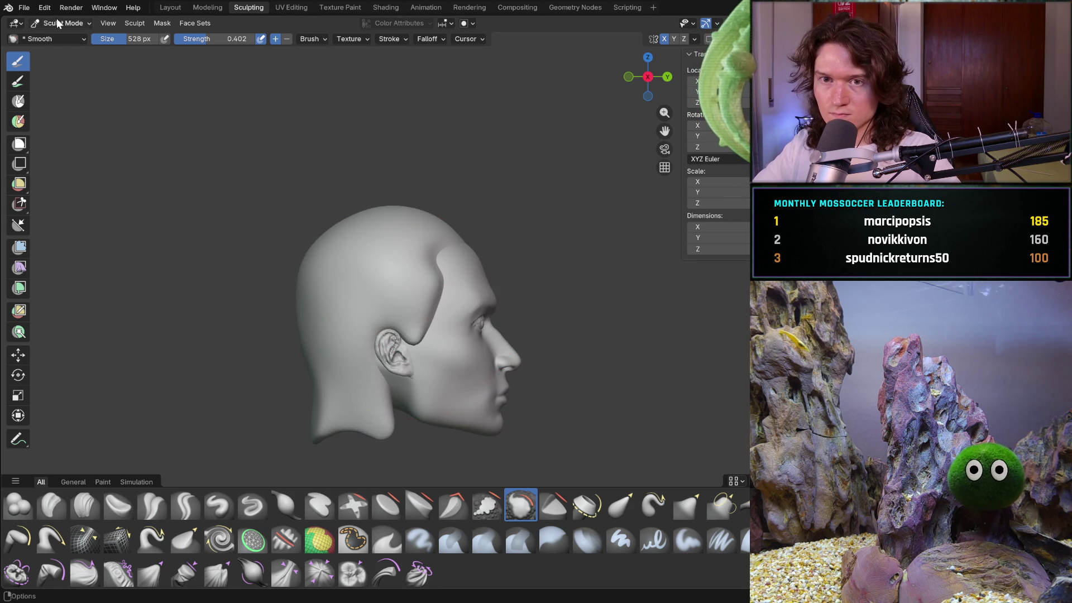
click(58, 23)
click(67, 36)
key(ctrl+KP_3)
key(KP_3)
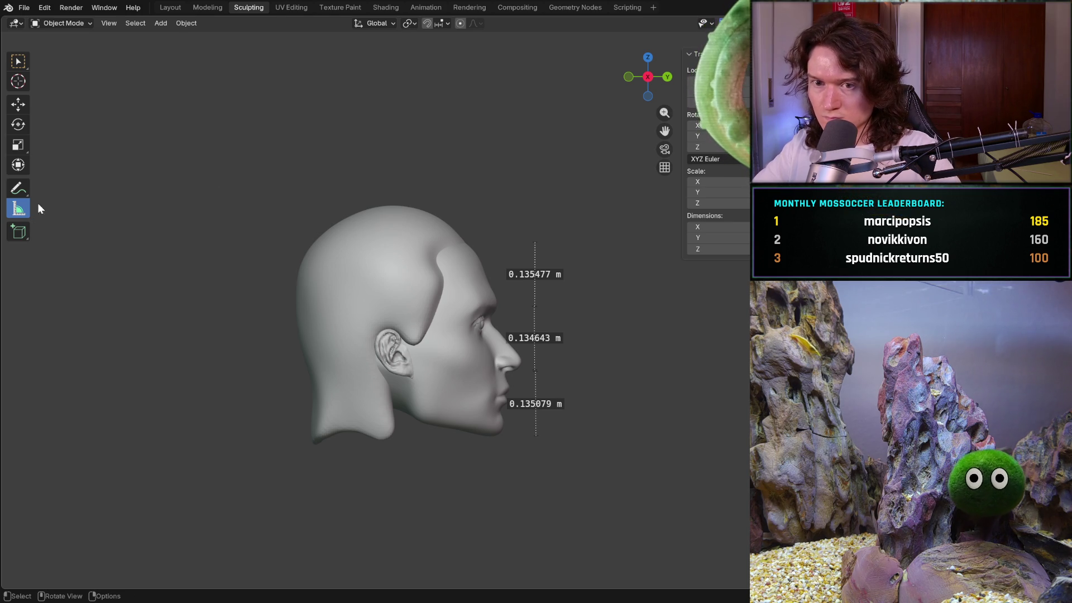
key(KP_1)
key(KP_3)
key(ctrl+KP_3)
key(KP_1)
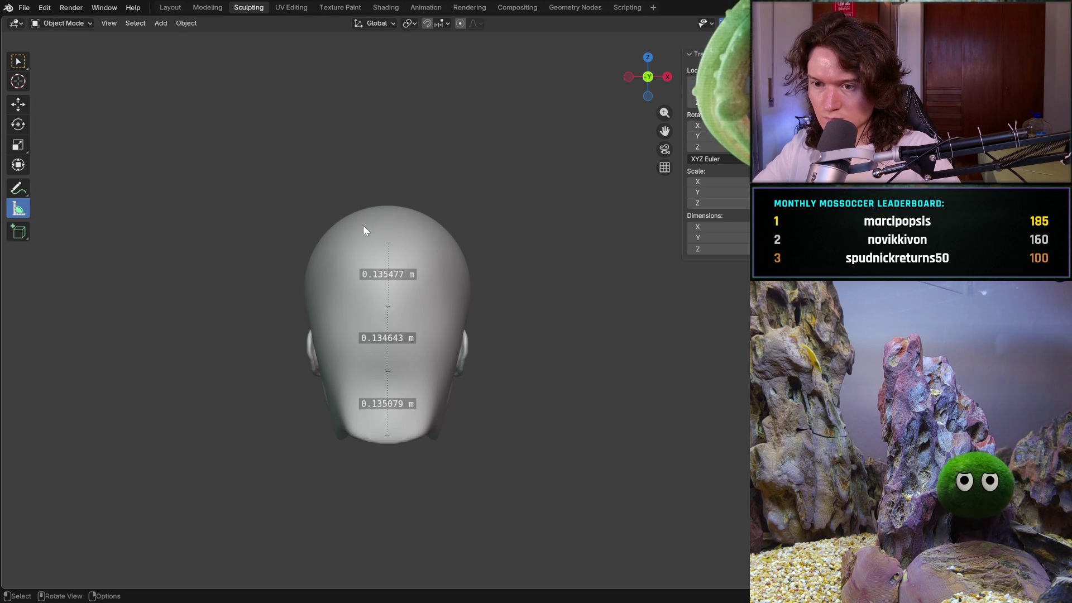
key(KP_3)
key(ctrl+KP_1)
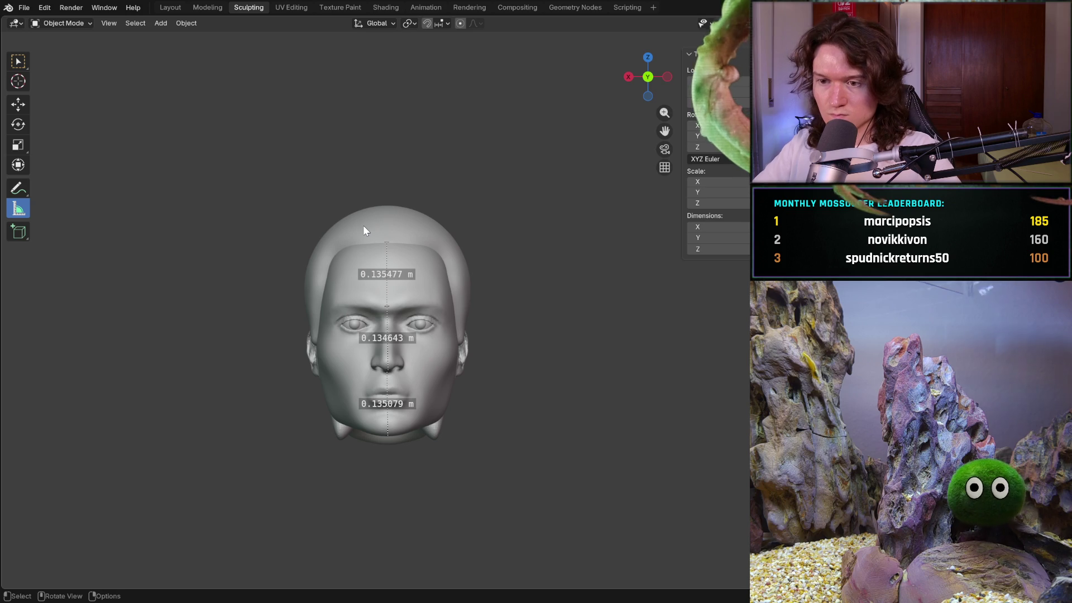
scroll(363, 226, up, 4)
middle_drag(414, 333, 252, 185)
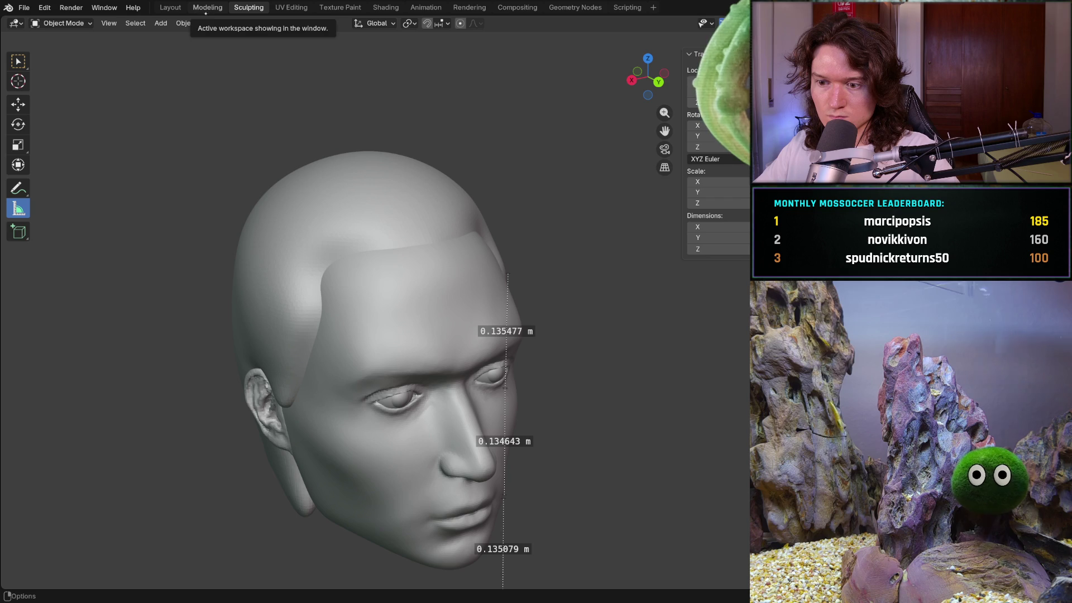
mouse_move(394, 308)
middle_down()
mouse_move(279, 347)
mouse_move(270, 327)
mouse_move(208, 342)
mouse_move(191, 318)
mouse_move(261, 350)
mouse_move(325, 325)
middle_up()
scroll(357, 313, down, 5)
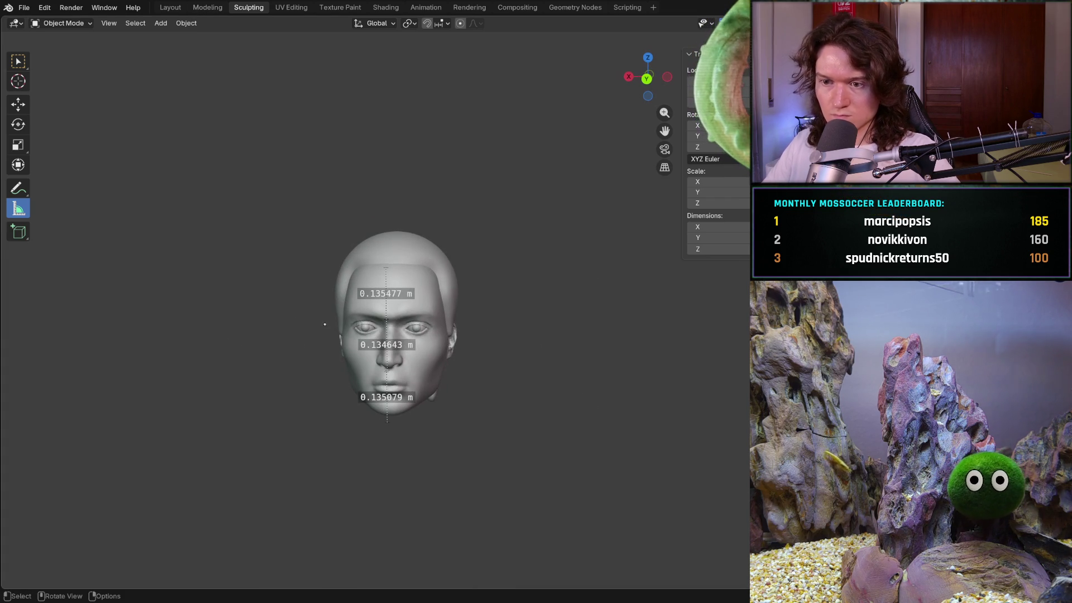
click(170, 8)
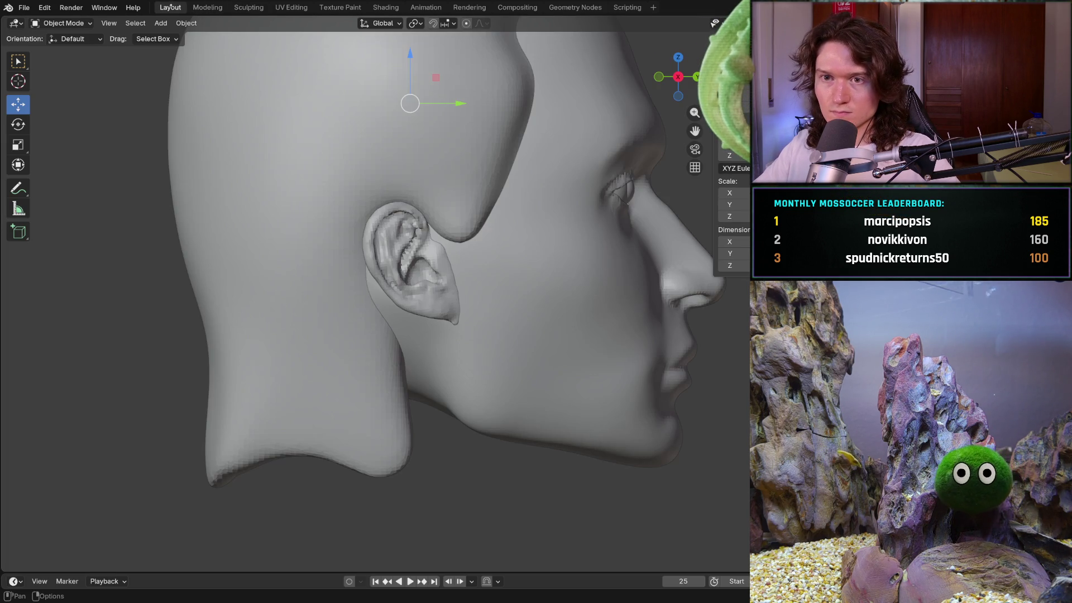
click(248, 6)
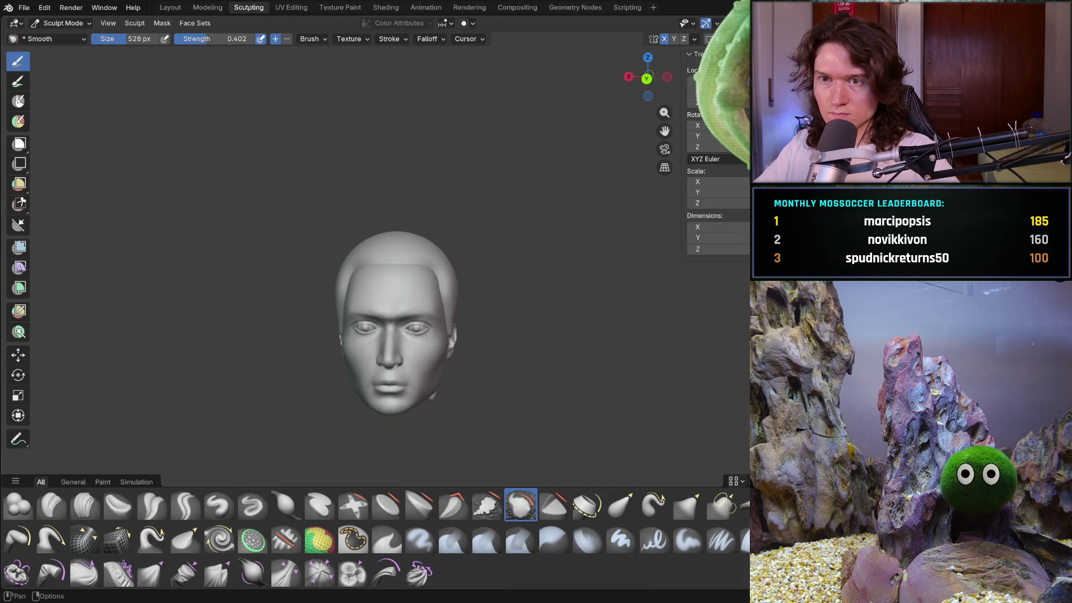
- Switch back to the Grab brush and shrink it to 192 px
mouse_move(362, 246)
ctrl+middle_down()
mouse_move(431, 251)
mouse_move(419, 280)
mouse_move(439, 283)
ctrl+middle_up()
mouse_move(390, 332)
middle_down()
mouse_move(437, 320)
mouse_move(455, 282)
mouse_move(392, 304)
middle_up()
key(g)
key(bracketleft)
key(bracketleft)
key(bracketleft)
key(bracketleft)
key(bracketleft)
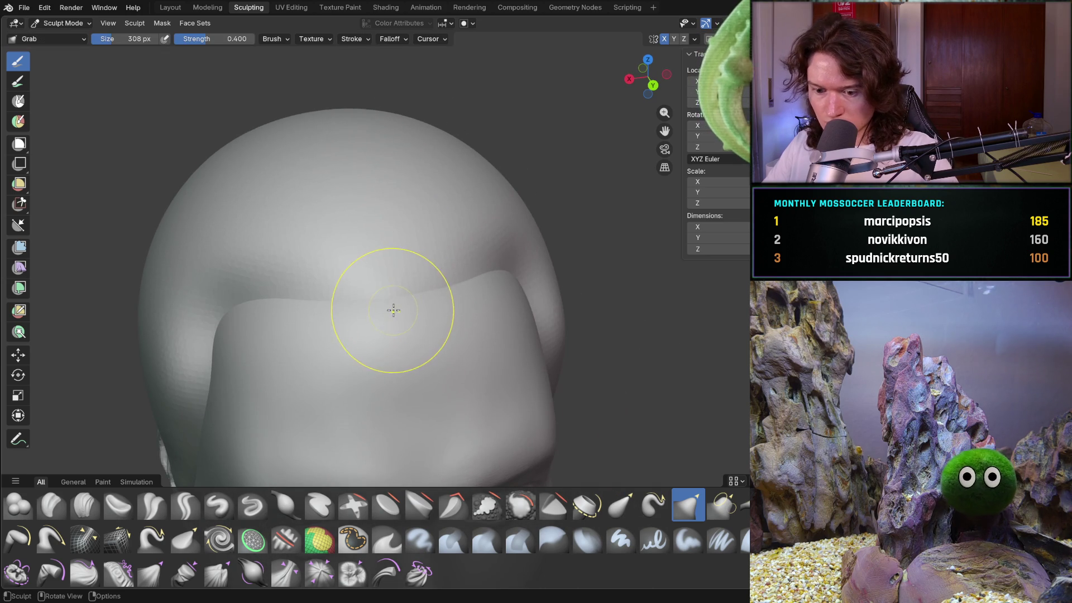
key(f)
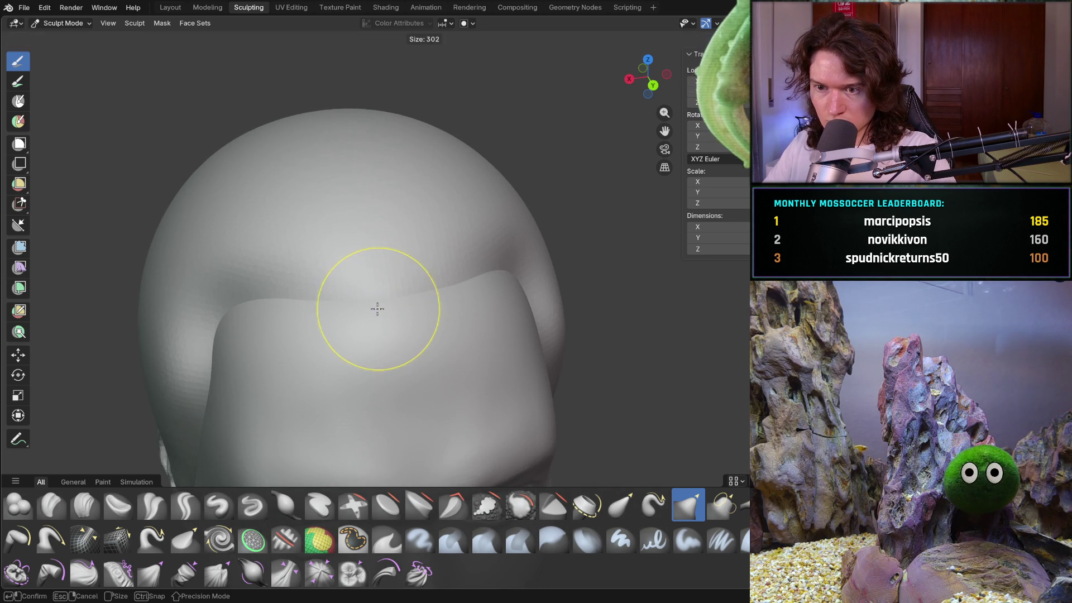
click(359, 317)
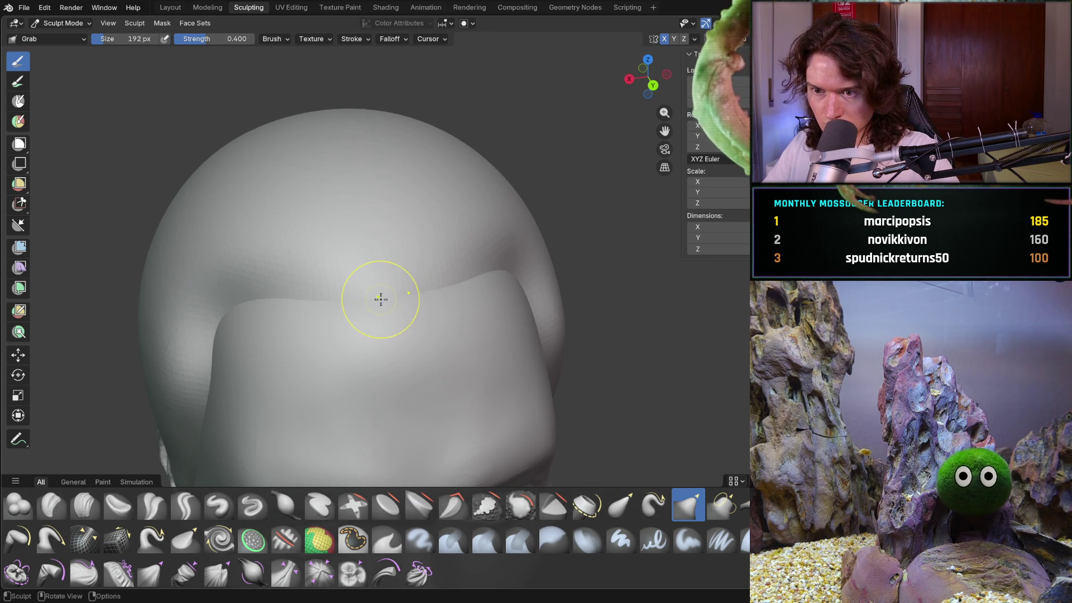
- Reshape the hairline edge above the forehead and toward the temple corners
middle_drag(381, 302, 388, 302)
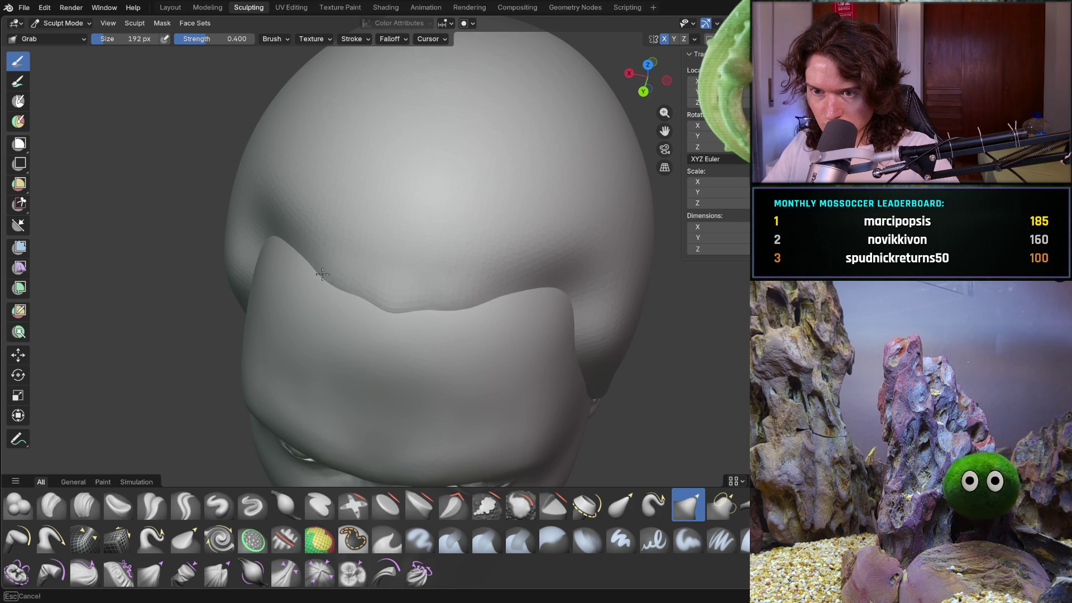
mouse_move(281, 241)
middle_down()
mouse_move(300, 260)
mouse_move(339, 268)
mouse_move(393, 263)
middle_up()
scroll(332, 239, up, 3)
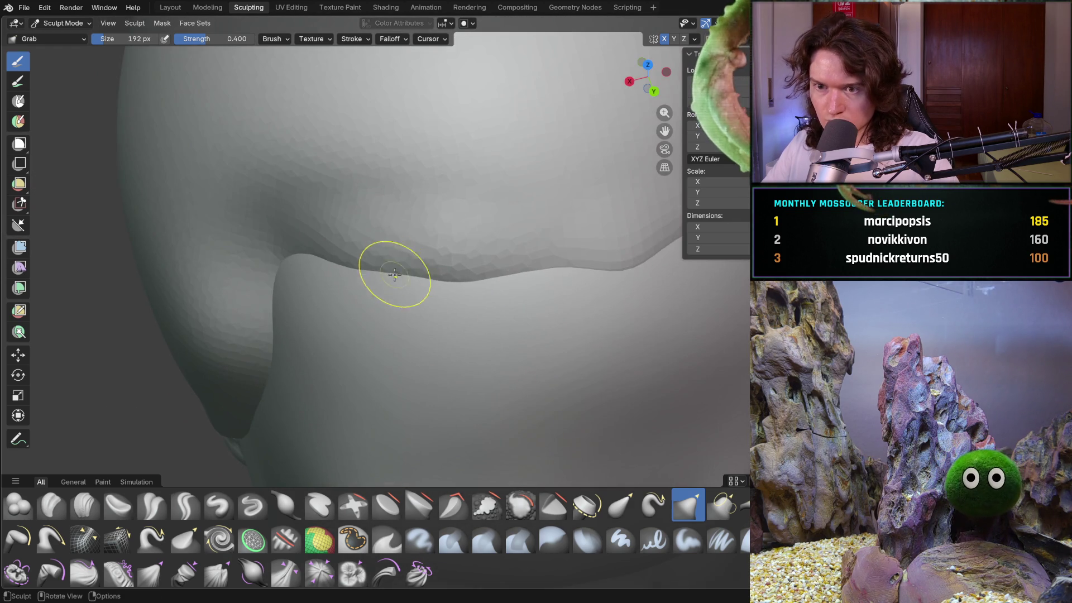
drag(397, 275, 421, 270)
drag(493, 258, 553, 255)
drag(334, 261, 302, 254)
drag(299, 252, 355, 269)
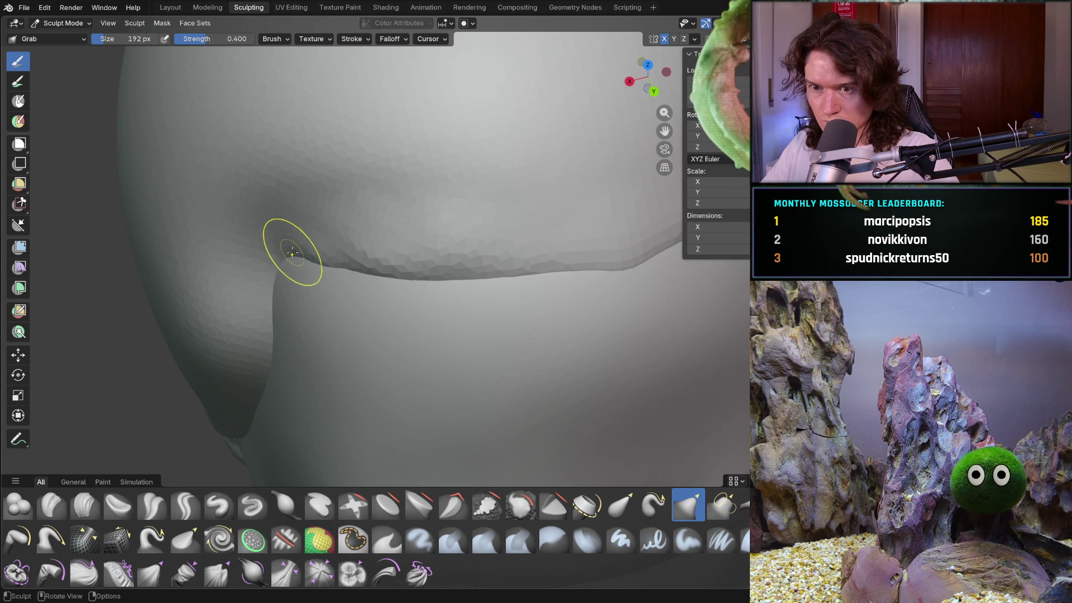
- Pull the hair cap's side edge into shape, then select the Clay Strips brush
mouse_move(340, 284)
middle_down()
mouse_move(432, 217)
mouse_move(362, 262)
mouse_move(306, 273)
middle_up()
scroll(432, 217, down, 5)
scroll(313, 274, up, 8)
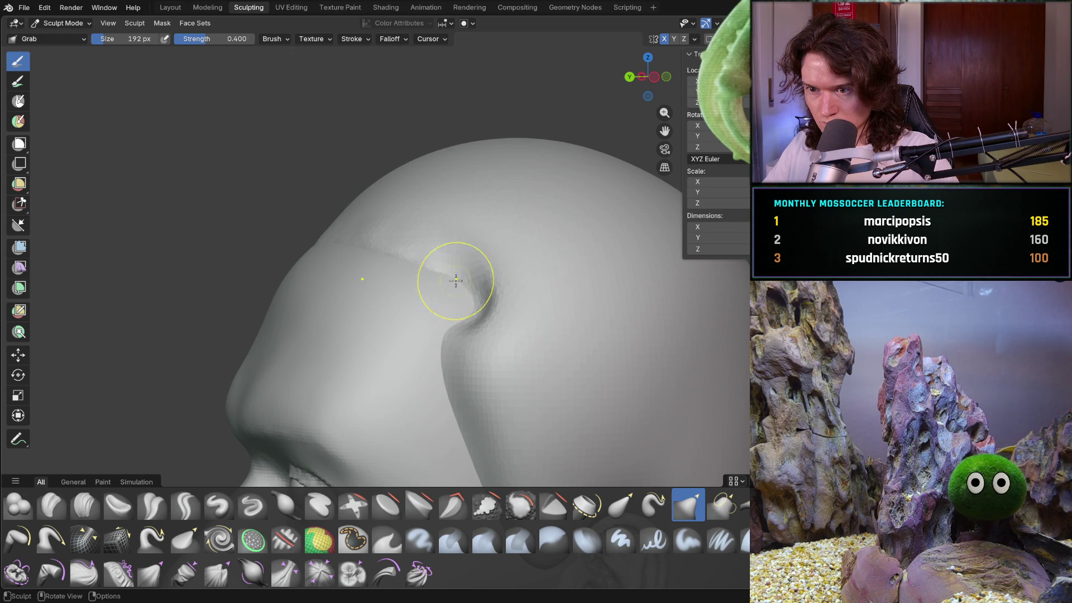
mouse_move(459, 275)
middle_down()
mouse_move(506, 291)
mouse_move(467, 287)
middle_up()
drag(506, 282, 486, 299)
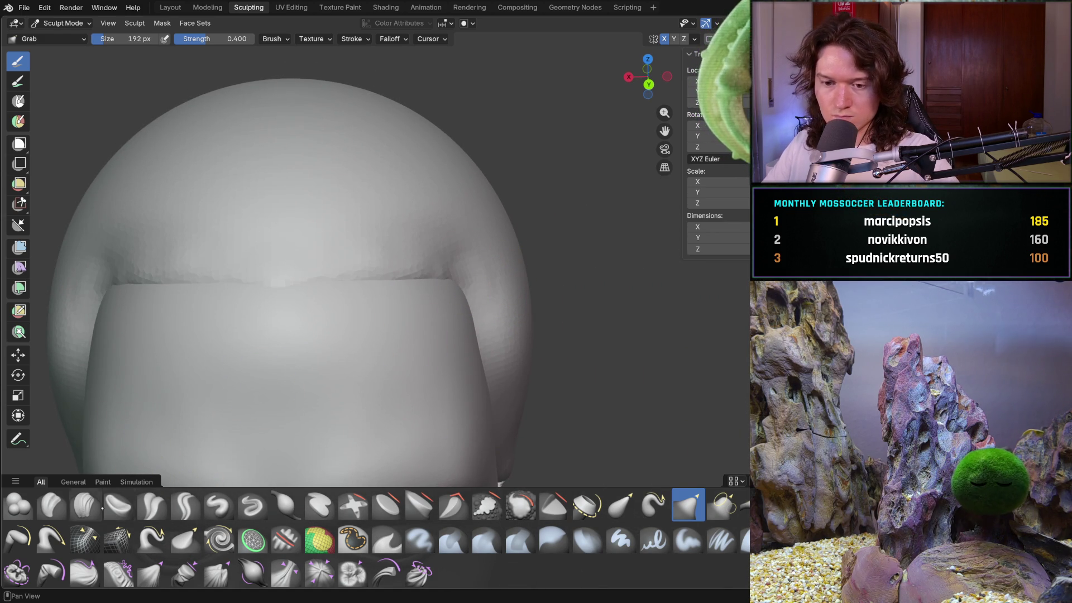
click(84, 504)
- Add a Clay Strips stroke to the hair cap edge near the back, then view the whole head
mouse_move(485, 296)
middle_down()
mouse_move(495, 288)
mouse_move(459, 283)
middle_up()
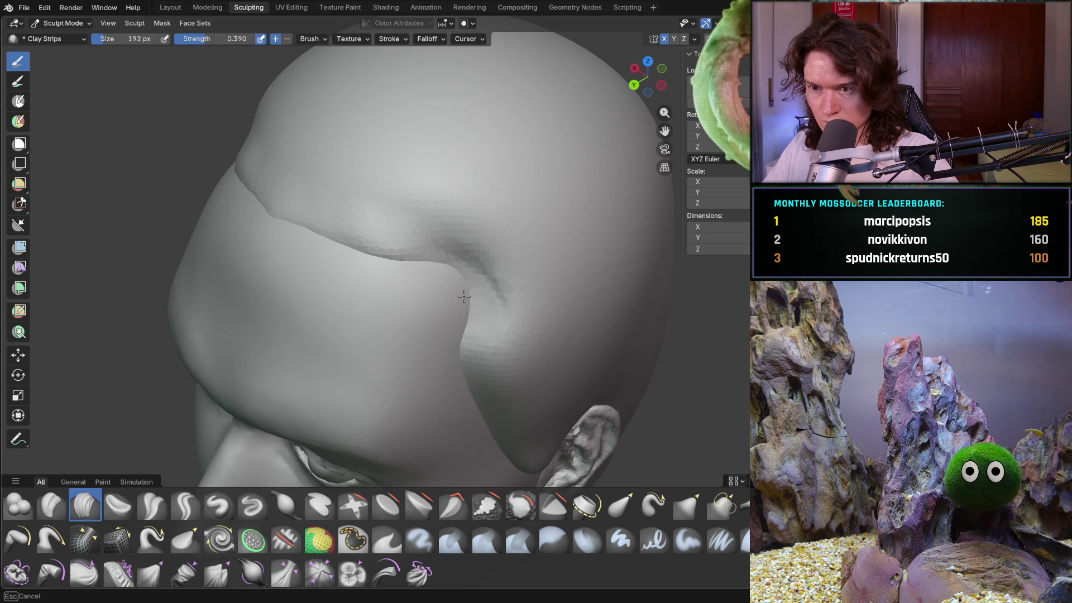
mouse_move(437, 281)
middle_down()
mouse_move(391, 292)
mouse_move(421, 262)
middle_up()
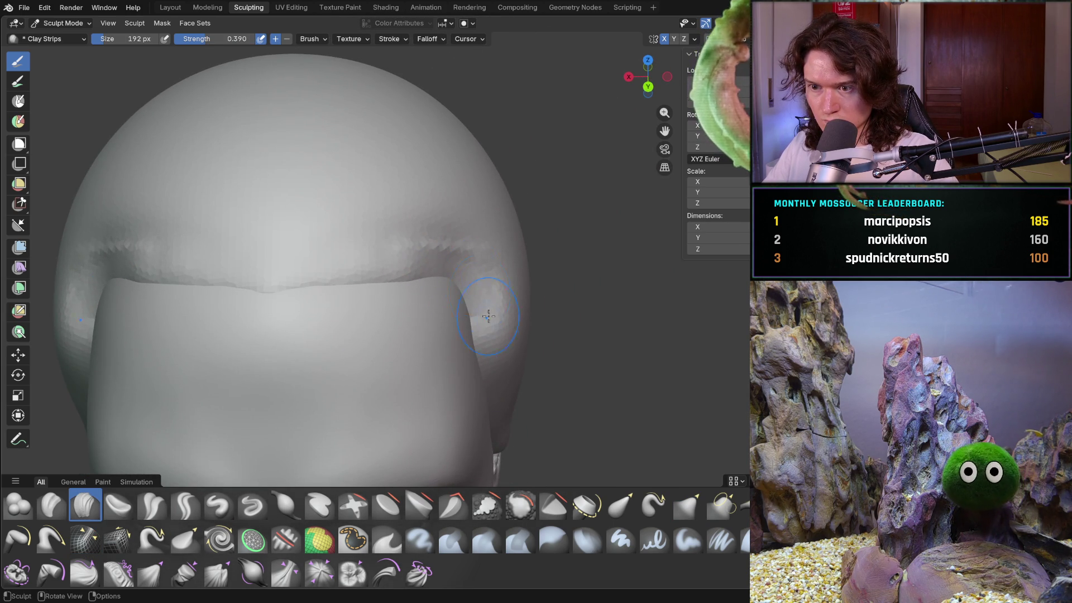
middle_drag(481, 293, 434, 289)
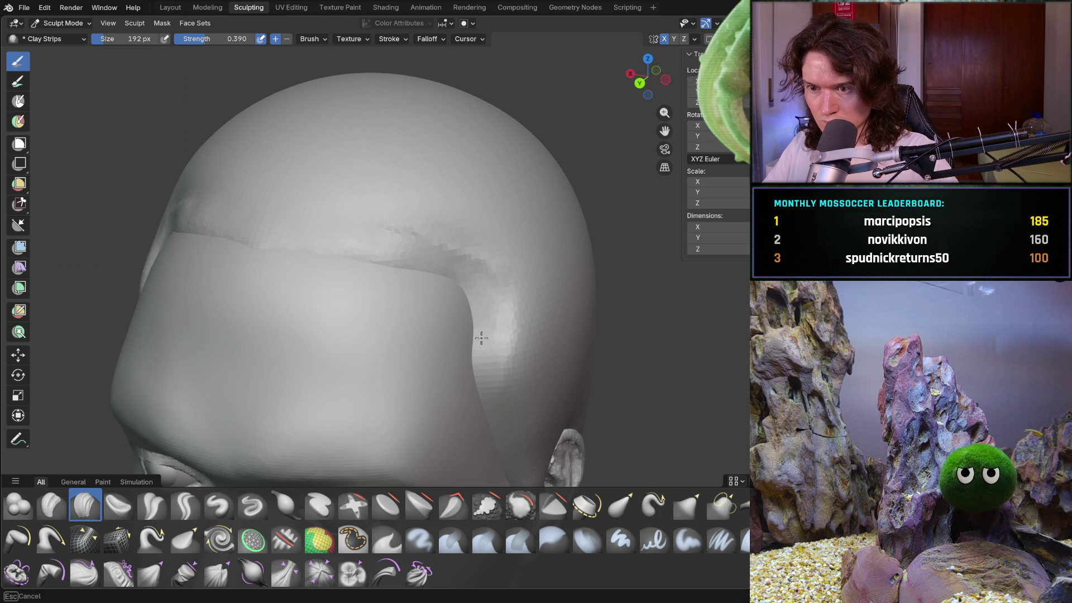
drag(494, 324, 499, 318)
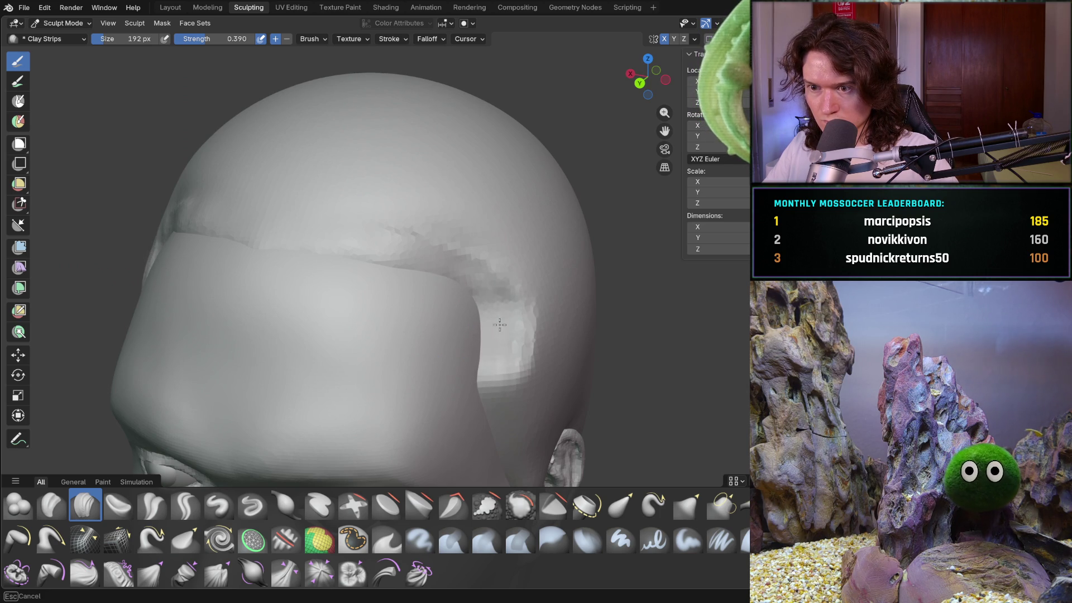
mouse_move(506, 347)
middle_down()
mouse_move(431, 270)
mouse_move(454, 303)
mouse_move(375, 412)
middle_up()
scroll(438, 251, down, 8)
mouse_move(447, 312)
middle_down()
mouse_move(478, 335)
mouse_move(480, 311)
middle_up()
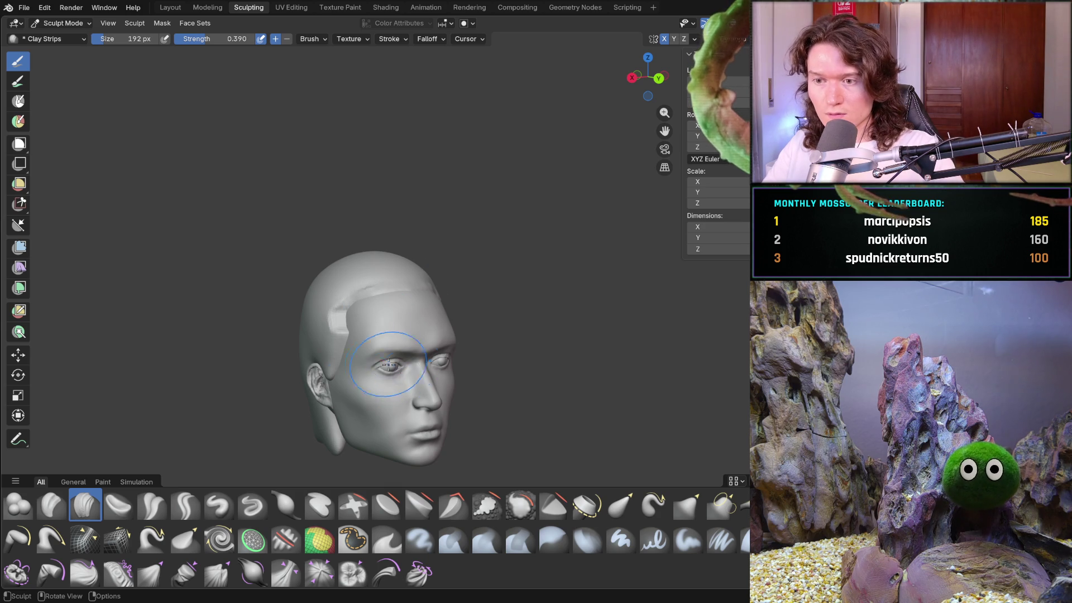
- Smooth the forehead hairline ridge and build up the temple crease with Clay Strips
mouse_move(369, 373)
ctrl+middle_down()
mouse_move(395, 299)
mouse_move(362, 342)
mouse_move(343, 222)
ctrl+middle_up()
drag(333, 198, 556, 193)
mouse_move(556, 193)
ctrl+middle_down()
mouse_move(550, 217)
mouse_move(490, 233)
mouse_move(396, 208)
mouse_move(397, 237)
mouse_move(510, 246)
ctrl+middle_up()
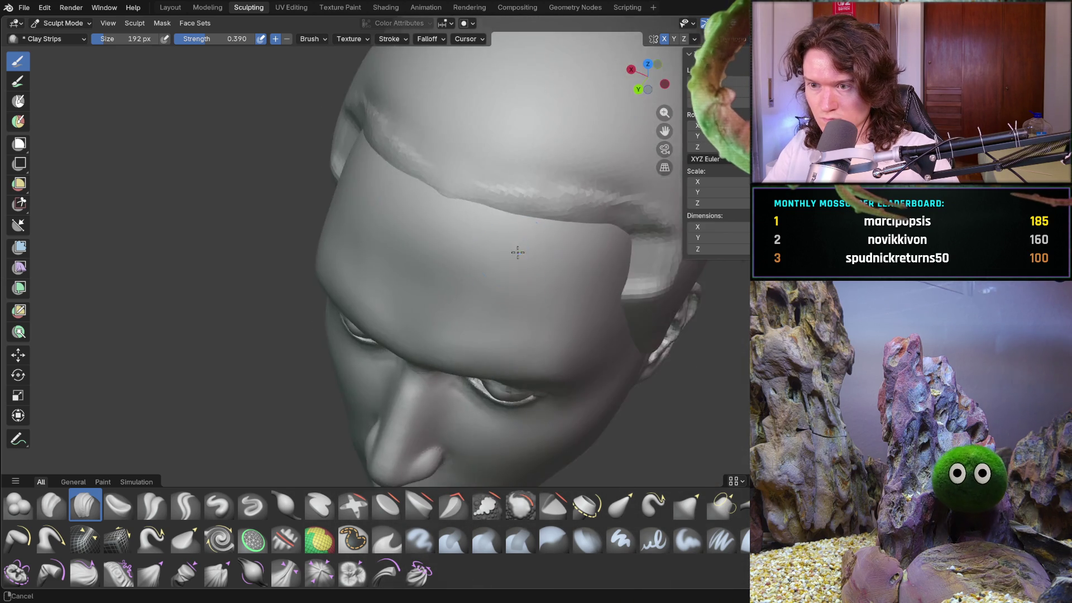
scroll(510, 246, up, 3)
mouse_move(538, 172)
middle_down()
mouse_move(504, 162)
mouse_move(569, 208)
mouse_move(628, 191)
mouse_move(505, 198)
middle_up()
middle_drag(431, 201, 416, 202)
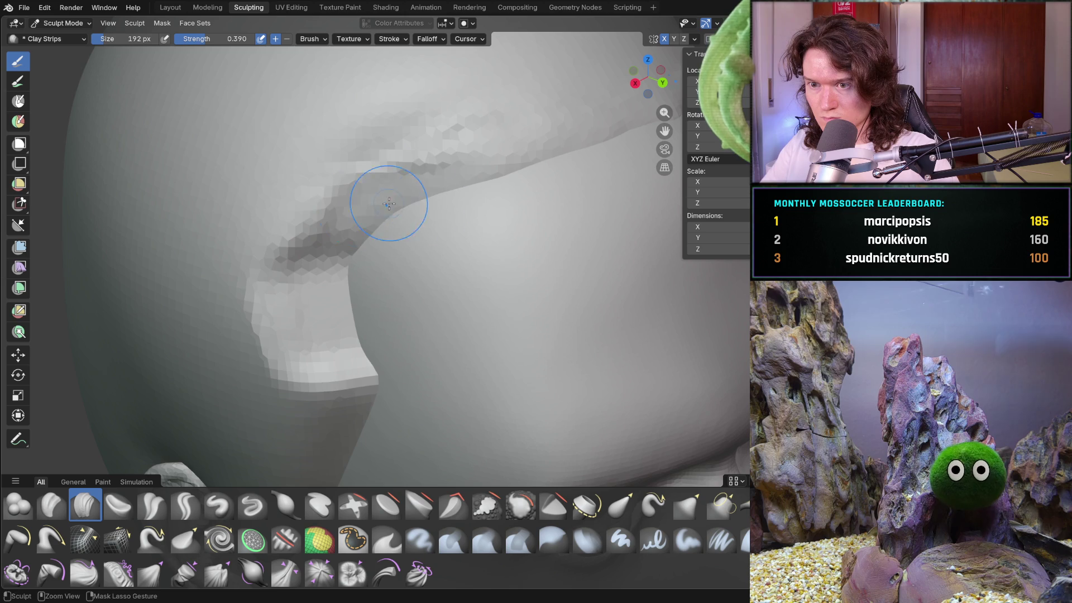
mouse_move(352, 206)
mouse_down()
mouse_move(383, 196)
mouse_move(320, 226)
mouse_move(303, 220)
mouse_move(363, 216)
mouse_move(299, 220)
mouse_move(324, 224)
mouse_move(354, 210)
mouse_move(311, 239)
mouse_move(313, 263)
mouse_up()
middle_drag(313, 263, 363, 306)
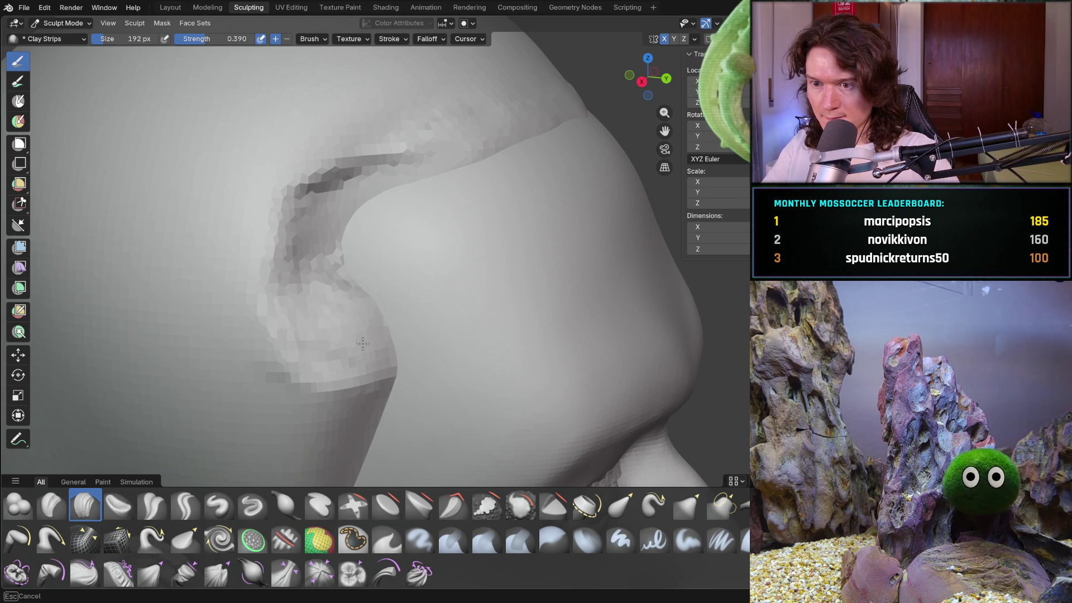
- Build up the crease running down the sideburn
middle_drag(379, 371, 395, 320)
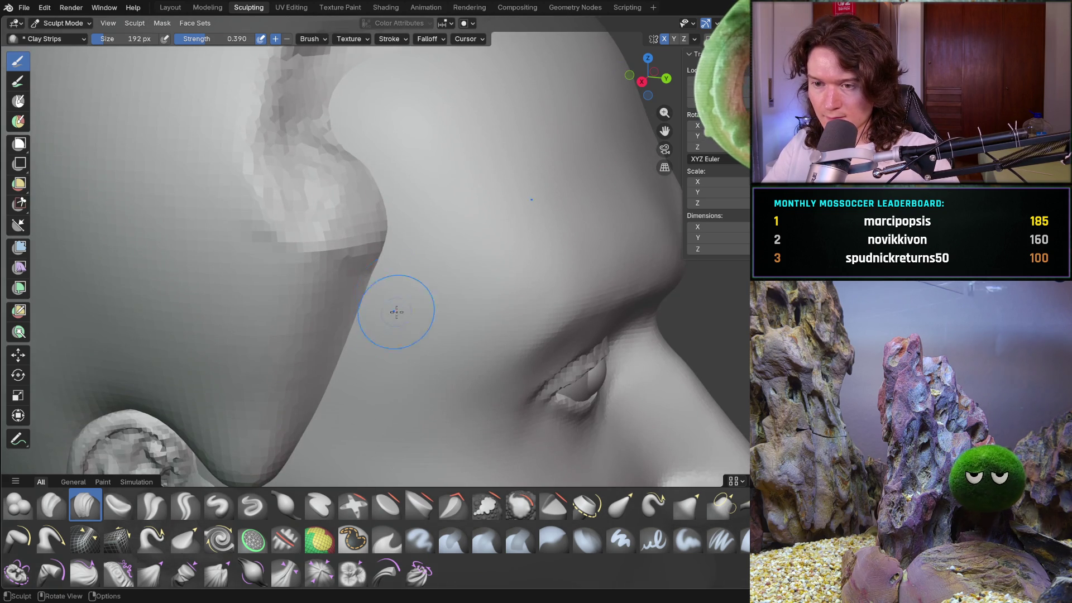
scroll(378, 286, up, 2)
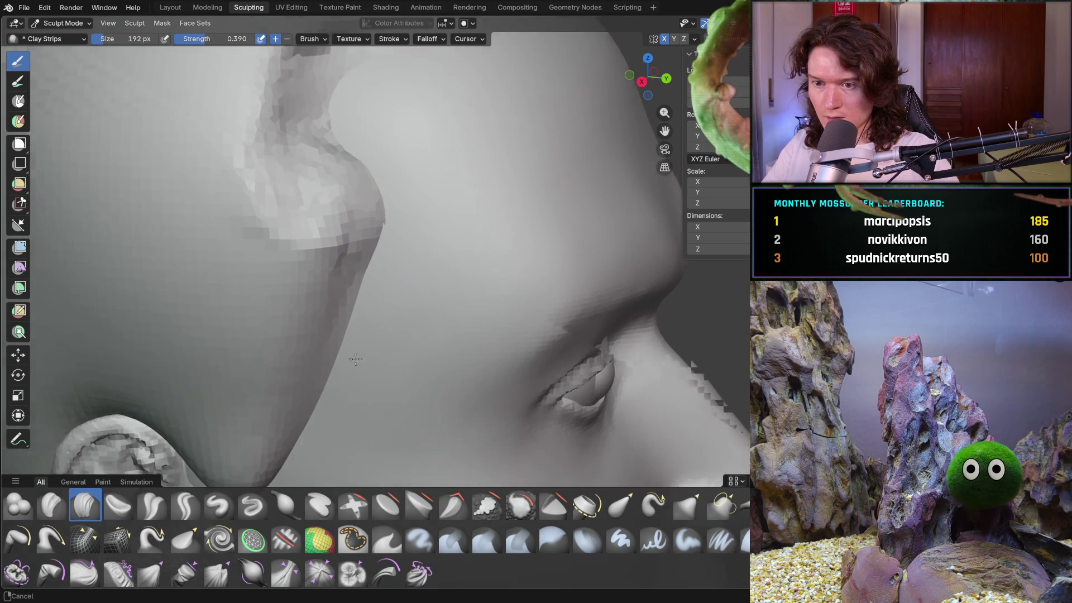
mouse_move(311, 348)
ctrl+middle_down()
mouse_move(313, 391)
mouse_move(259, 363)
mouse_move(435, 298)
mouse_move(402, 292)
ctrl+middle_up()
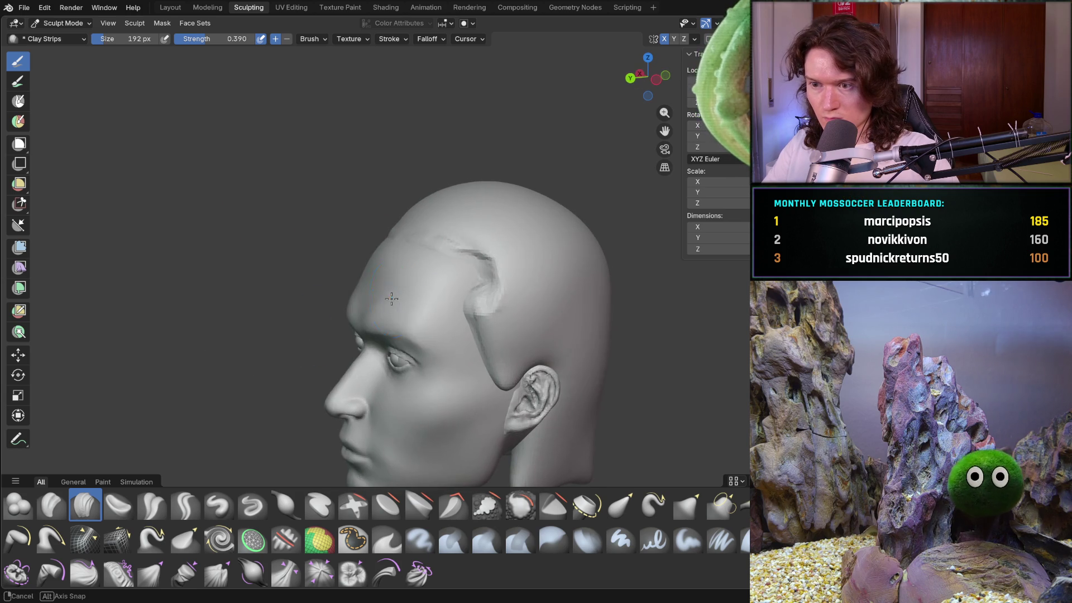
scroll(413, 293, up, 3)
scroll(413, 292, up, 2)
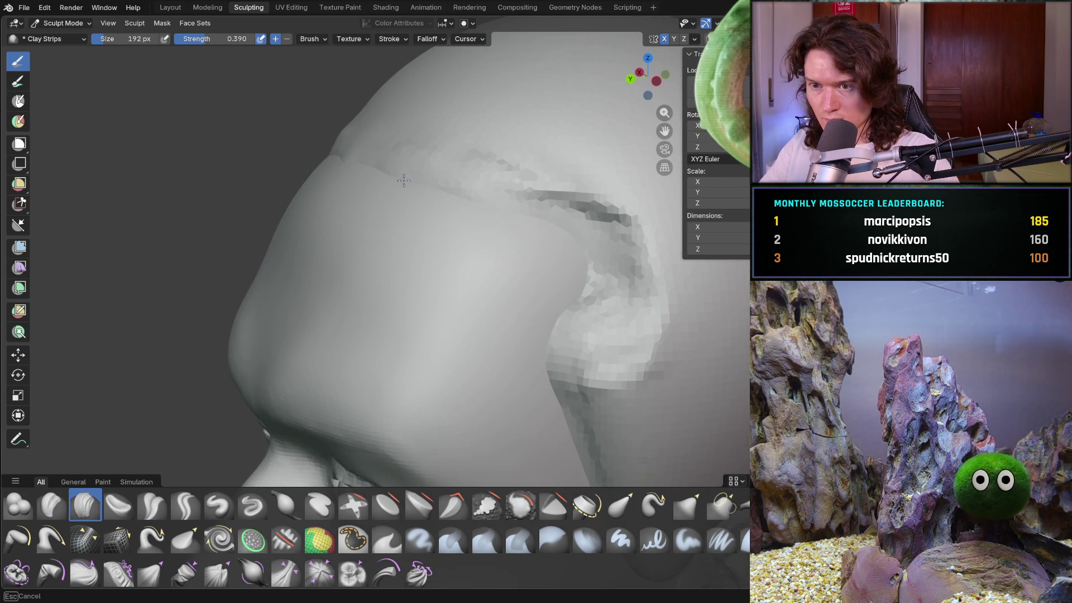
mouse_move(501, 208)
mouse_down()
mouse_move(575, 247)
mouse_move(602, 282)
mouse_move(591, 310)
mouse_up()
scroll(394, 299, down, 5)
mouse_move(424, 312)
middle_down()
mouse_move(555, 323)
mouse_move(497, 368)
mouse_move(575, 352)
mouse_move(424, 355)
middle_up()
- Build up the surface along the temple notch, then inspect the hairline from several angles
scroll(433, 292, up, 8)
mouse_move(423, 285)
middle_down()
mouse_move(341, 296)
mouse_move(457, 268)
mouse_move(476, 307)
mouse_move(389, 293)
middle_up()
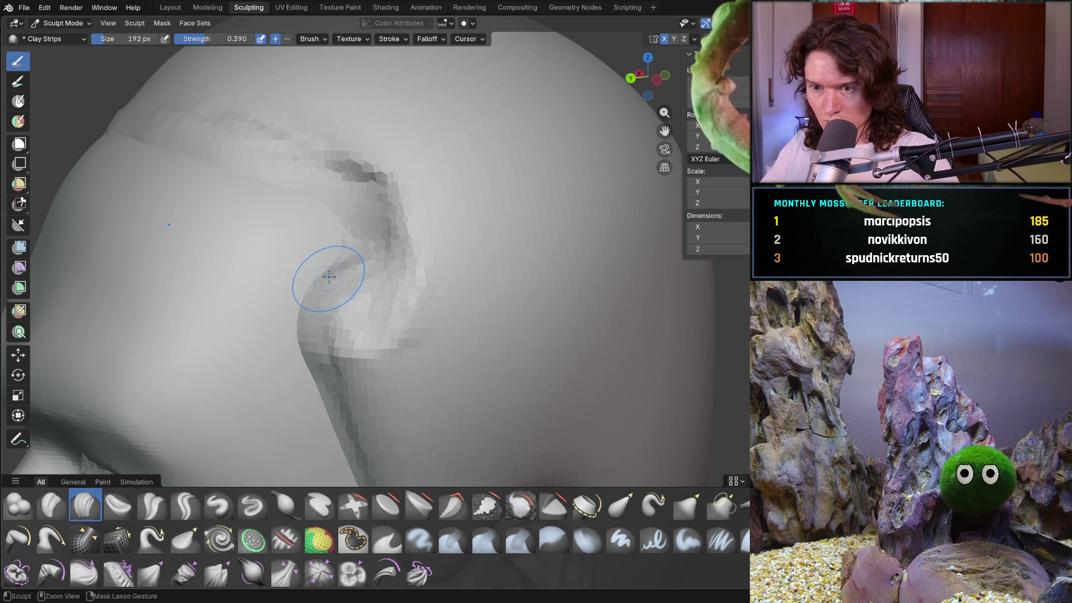
drag(318, 388, 304, 312)
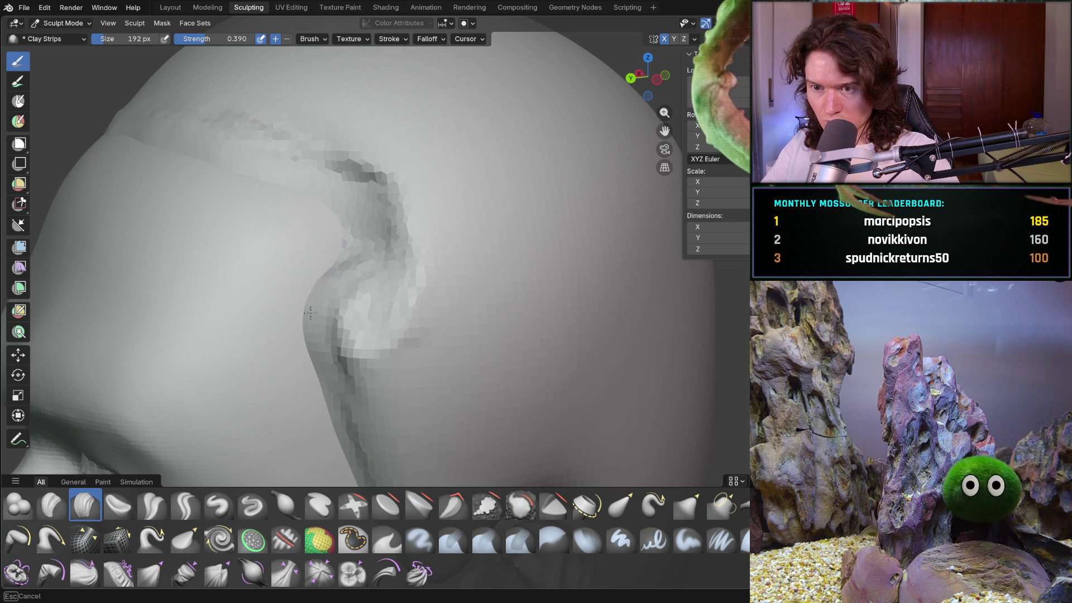
middle_drag(335, 391, 326, 364)
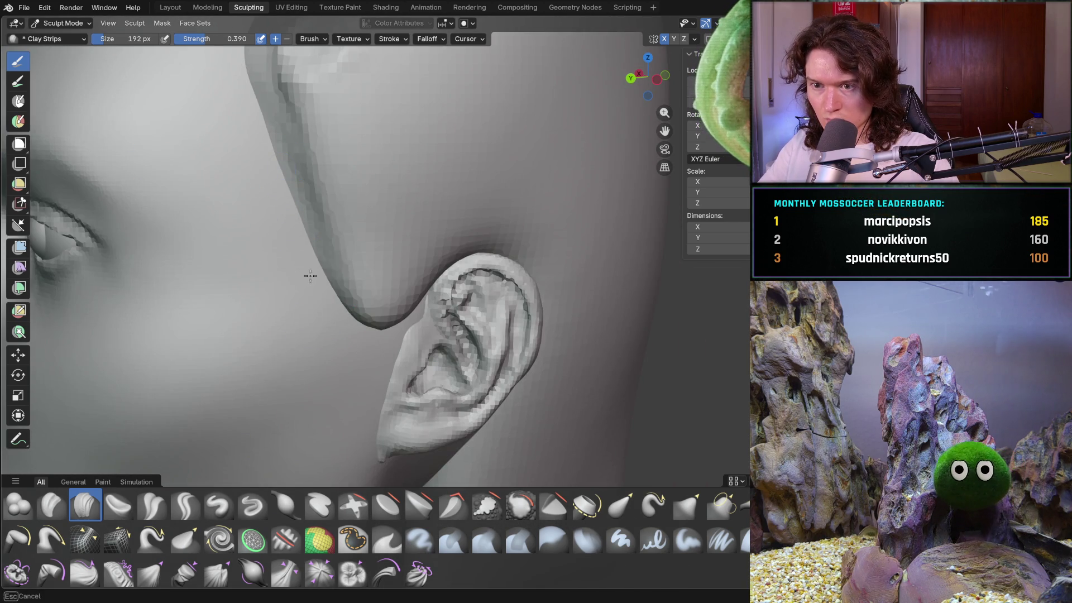
middle_drag(303, 290, 308, 266)
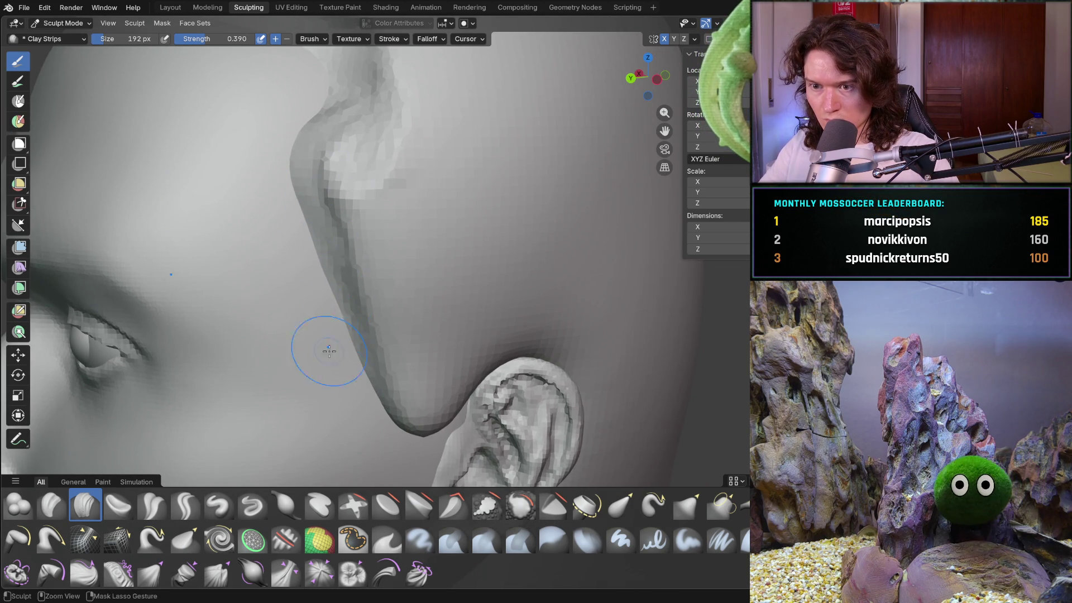
middle_drag(337, 377, 315, 328)
middle_drag(364, 226, 366, 257)
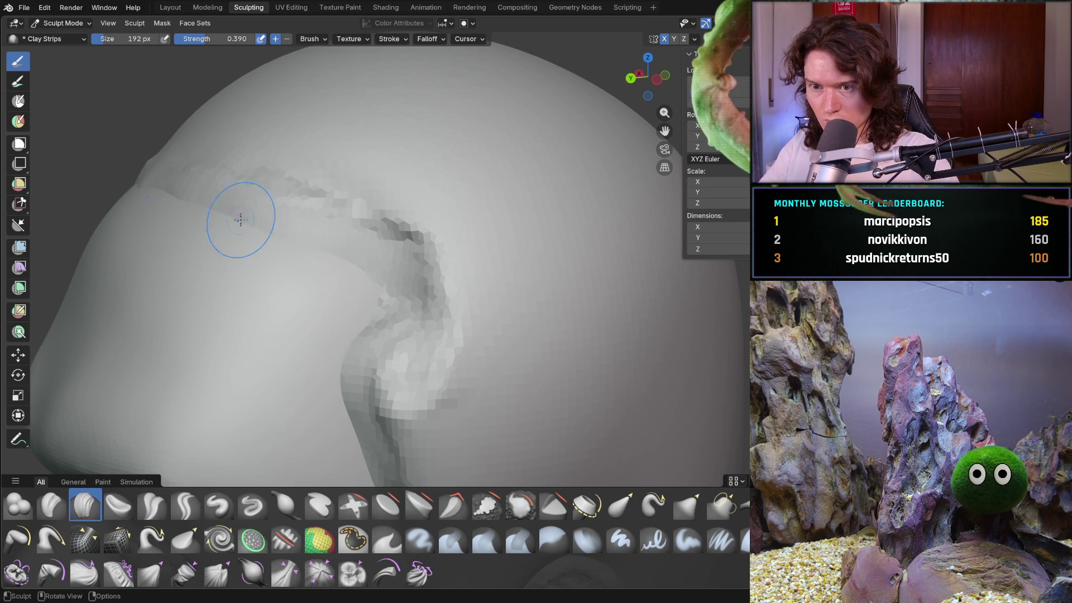
middle_drag(253, 220, 330, 262)
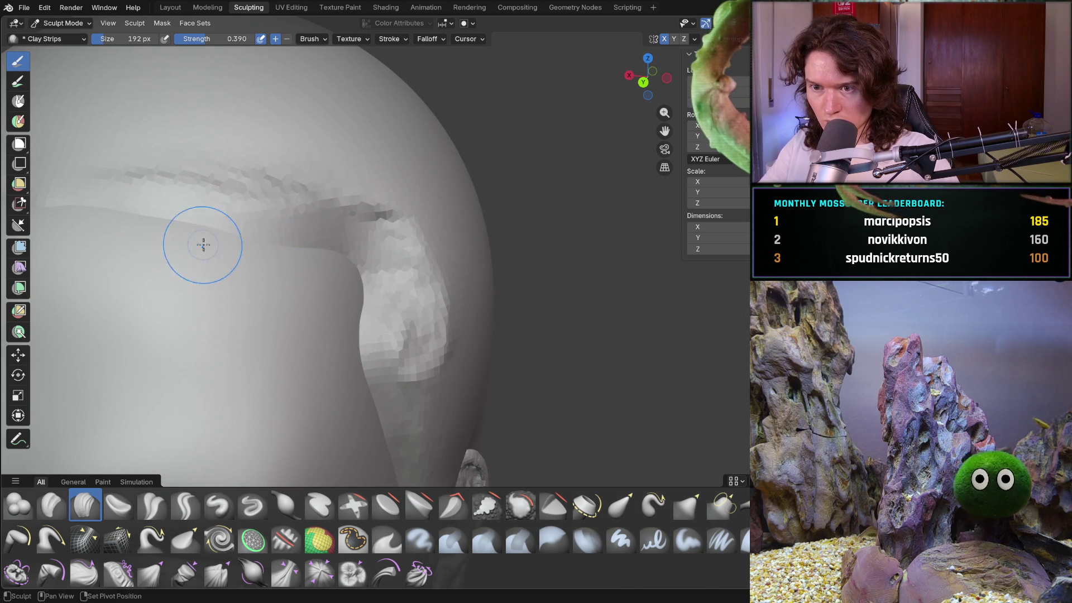
shift+middle_drag(219, 234, 296, 256)
middle_drag(328, 217, 333, 219)
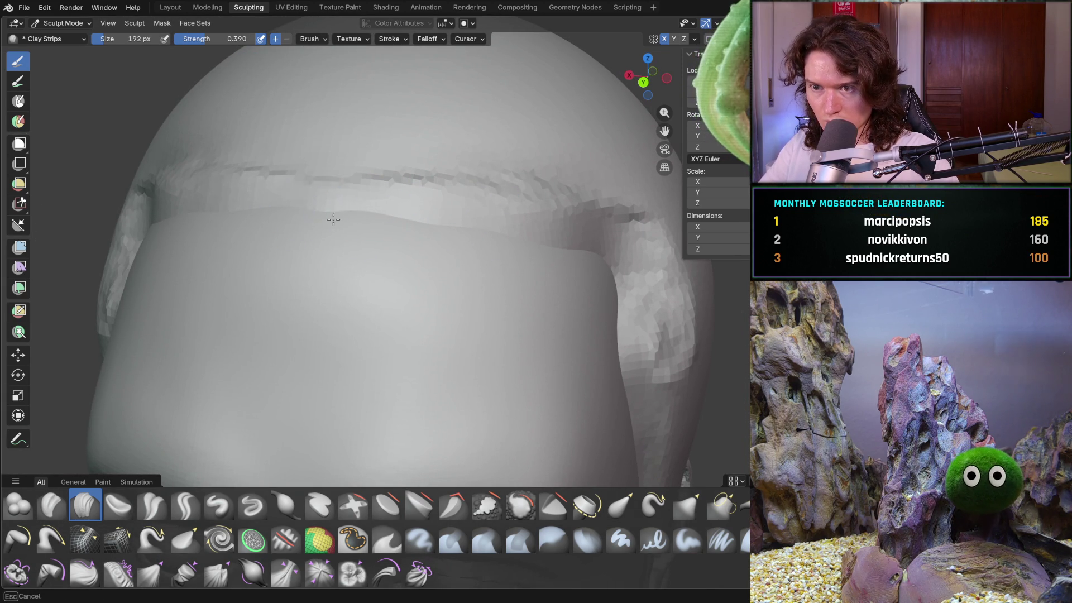
- Shrink the brush to 130 px and build up the hair cap's back edge
key(f)
click(296, 218)
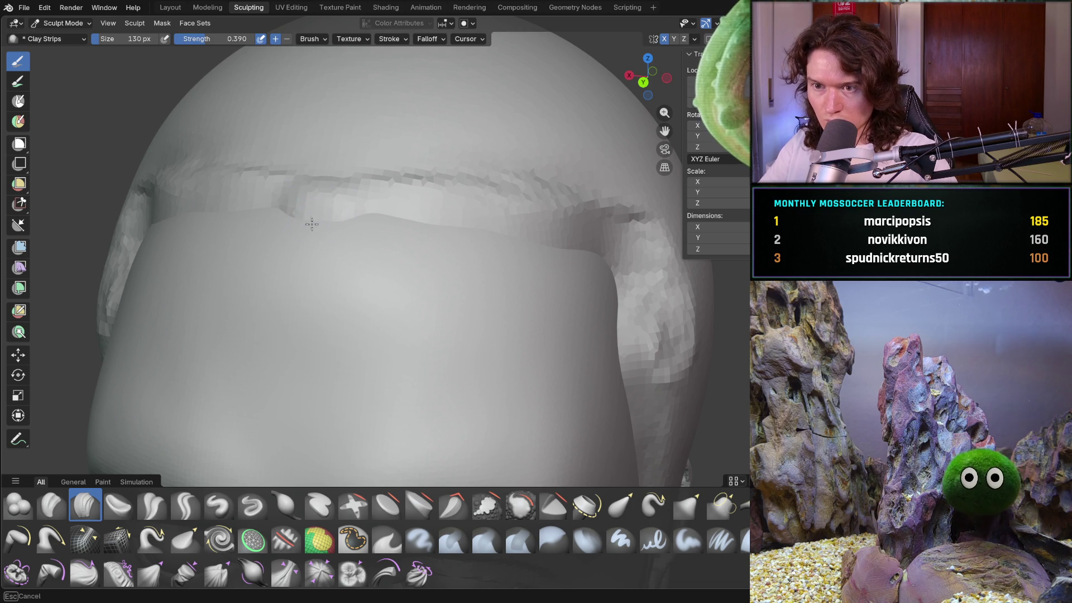
middle_drag(339, 206, 325, 220)
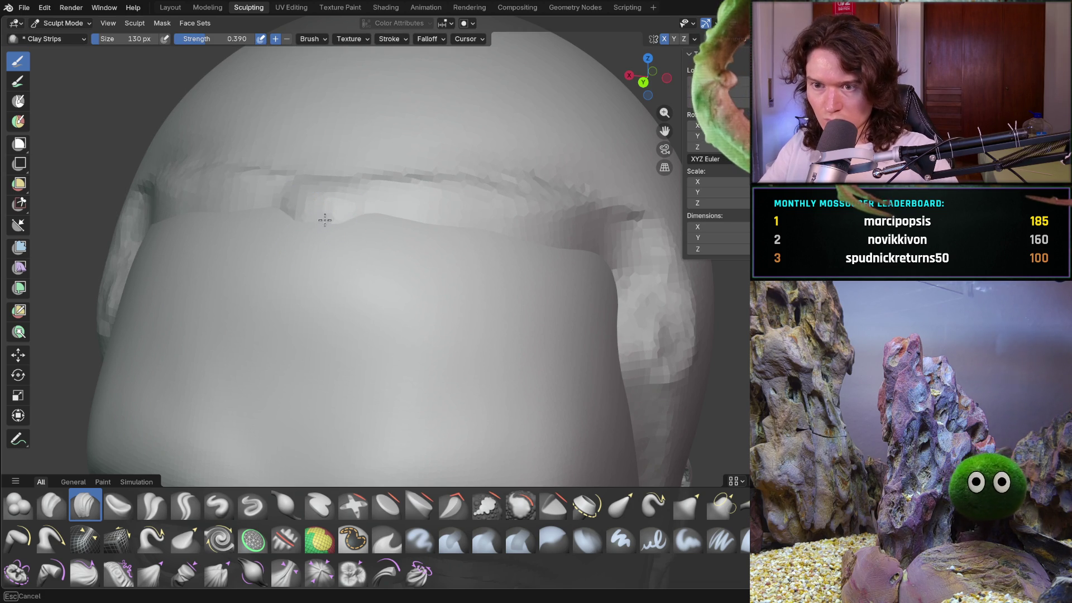
mouse_move(413, 218)
mouse_down()
mouse_move(353, 210)
mouse_move(486, 230)
mouse_up()
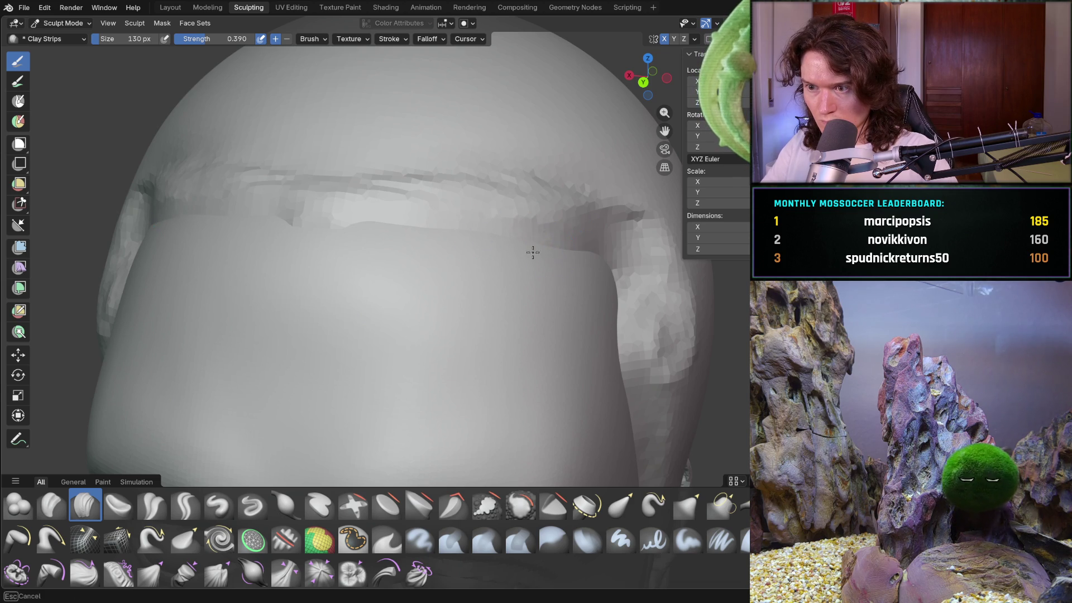
mouse_move(561, 255)
ctrl+middle_down()
mouse_move(447, 283)
mouse_move(524, 304)
mouse_move(460, 331)
mouse_move(404, 289)
mouse_move(442, 254)
mouse_move(404, 312)
mouse_move(412, 337)
mouse_move(419, 318)
mouse_move(335, 335)
mouse_move(318, 328)
mouse_move(341, 334)
mouse_move(359, 311)
mouse_move(379, 335)
mouse_move(431, 294)
ctrl+middle_up()
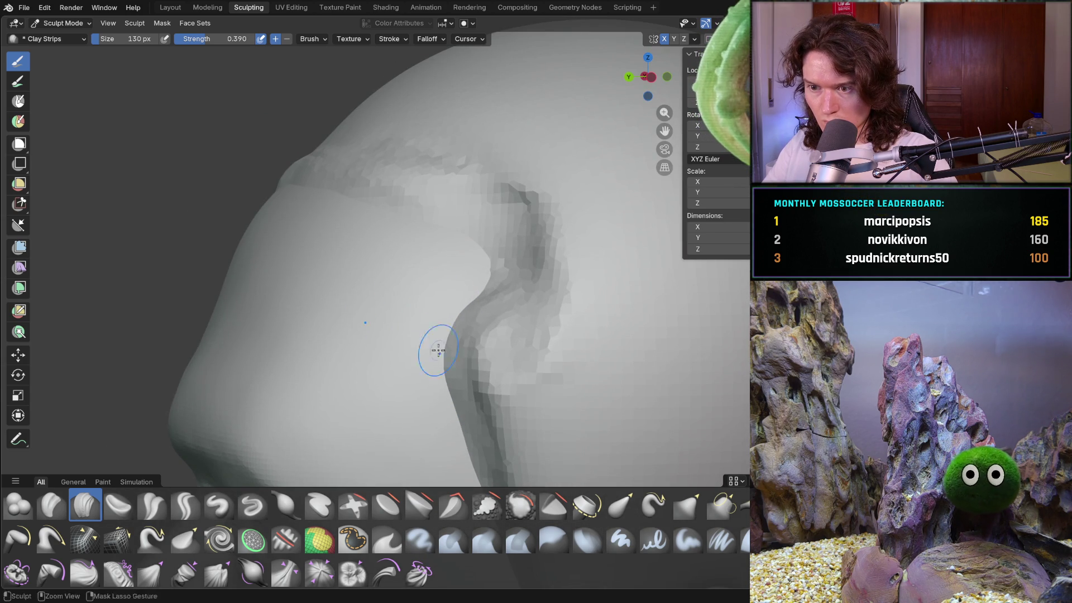
- Build up the temple crease down along the sideburn's front edge toward the ear
shift+middle_drag(451, 399, 354, 292)
mouse_move(299, 246)
ctrl+middle_down()
mouse_move(310, 292)
mouse_move(349, 282)
ctrl+middle_up()
drag(349, 281, 380, 355)
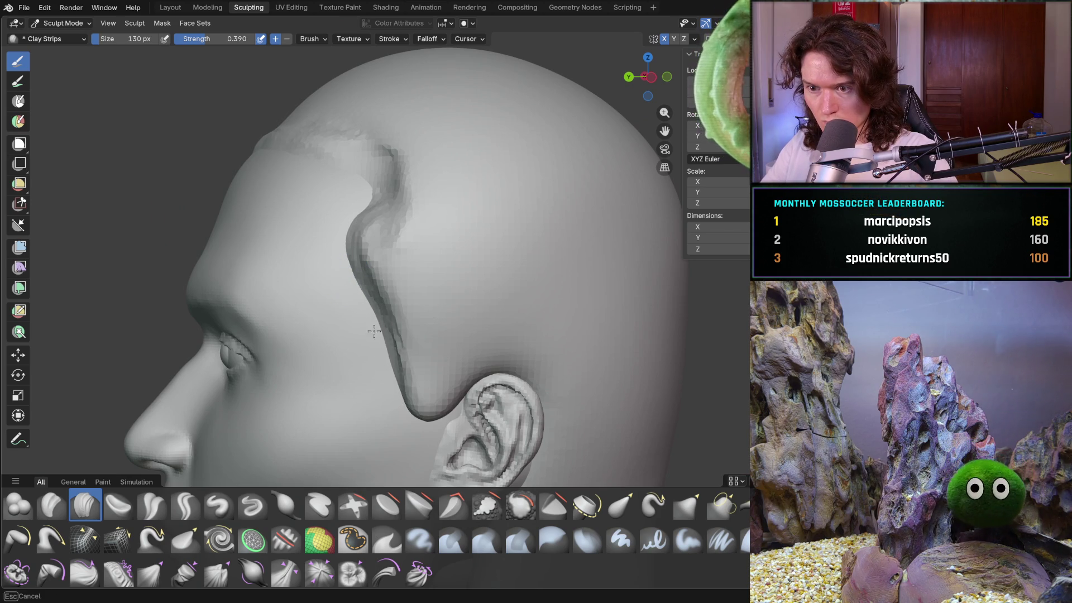
drag(348, 257, 342, 240)
mouse_move(342, 240)
middle_down()
mouse_move(503, 292)
mouse_move(476, 325)
mouse_move(286, 317)
middle_up()
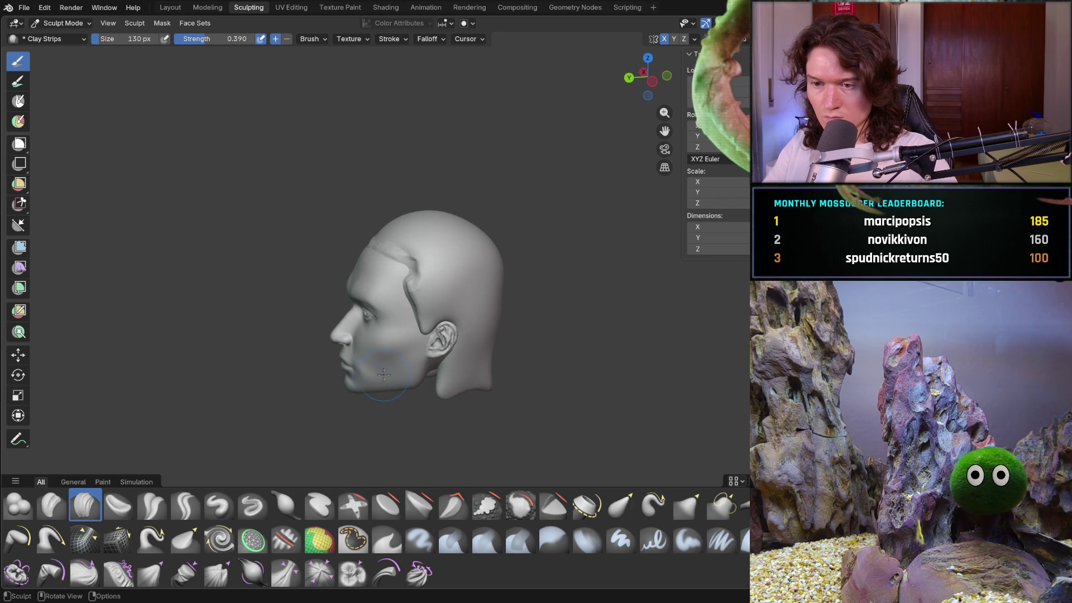
- Build a raised Clay Strips ridge along the forehead hairline, curving down toward the temple
shift+middle_drag(621, 504, 613, 570)
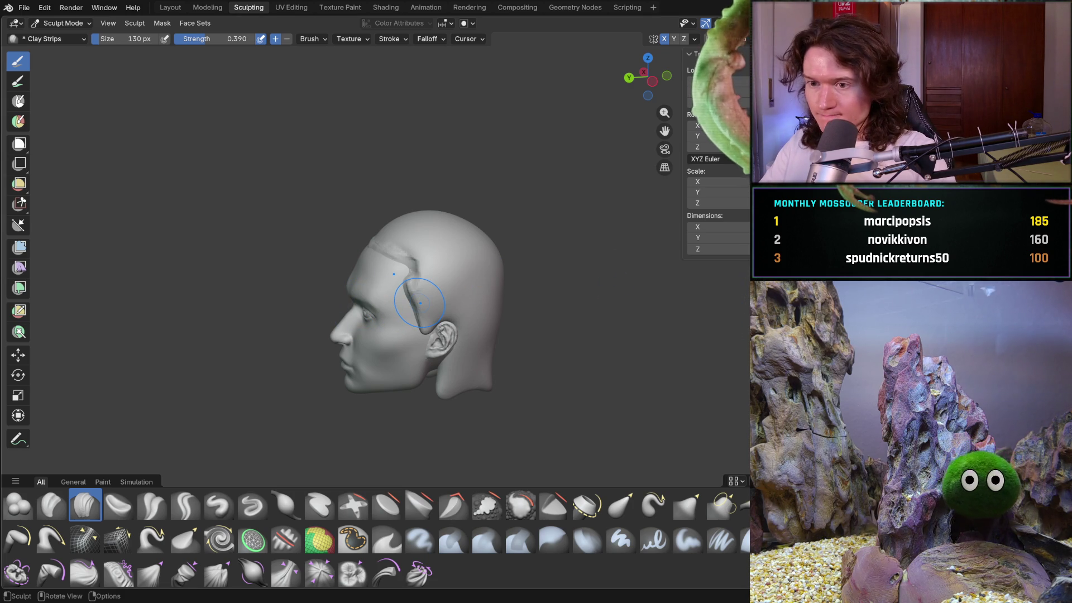
middle_drag(404, 306, 440, 281)
scroll(441, 281, up, 8)
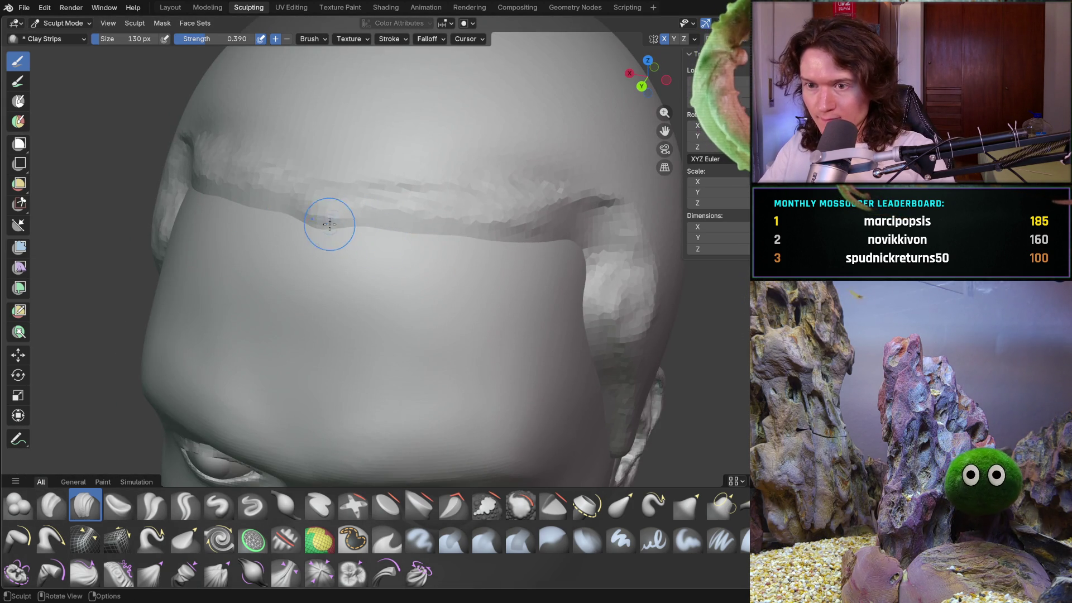
drag(329, 224, 329, 235)
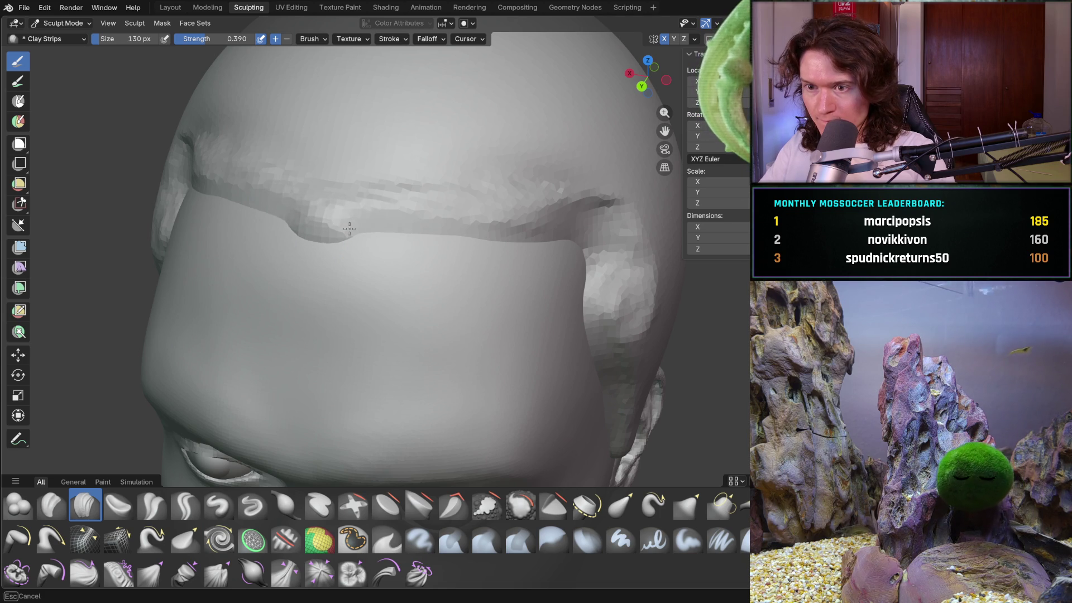
drag(437, 231, 542, 238)
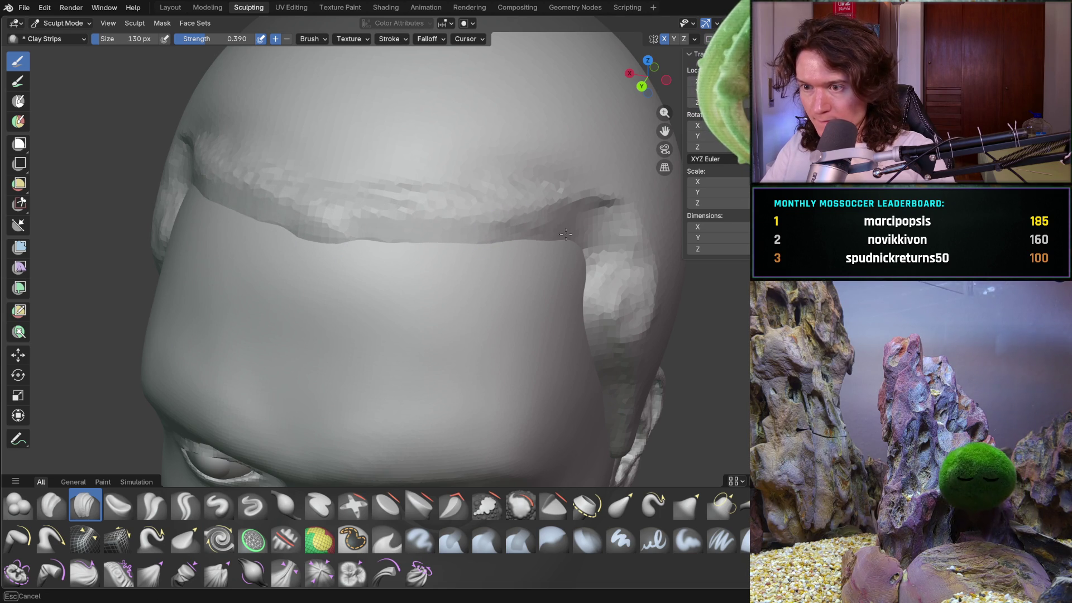
drag(547, 228, 609, 252)
middle_drag(610, 252, 596, 275)
drag(596, 275, 582, 313)
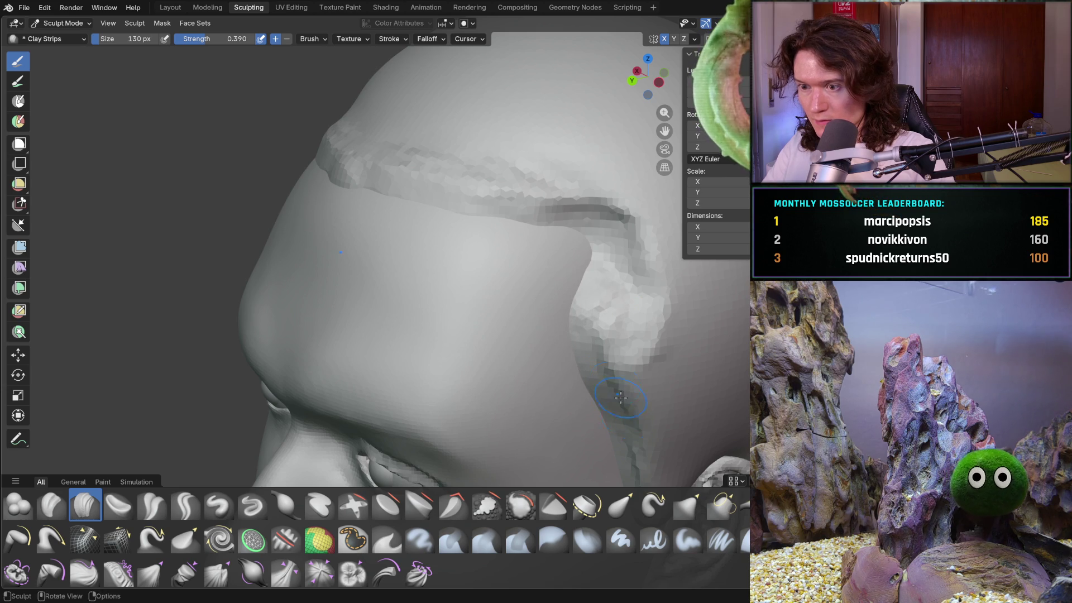
scroll(625, 418, down, 5)
scroll(442, 344, down, 3)
- Deepen the hair cap's lower edge and refine the left end of the hair band
mouse_move(442, 345)
middle_down()
mouse_move(502, 343)
mouse_move(588, 304)
mouse_move(454, 234)
mouse_move(476, 216)
mouse_move(469, 227)
mouse_move(600, 210)
mouse_move(504, 225)
mouse_move(579, 202)
mouse_move(614, 223)
mouse_move(397, 240)
mouse_move(466, 292)
middle_up()
scroll(466, 292, up, 6)
scroll(498, 273, down, 5)
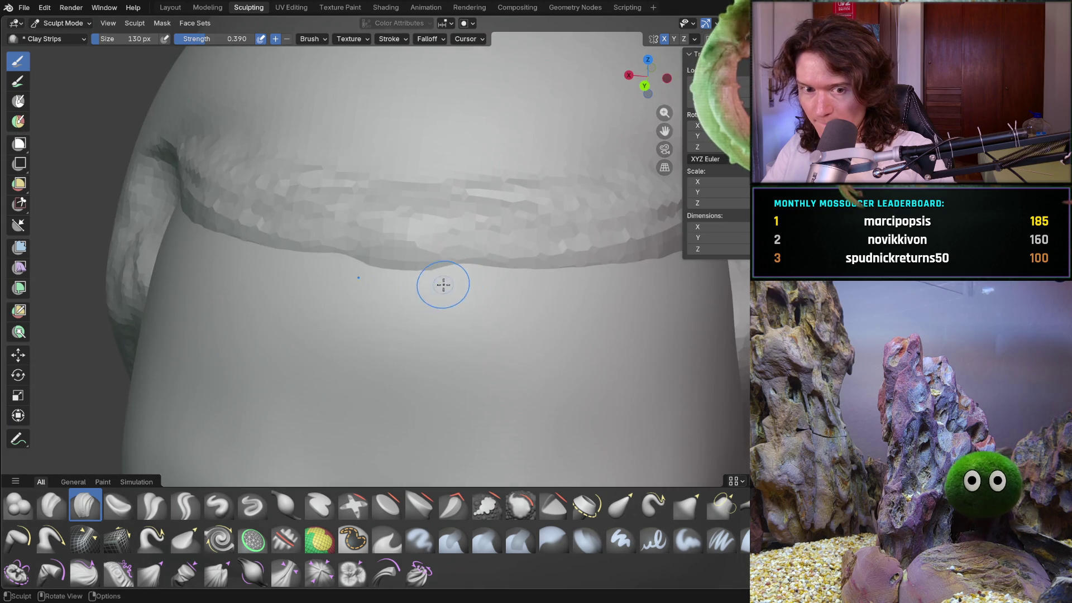
scroll(457, 283, up, 2)
ctrl+middle_drag(506, 320, 564, 355)
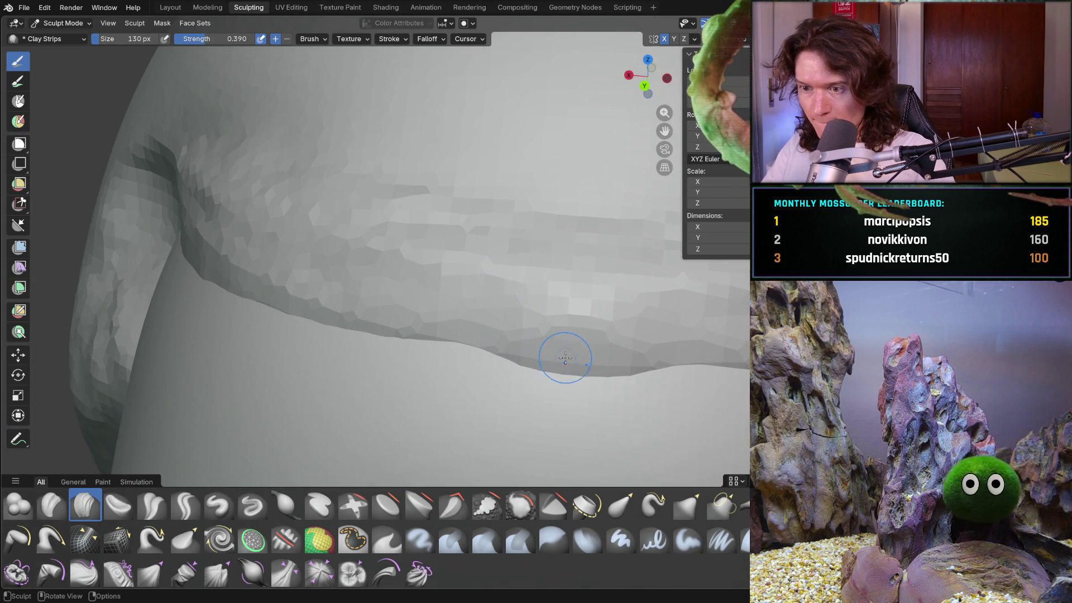
drag(580, 372, 537, 358)
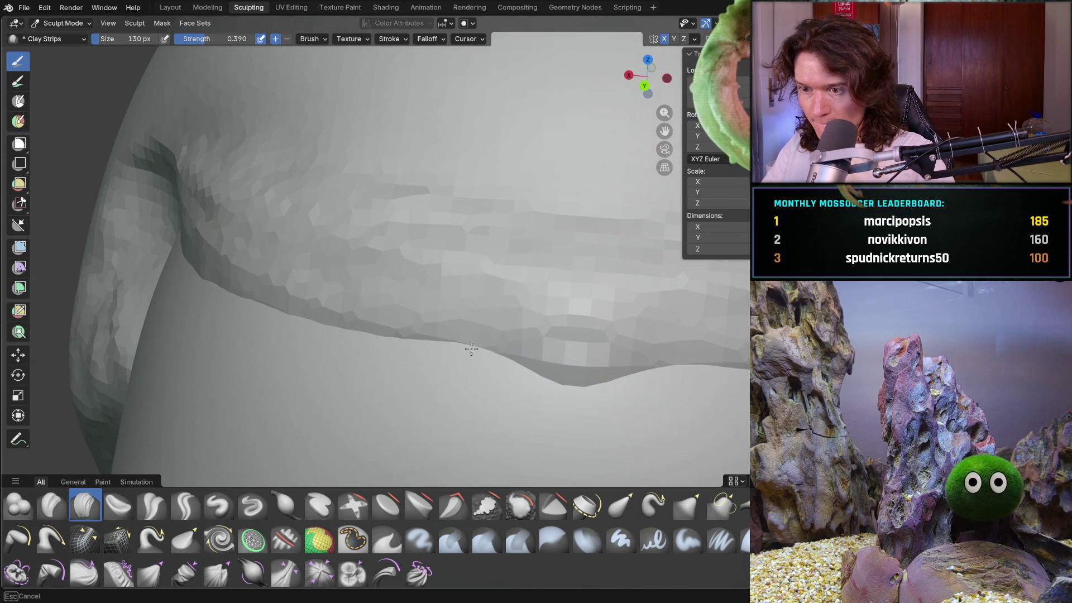
middle_drag(272, 308, 270, 294)
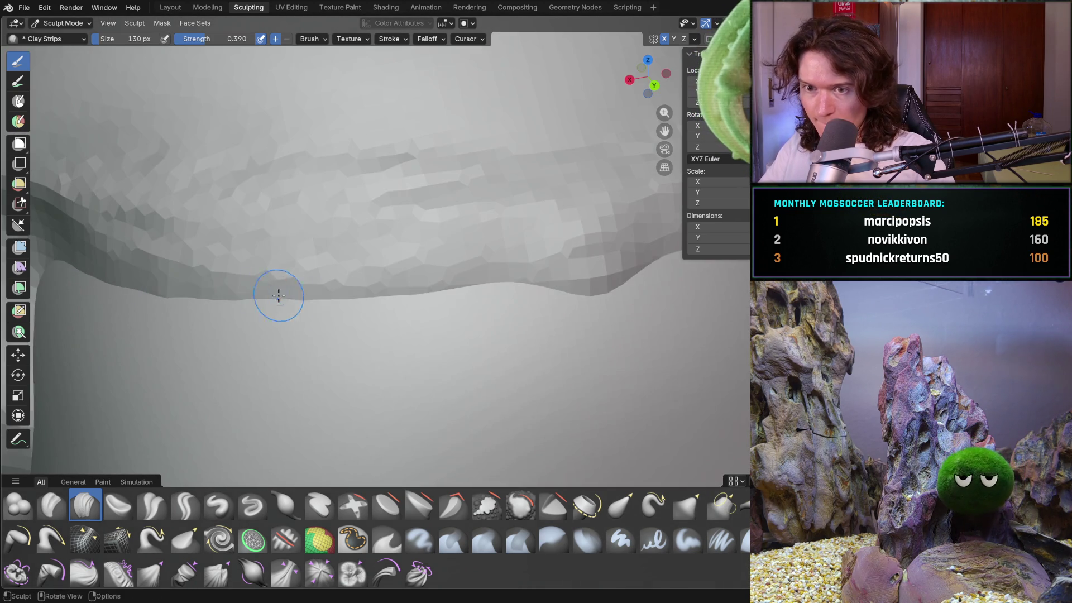
mouse_move(106, 275)
ctrl+middle_down()
mouse_move(249, 283)
mouse_move(294, 256)
mouse_move(342, 275)
ctrl+middle_up()
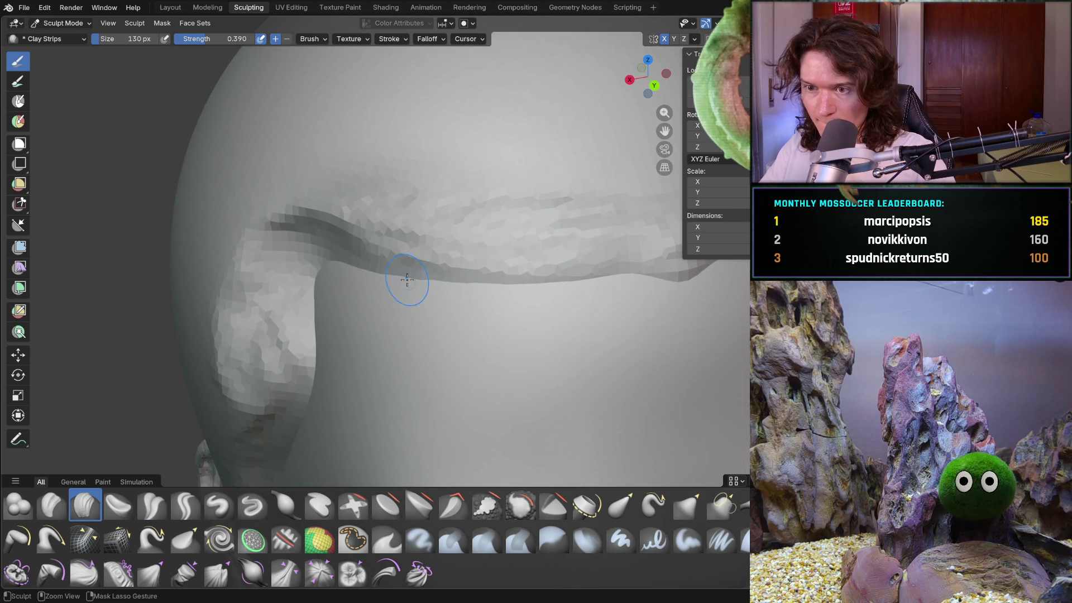
mouse_move(348, 269)
mouse_down()
mouse_move(307, 249)
mouse_move(335, 256)
mouse_up()
scroll(445, 302, down, 3)
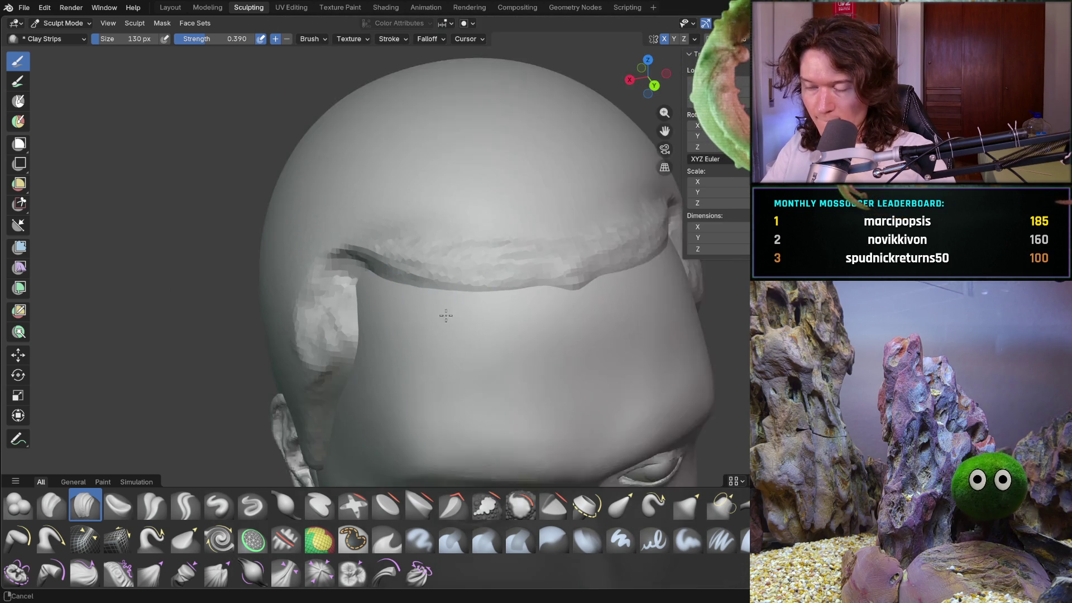
middle_drag(535, 297, 618, 279)
scroll(543, 304, down, 3)
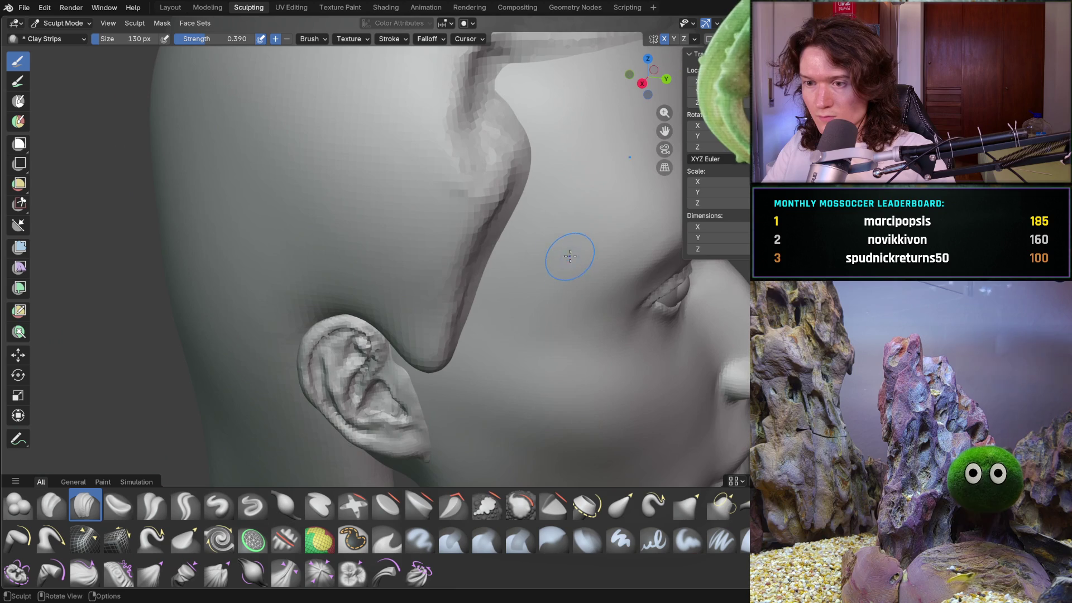
scroll(545, 230, down, 3)
mouse_move(545, 229)
middle_down()
mouse_move(516, 294)
mouse_move(425, 258)
mouse_move(346, 259)
mouse_move(379, 282)
middle_up()
scroll(378, 281, up, 4)
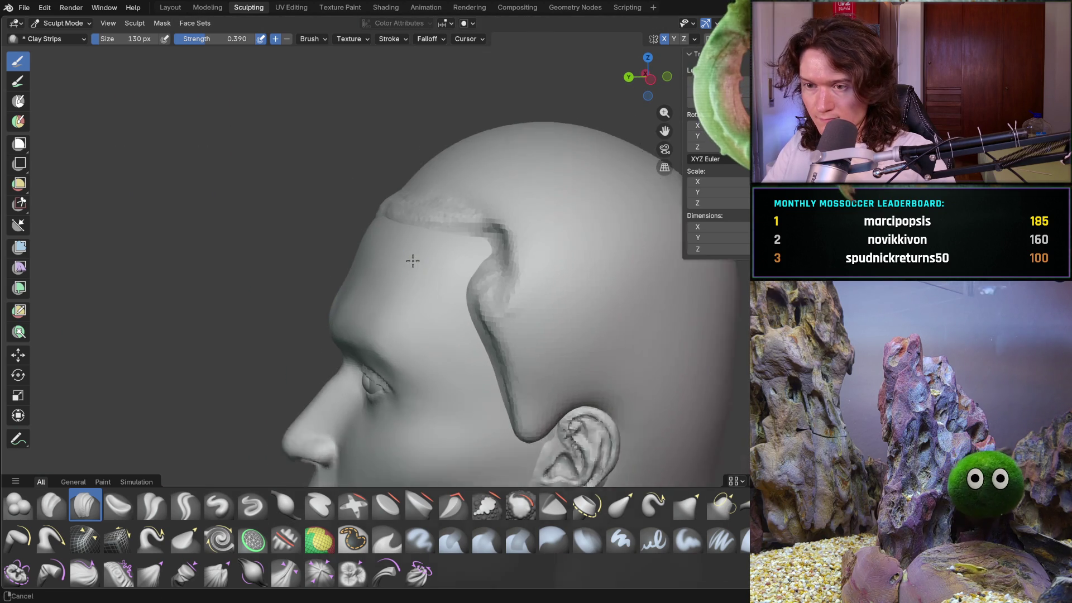
scroll(432, 293, up, 2)
scroll(432, 293, down, 3)
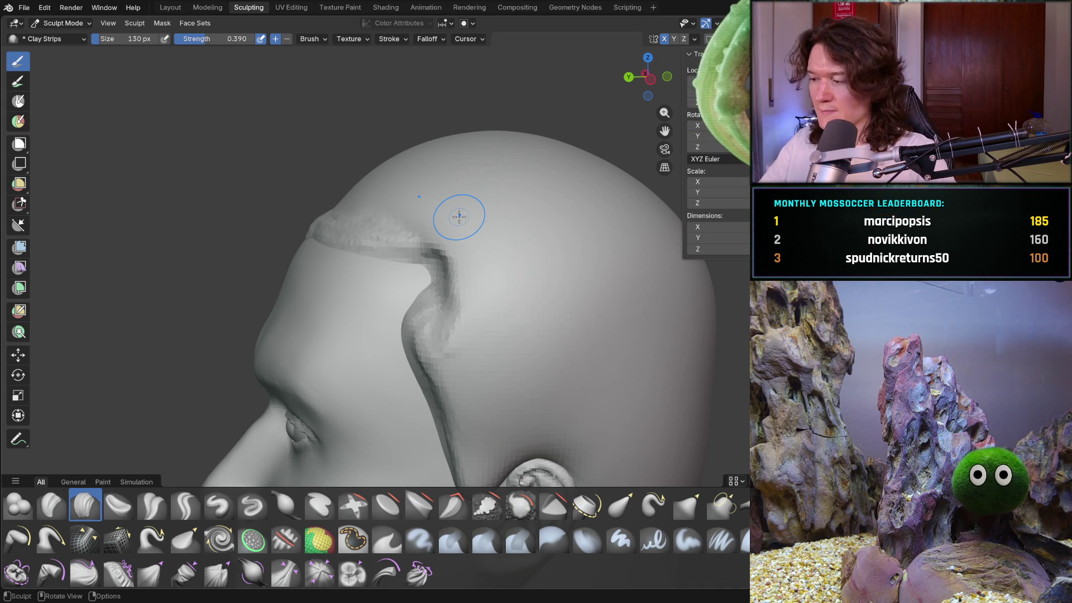
drag(338, 207, 337, 204)
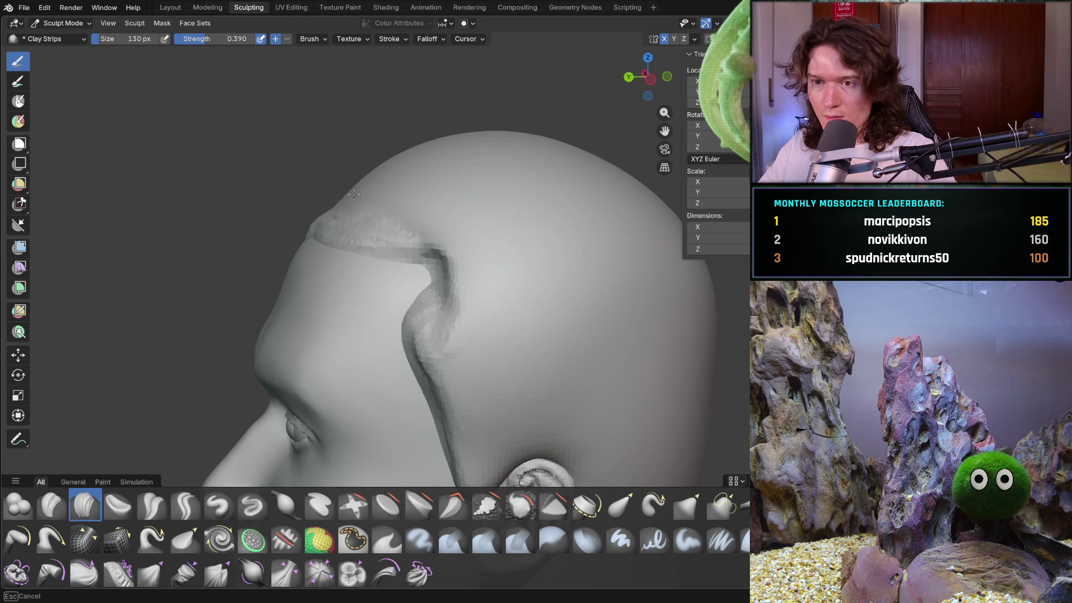
- Lay diagonal clay-strip hair strands across the top and middle of the head
mouse_move(457, 197)
mouse_down()
mouse_move(416, 145)
mouse_move(602, 171)
mouse_move(614, 197)
mouse_up()
mouse_move(614, 196)
middle_down()
mouse_move(545, 198)
mouse_move(516, 273)
middle_up()
drag(502, 287, 533, 306)
drag(480, 315, 684, 368)
middle_drag(684, 368, 478, 249)
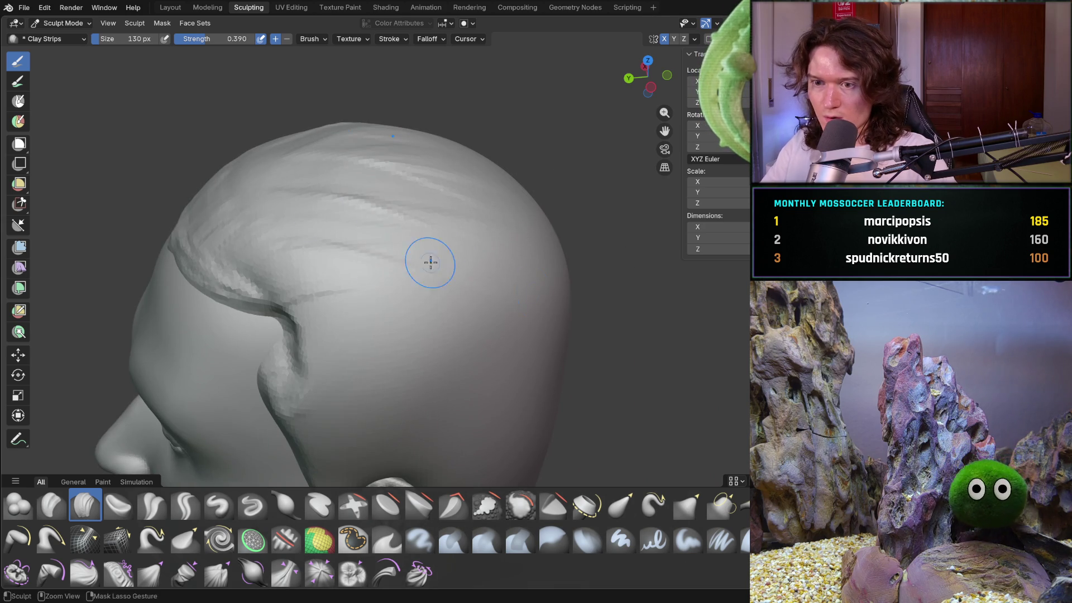
mouse_move(330, 310)
mouse_down()
mouse_move(480, 330)
mouse_move(391, 315)
mouse_move(430, 301)
mouse_up()
middle_drag(430, 301, 352, 307)
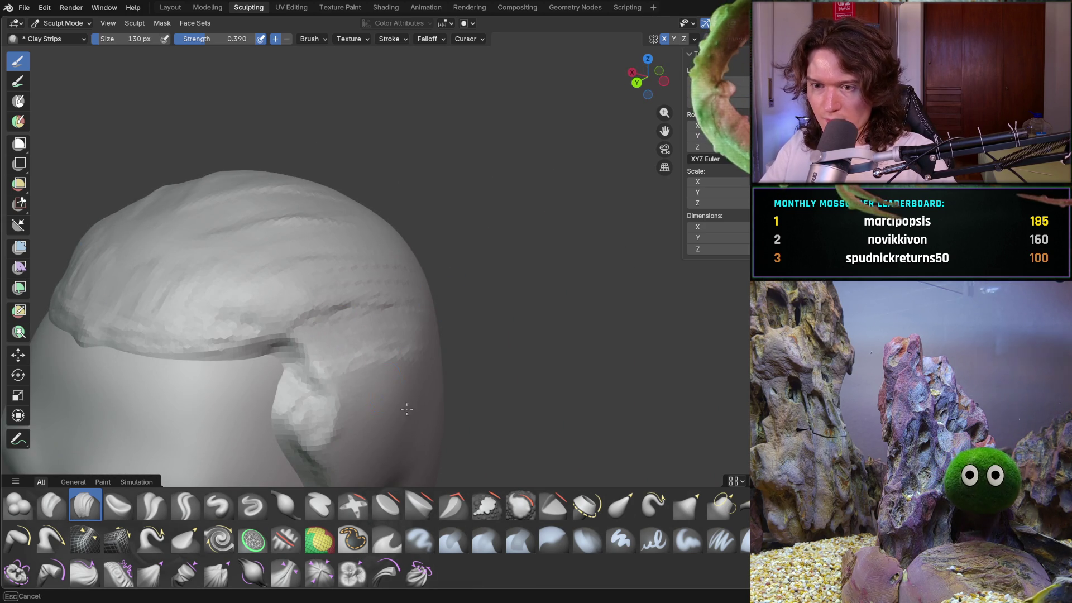
- Add clay-strip strand marks across the temple above the ear
middle_drag(352, 376, 338, 311)
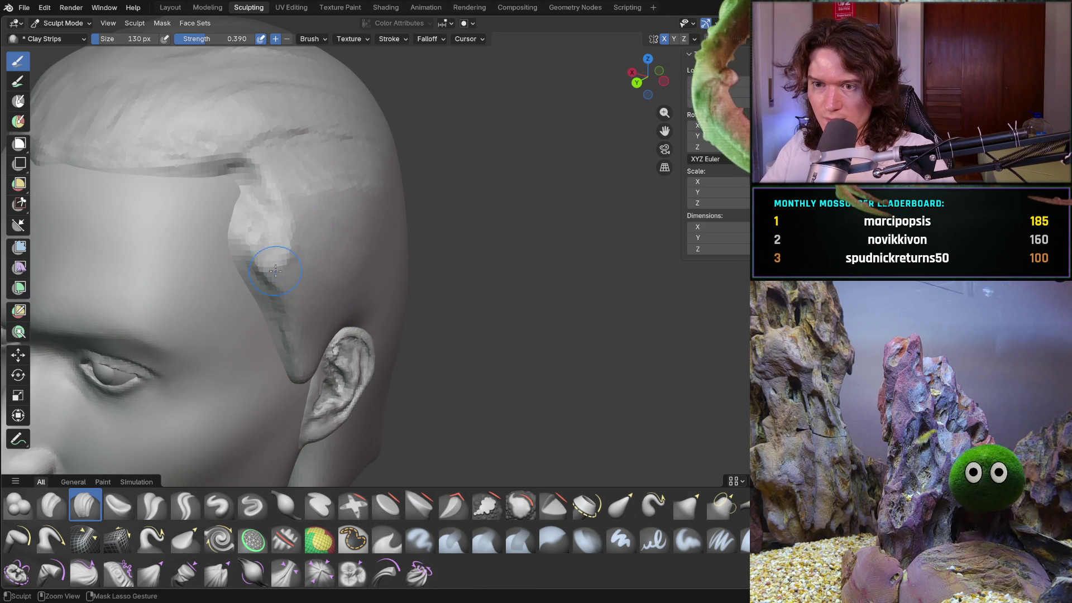
drag(284, 280, 292, 269)
middle_drag(302, 303, 301, 263)
scroll(302, 251, up, 5)
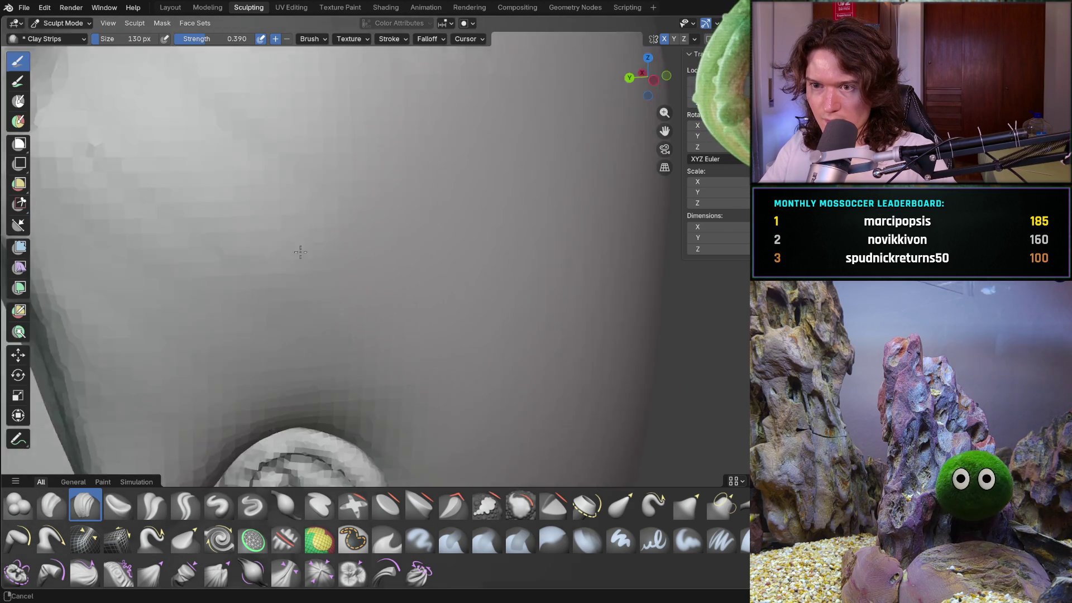
scroll(302, 251, down, 2)
drag(210, 261, 335, 312)
mouse_move(229, 196)
mouse_down()
mouse_move(379, 190)
mouse_move(316, 176)
mouse_up()
drag(313, 229, 211, 224)
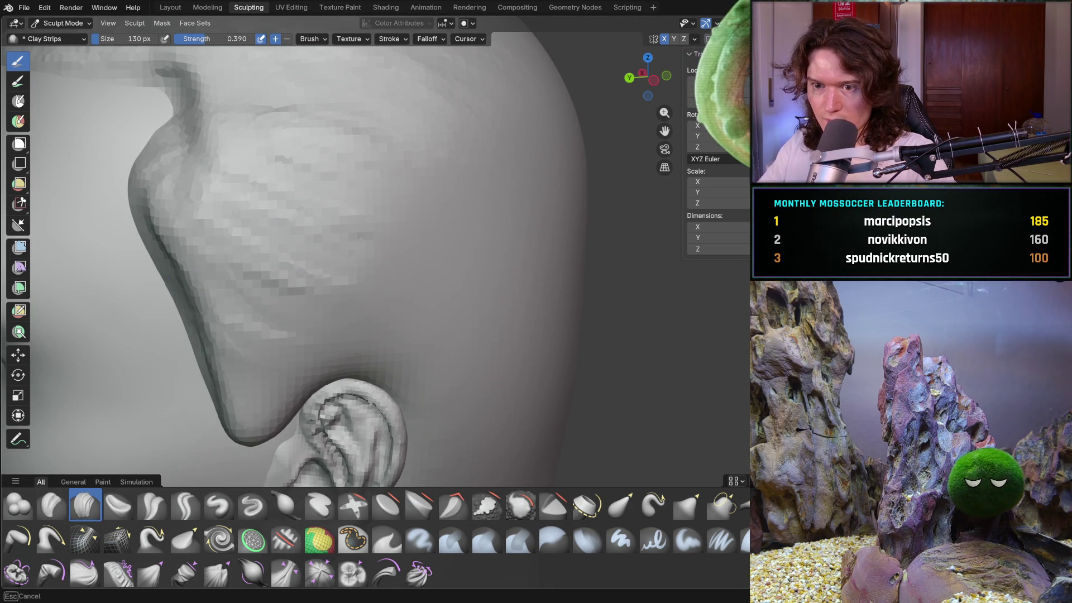
scroll(349, 186, down, 10)
mouse_move(357, 279)
middle_down()
mouse_move(423, 288)
mouse_move(503, 276)
mouse_move(426, 275)
mouse_move(445, 256)
middle_up()
scroll(428, 277, up, 2)
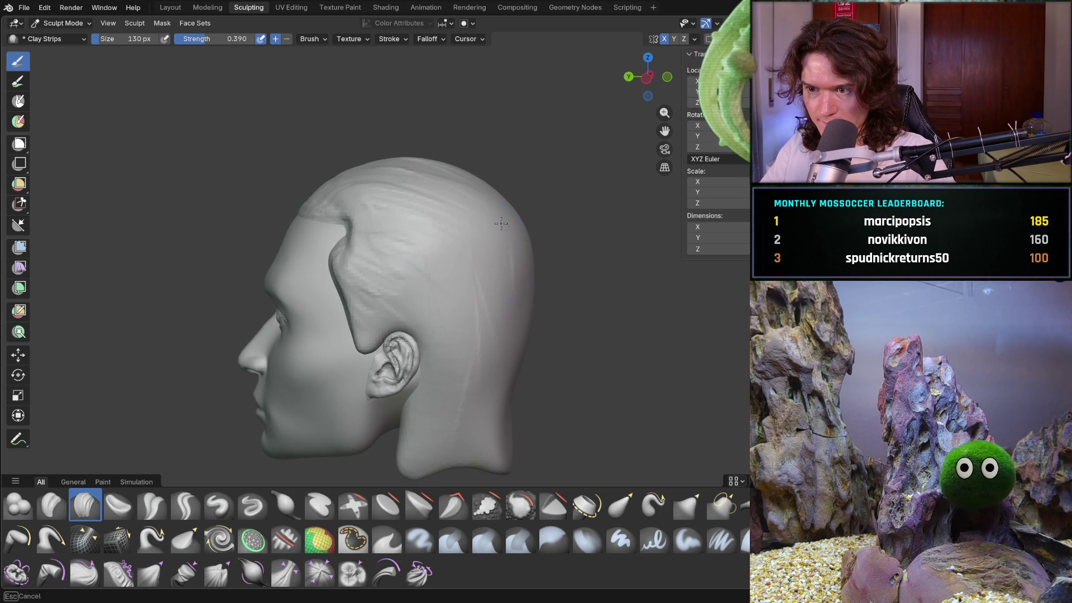
- Add a clay-strip strand stroke on the crown of the hair cap
middle_drag(393, 140, 424, 184)
scroll(440, 223, up, 5)
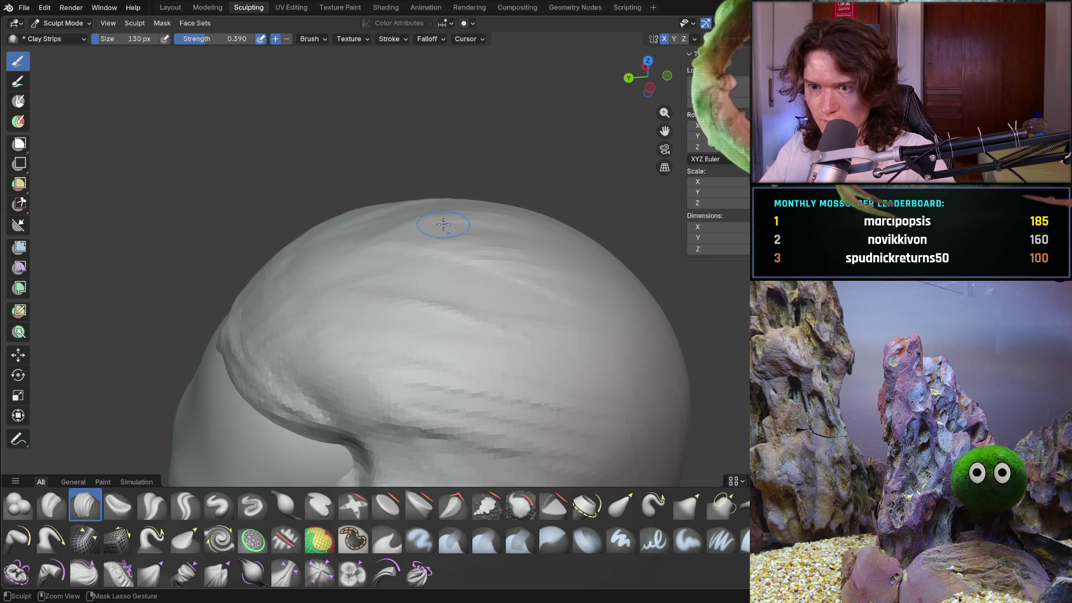
mouse_move(510, 319)
mouse_down()
mouse_move(359, 354)
mouse_move(440, 376)
mouse_move(340, 390)
mouse_move(357, 357)
mouse_up()
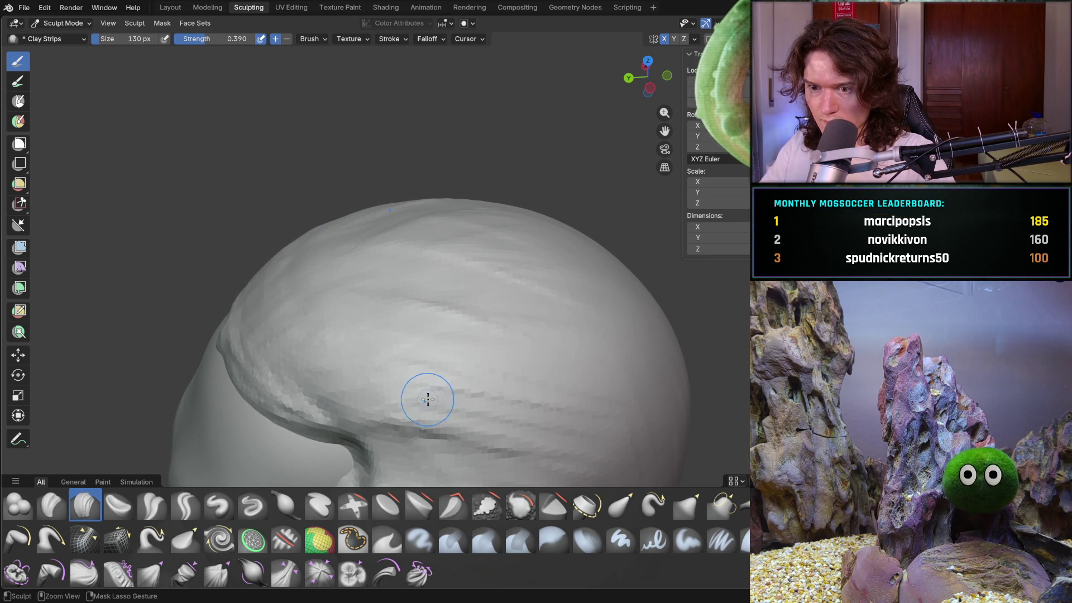
- Add sculpt marks at the temple and Ctrl-lasso mask a region beside it
mouse_move(379, 358)
middle_down()
mouse_move(445, 282)
mouse_move(363, 212)
middle_up()
mouse_move(354, 232)
mouse_down()
mouse_move(393, 235)
mouse_move(389, 253)
mouse_up()
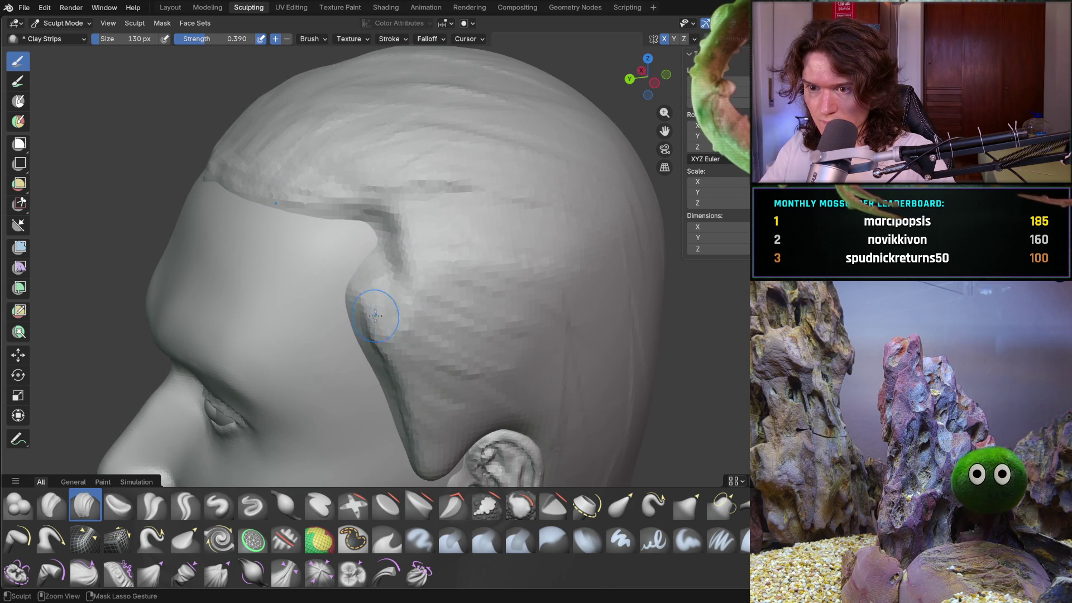
mouse_move(441, 312)
ctrl+mouse_down()
mouse_move(391, 335)
mouse_move(477, 398)
ctrl+mouse_up()
scroll(425, 364, down, 3)
scroll(391, 335, up, 5)
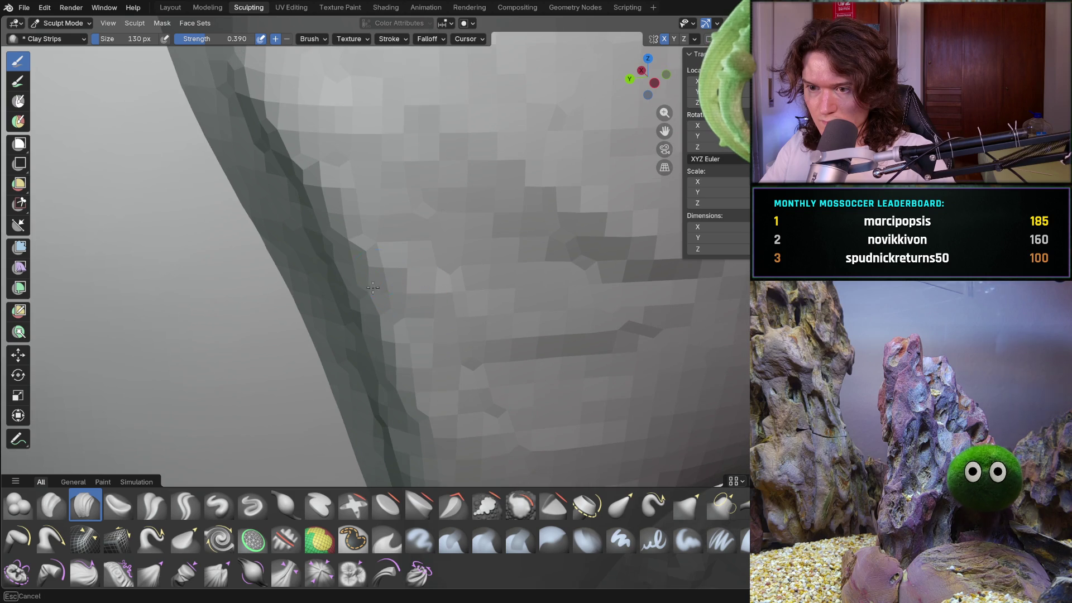
scroll(383, 322, down, 5)
scroll(383, 322, up, 5)
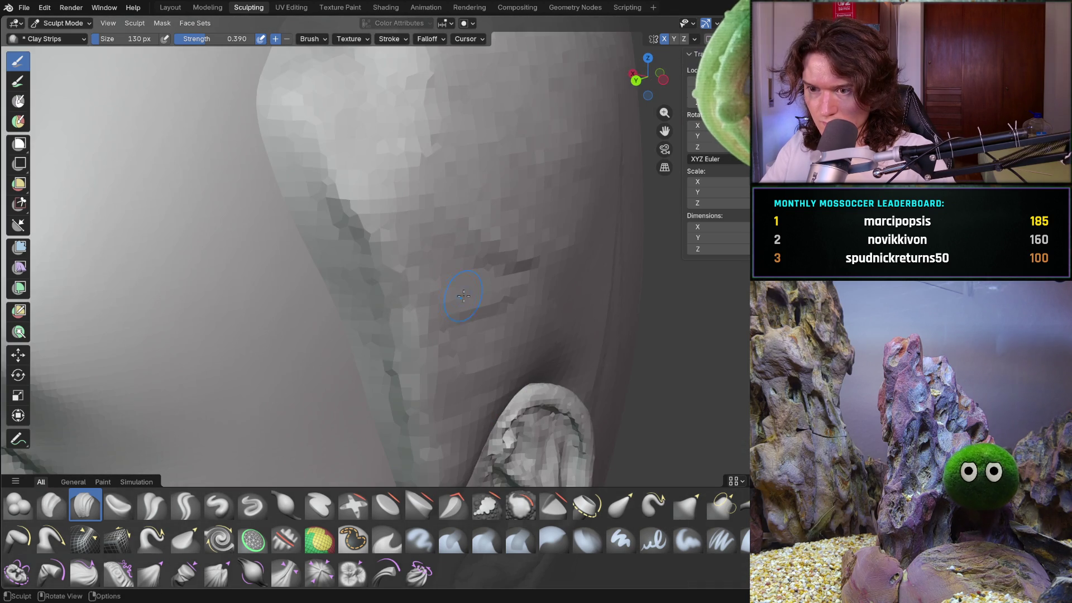
scroll(396, 308, down, 5)
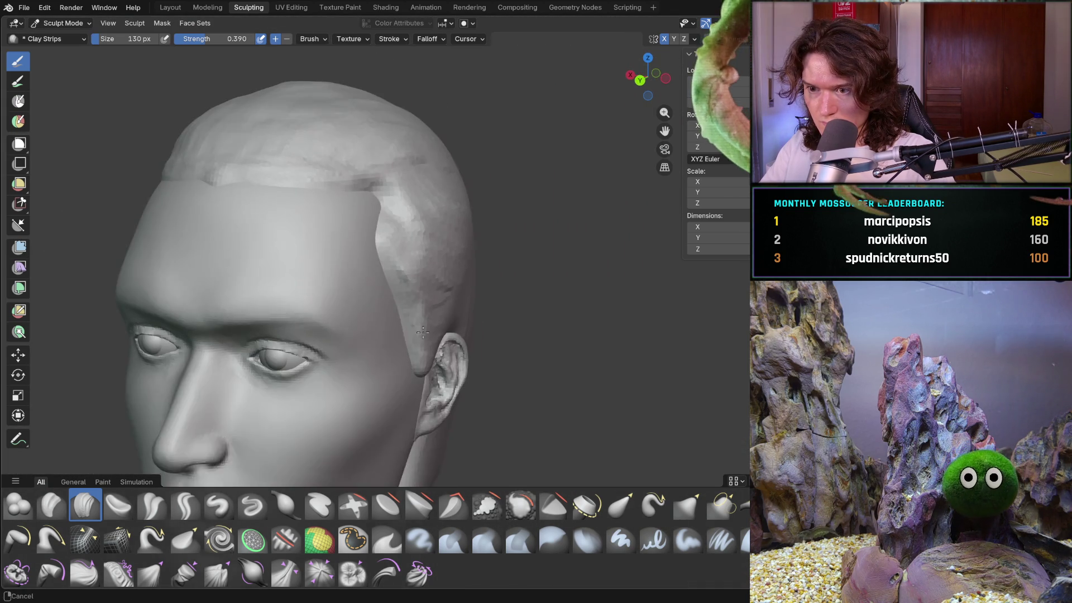
ctrl+drag(417, 274, 419, 244)
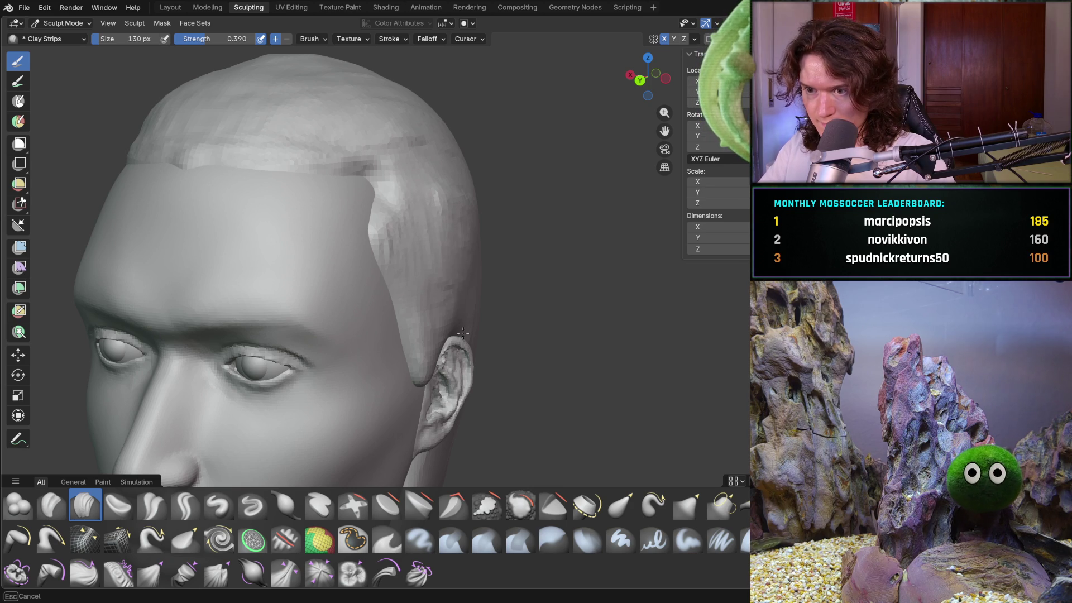
middle_drag(434, 359, 427, 279)
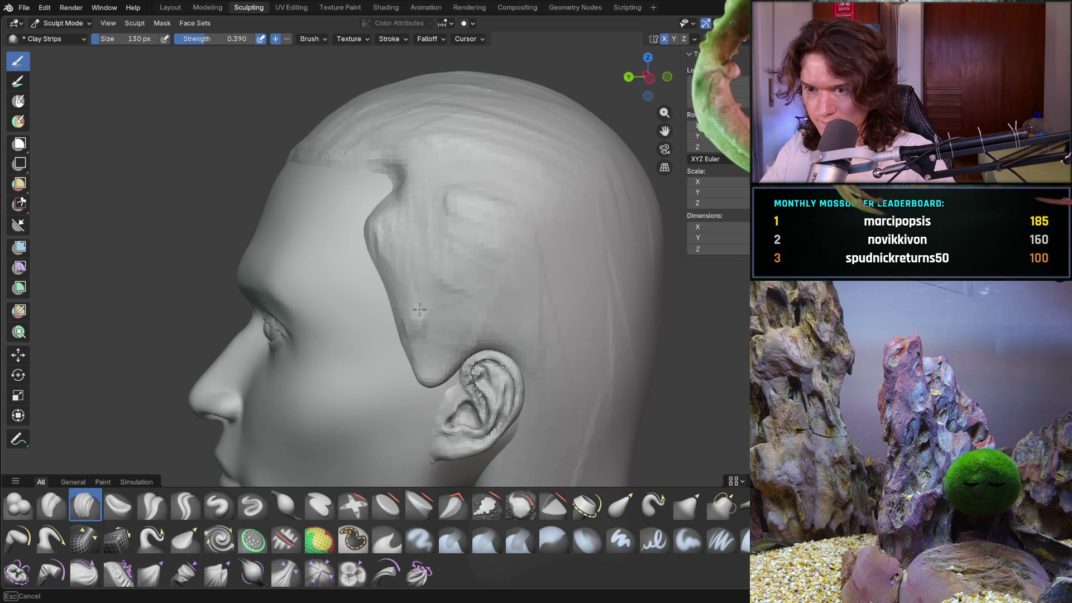
drag(537, 208, 522, 267)
drag(577, 205, 572, 251)
drag(617, 188, 608, 318)
drag(635, 251, 636, 360)
drag(592, 293, 583, 469)
shift+middle_drag(584, 386, 542, 285)
drag(541, 285, 453, 419)
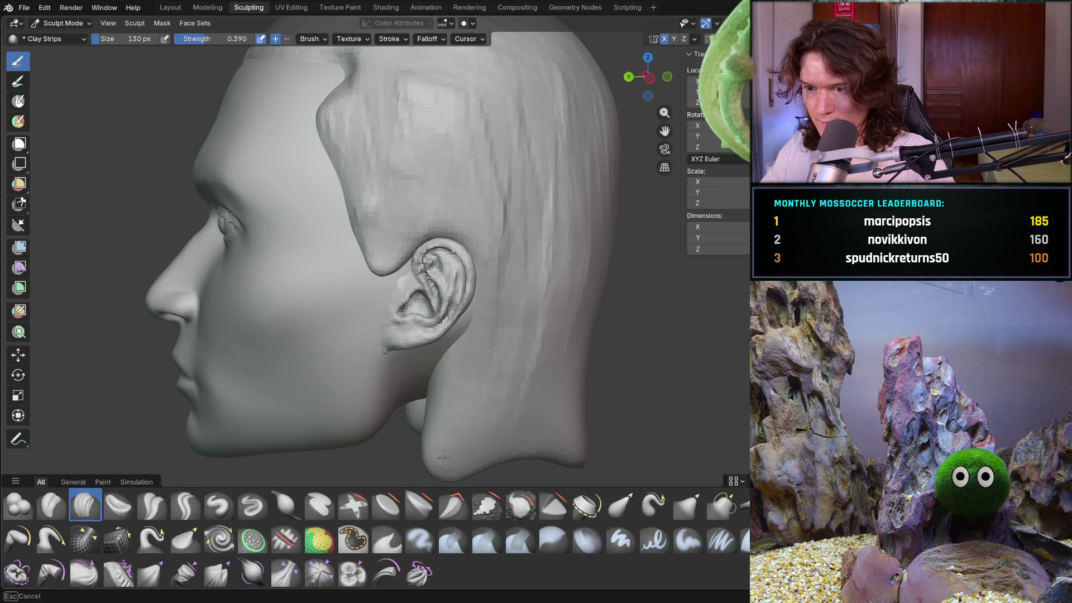
middle_drag(568, 363, 599, 457)
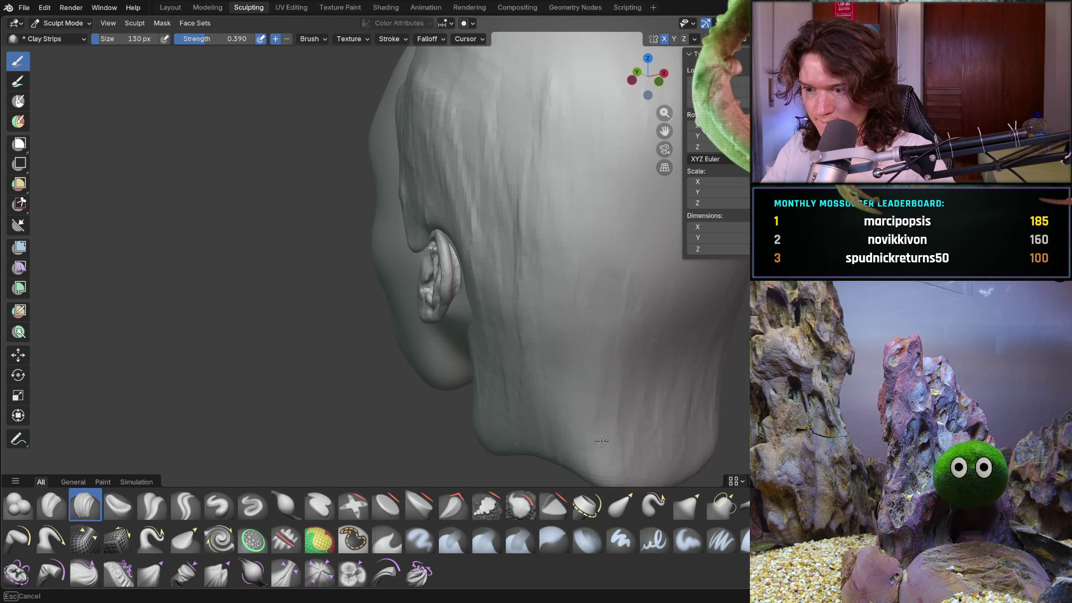
mouse_move(593, 173)
shift+middle_down()
mouse_move(558, 193)
mouse_move(503, 384)
shift+middle_up()
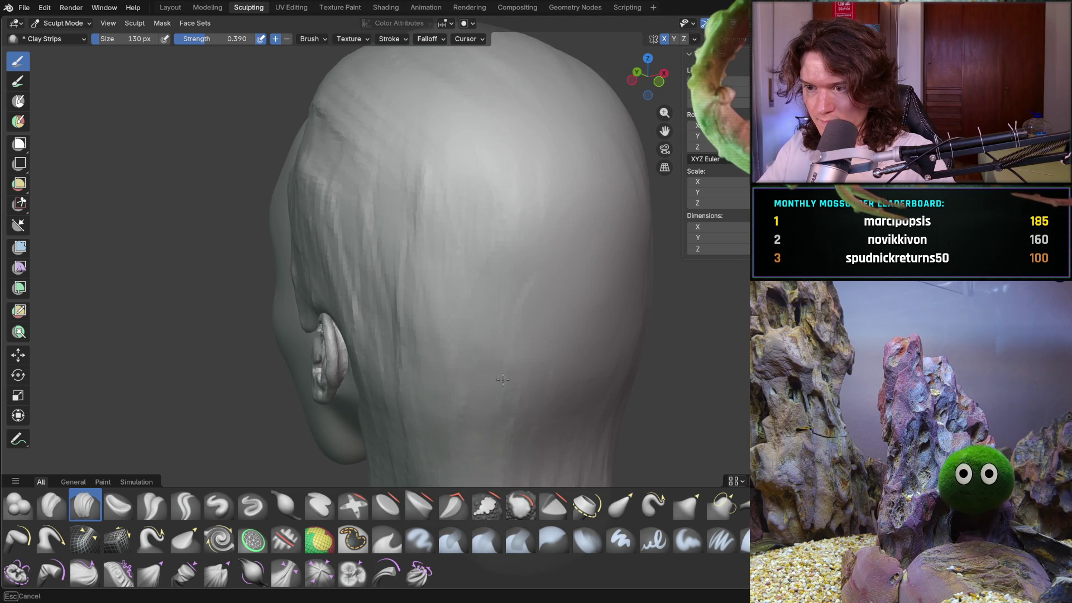
drag(567, 188, 576, 335)
mouse_move(571, 233)
mouse_down()
mouse_move(519, 174)
mouse_move(427, 207)
mouse_move(357, 219)
mouse_move(328, 211)
mouse_up()
mouse_move(328, 211)
middle_down()
mouse_move(374, 139)
mouse_move(596, 191)
mouse_move(651, 246)
middle_up()
mouse_move(651, 246)
mouse_down()
mouse_move(592, 286)
mouse_move(686, 327)
mouse_up()
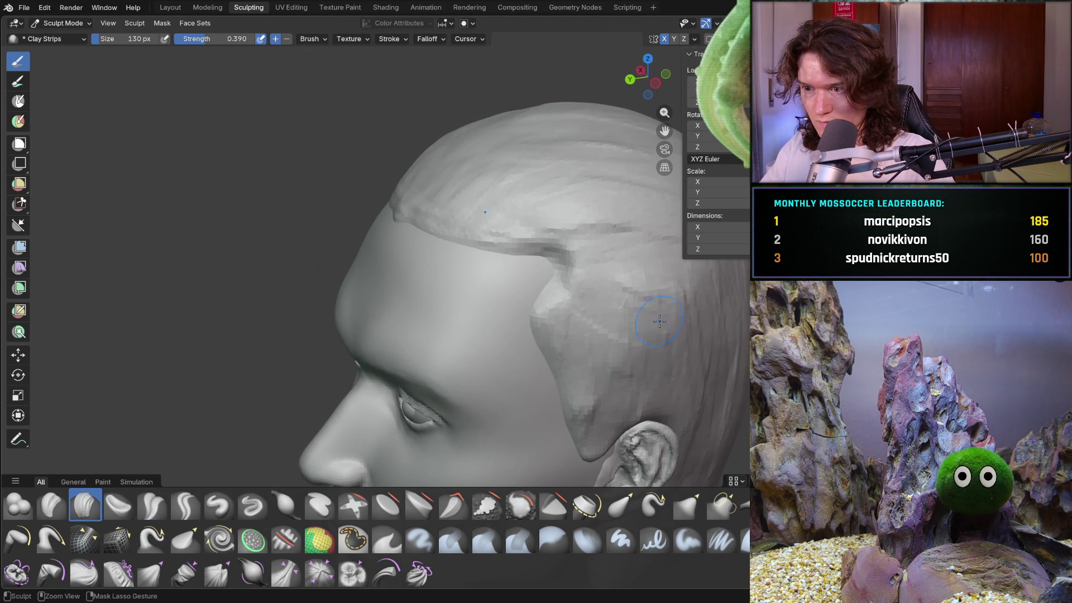
mouse_move(610, 235)
mouse_down()
mouse_move(598, 167)
mouse_move(446, 134)
mouse_up()
mouse_move(538, 137)
middle_down()
mouse_move(626, 144)
mouse_move(486, 196)
mouse_move(485, 211)
mouse_move(610, 186)
middle_up()
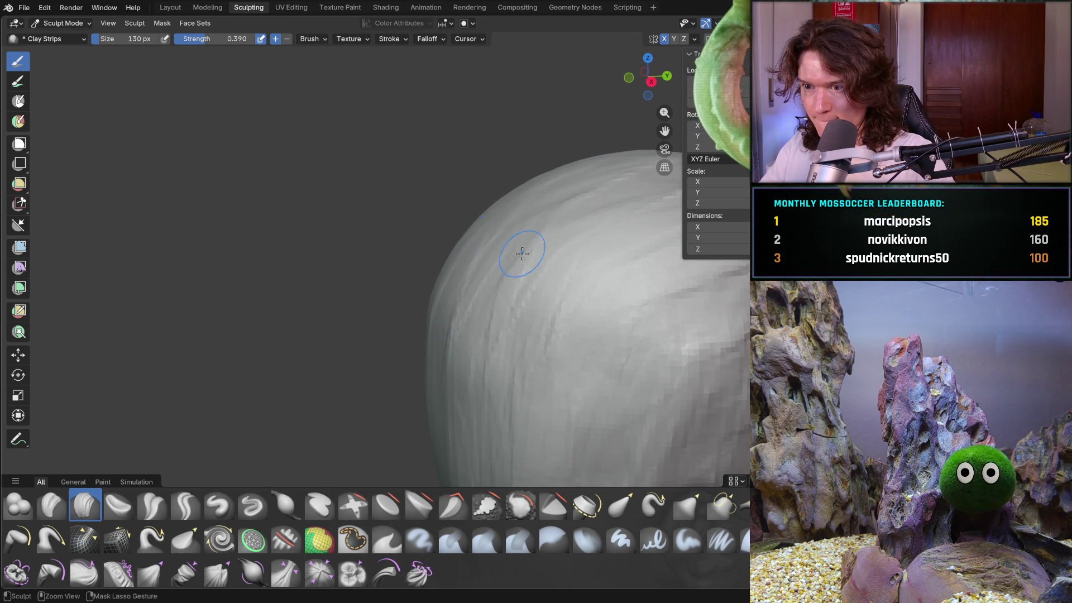
scroll(508, 263, down, 4)
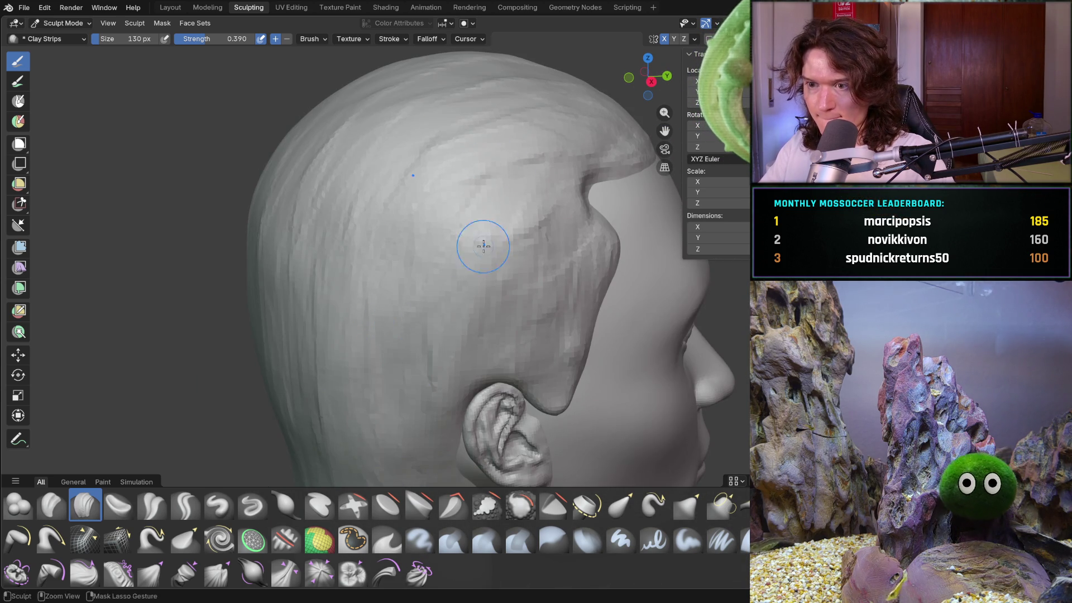
shift+middle_drag(386, 435, 393, 306)
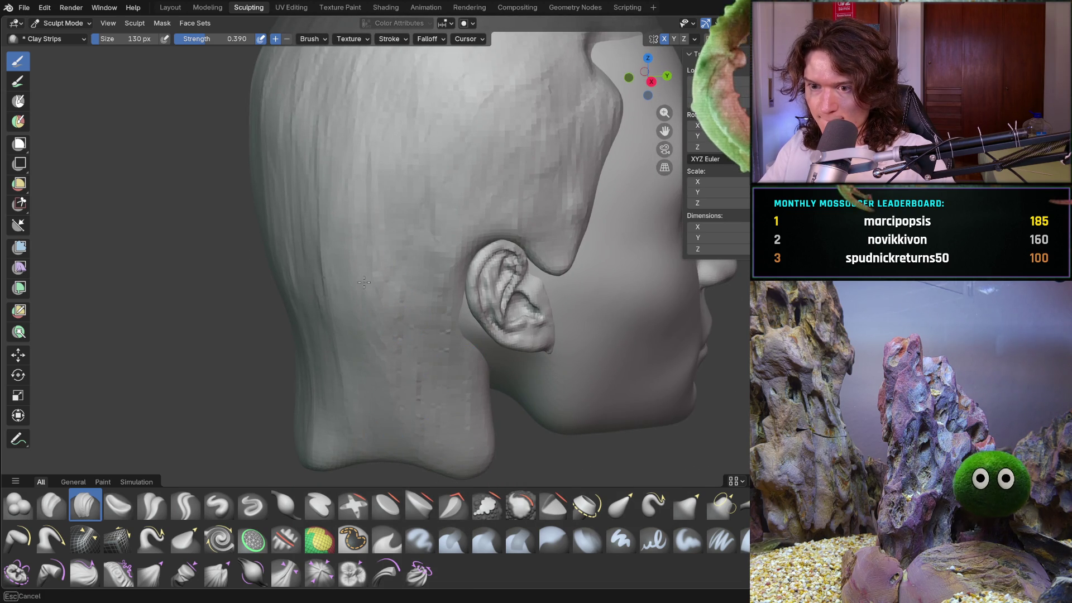
middle_drag(306, 453, 386, 394)
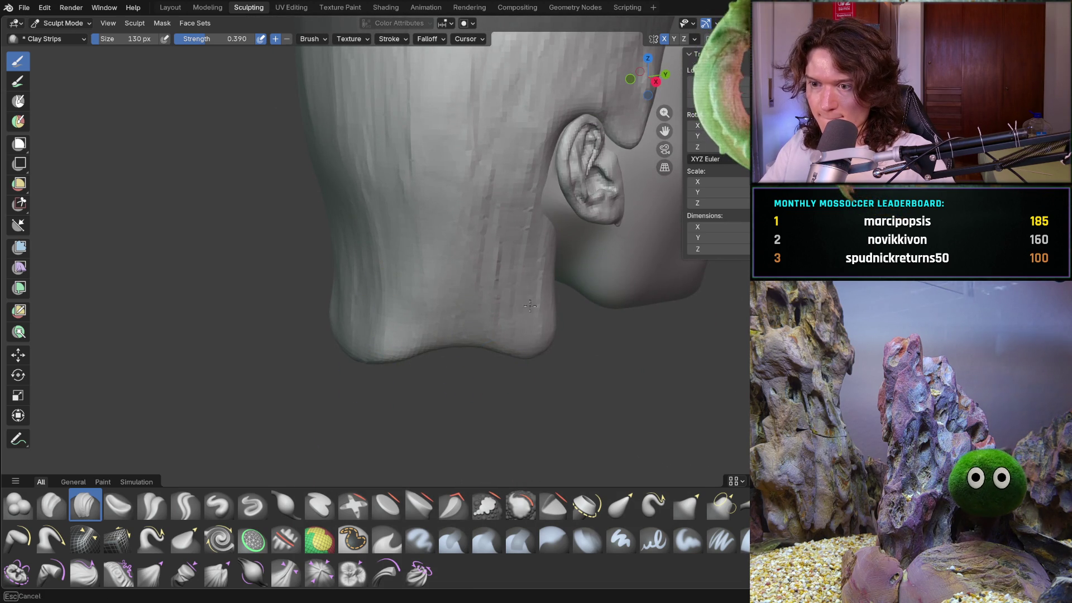
mouse_move(535, 368)
ctrl+middle_down()
mouse_move(453, 256)
mouse_move(374, 190)
ctrl+middle_up()
mouse_move(493, 272)
middle_down()
mouse_move(354, 297)
mouse_move(356, 279)
mouse_move(347, 287)
middle_up()
scroll(364, 272, up, 3)
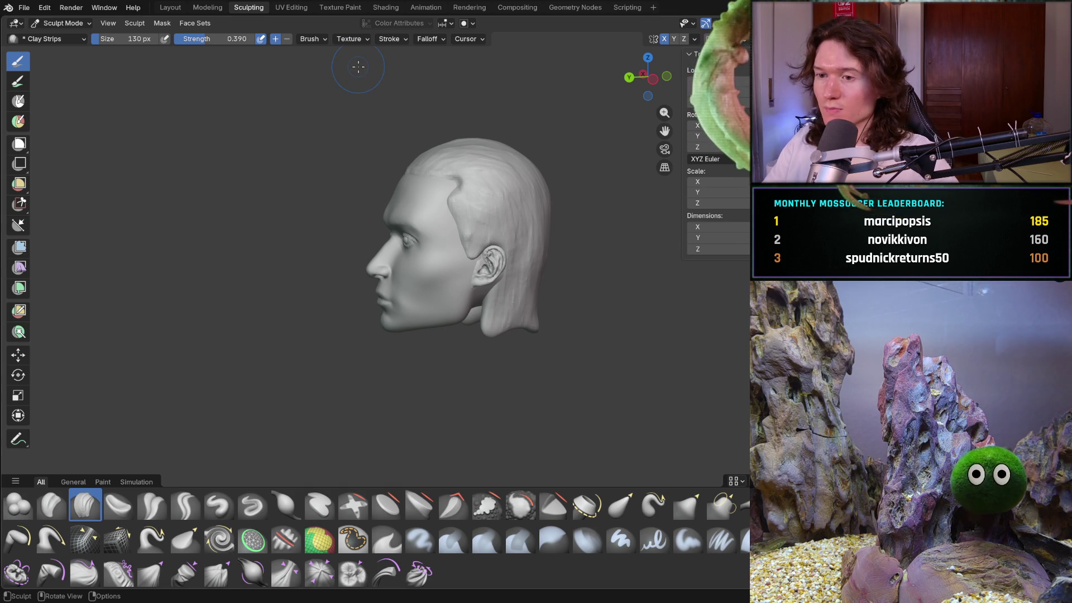
scroll(492, 372, up, 7)
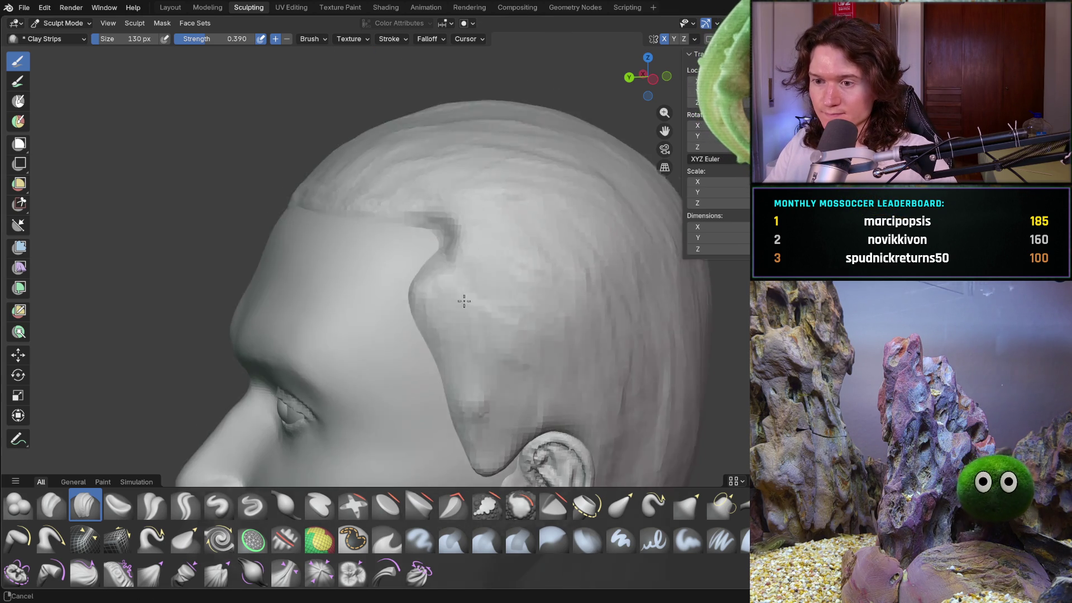
key(g)
- Grab-pull the temple hairline and forehead hairline edge into shape
mouse_move(431, 215)
mouse_down()
mouse_move(415, 221)
mouse_move(457, 166)
mouse_up()
mouse_move(456, 124)
mouse_down()
mouse_move(400, 146)
mouse_move(431, 143)
mouse_up()
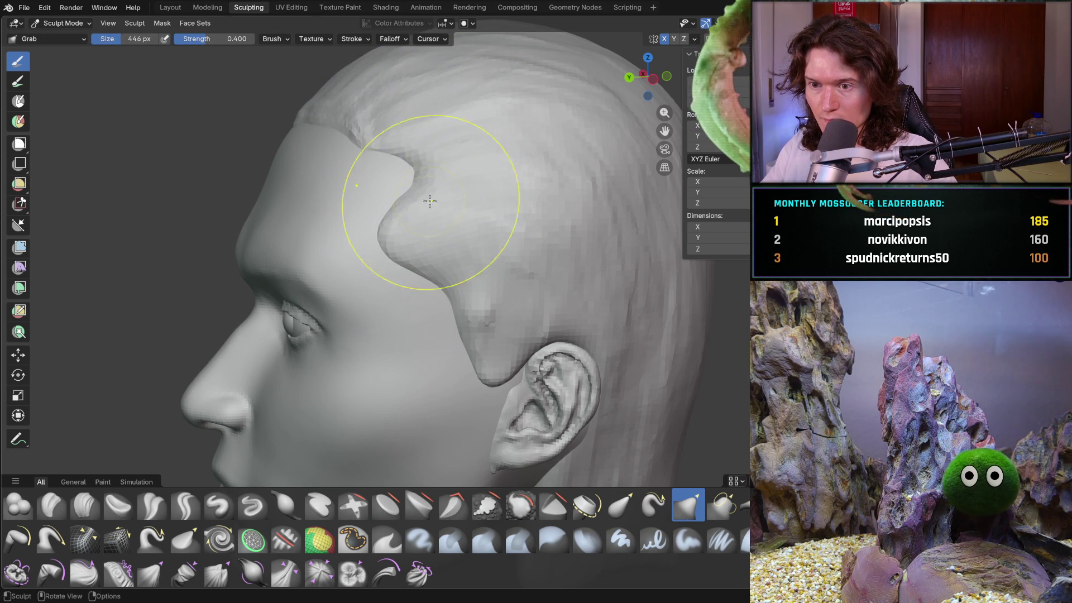
middle_drag(405, 147, 526, 179)
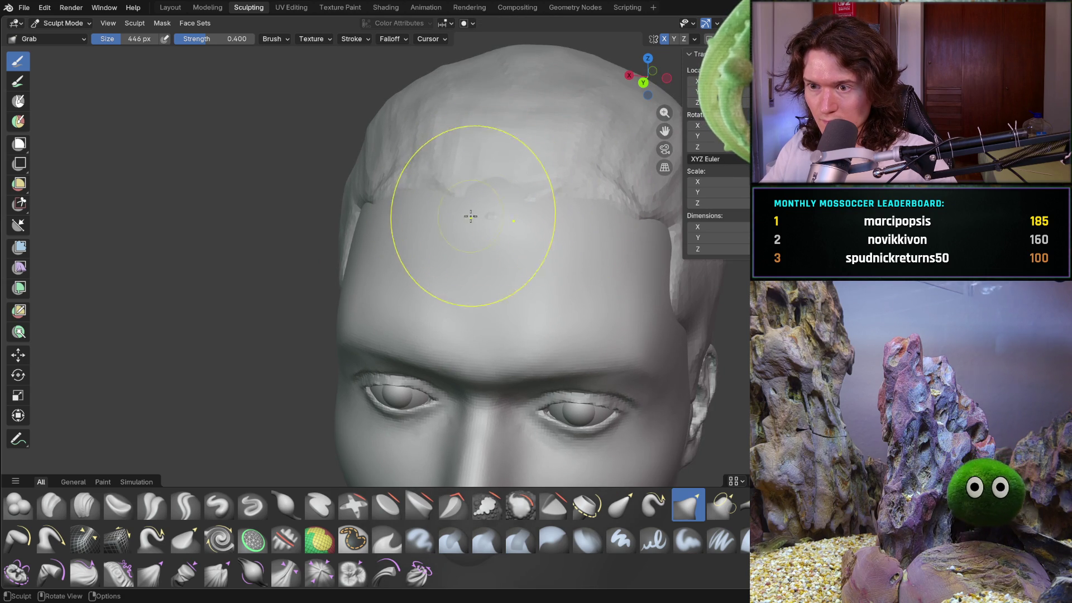
mouse_move(533, 215)
middle_down()
mouse_move(514, 223)
mouse_move(487, 200)
middle_up()
drag(480, 202, 483, 208)
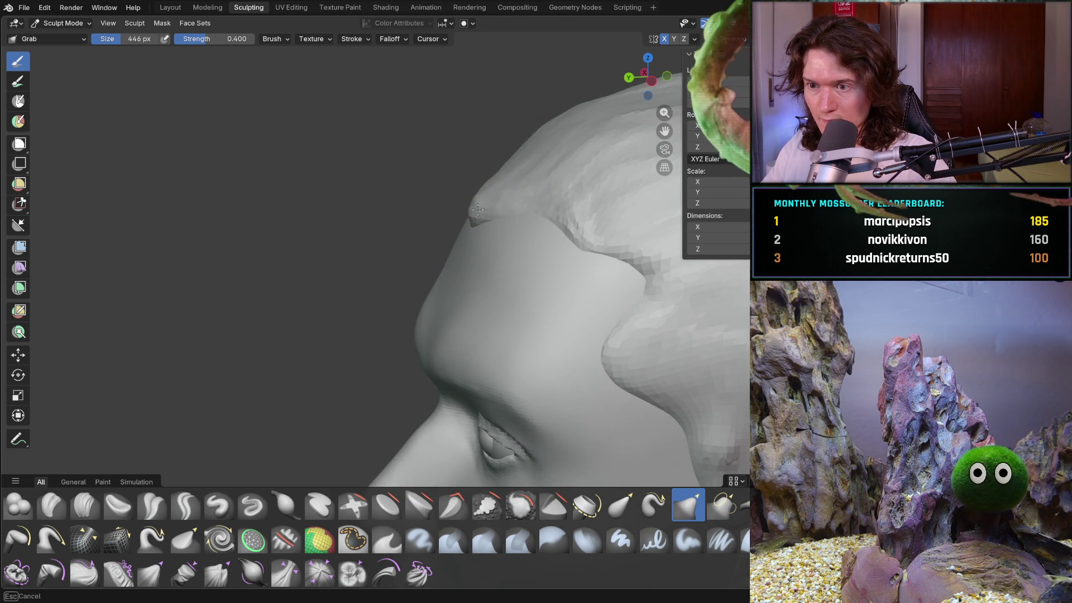
mouse_move(565, 233)
middle_down()
mouse_move(536, 223)
mouse_move(555, 211)
mouse_move(507, 250)
mouse_move(431, 230)
mouse_move(437, 277)
mouse_move(546, 306)
middle_up()
scroll(555, 210, down, 5)
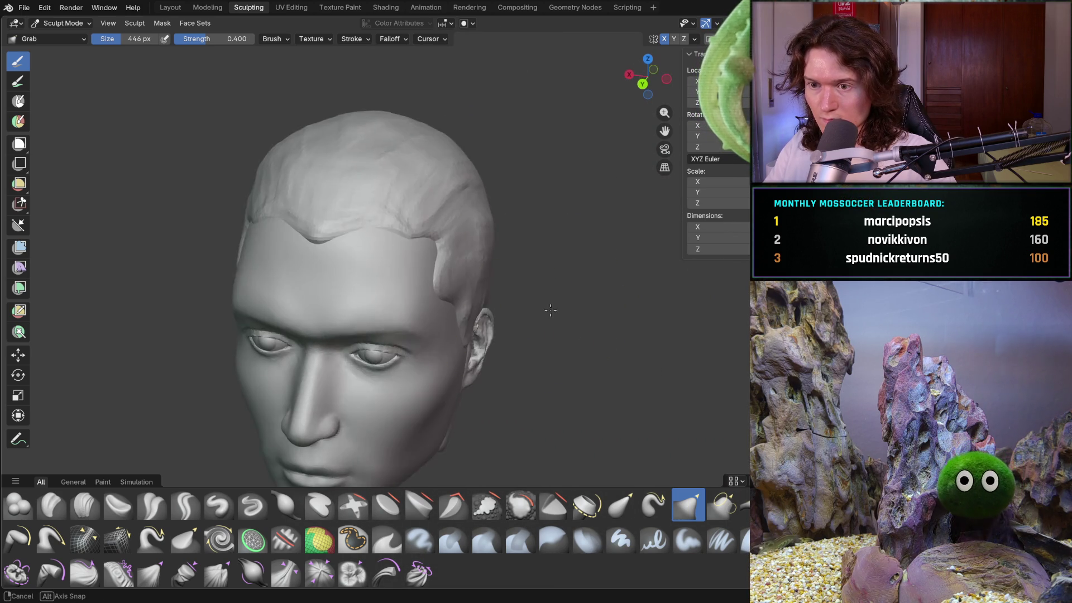
scroll(447, 268, up, 5)
middle_drag(447, 267, 490, 295)
- Reshape the hair's lower edge on both sides and pull the temple curl up and back
drag(466, 279, 614, 276)
mouse_move(435, 261)
middle_down()
mouse_move(546, 268)
mouse_move(439, 237)
middle_up()
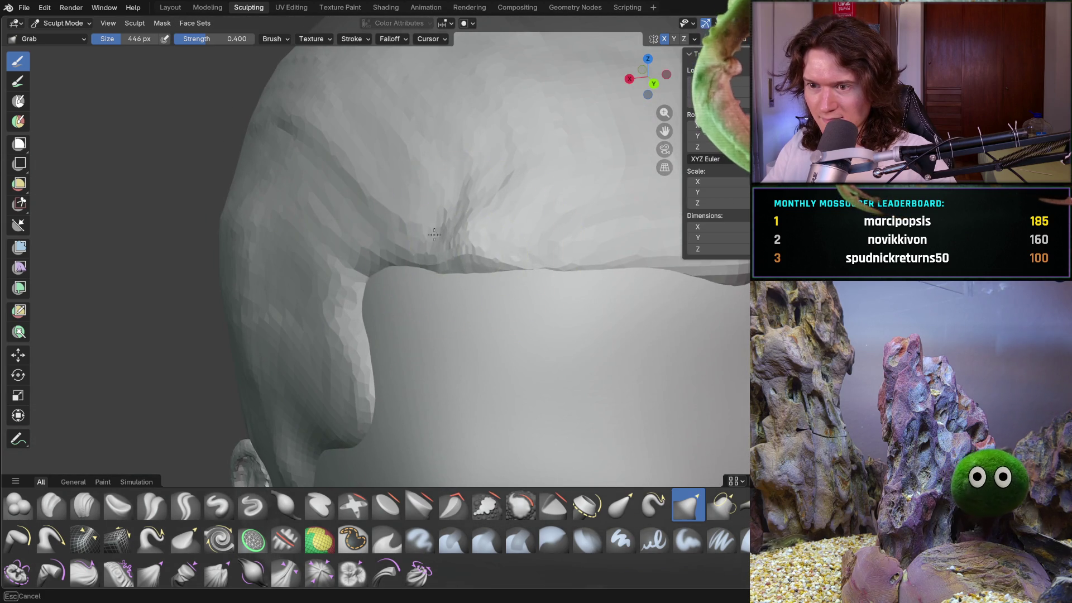
mouse_move(562, 227)
middle_down()
mouse_move(519, 270)
mouse_move(509, 210)
mouse_move(407, 302)
mouse_move(415, 297)
middle_up()
scroll(443, 312, up, 5)
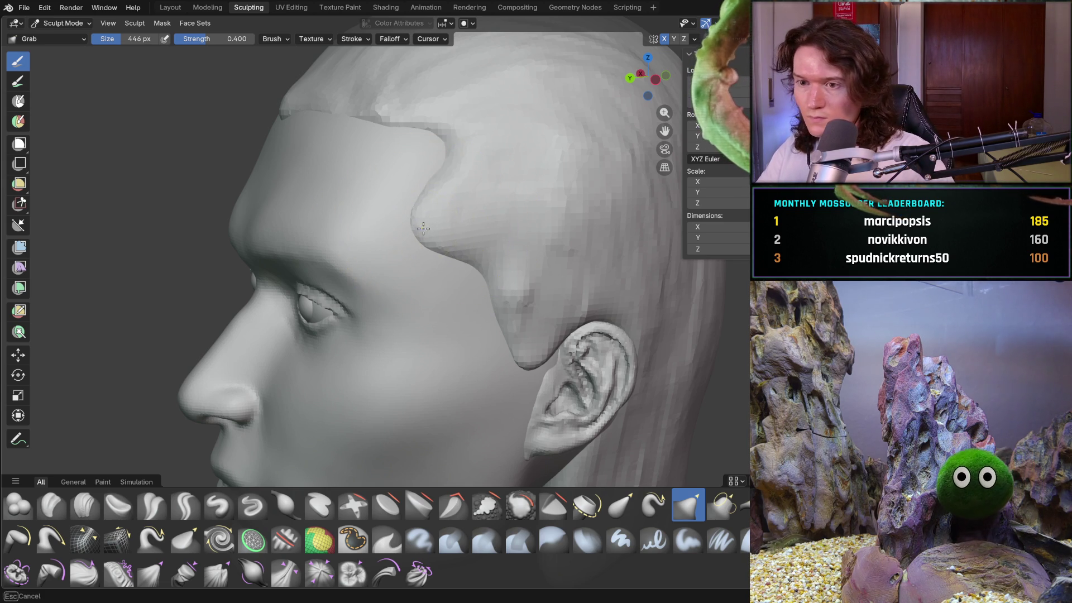
mouse_move(425, 184)
mouse_down()
mouse_move(449, 167)
mouse_move(432, 118)
mouse_up()
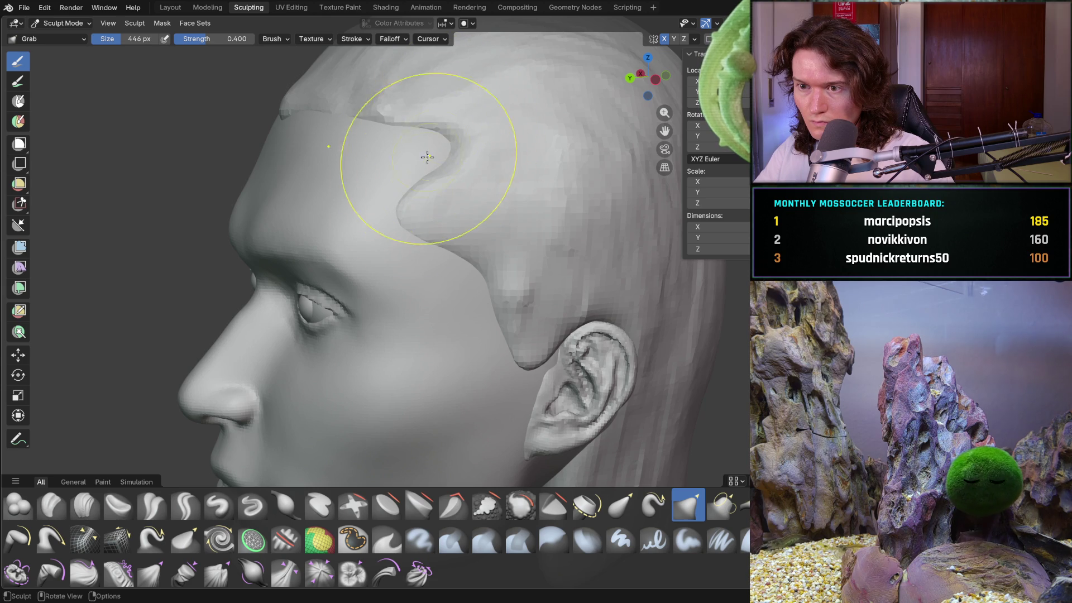
mouse_move(411, 201)
mouse_down()
mouse_move(421, 161)
mouse_move(449, 130)
mouse_up()
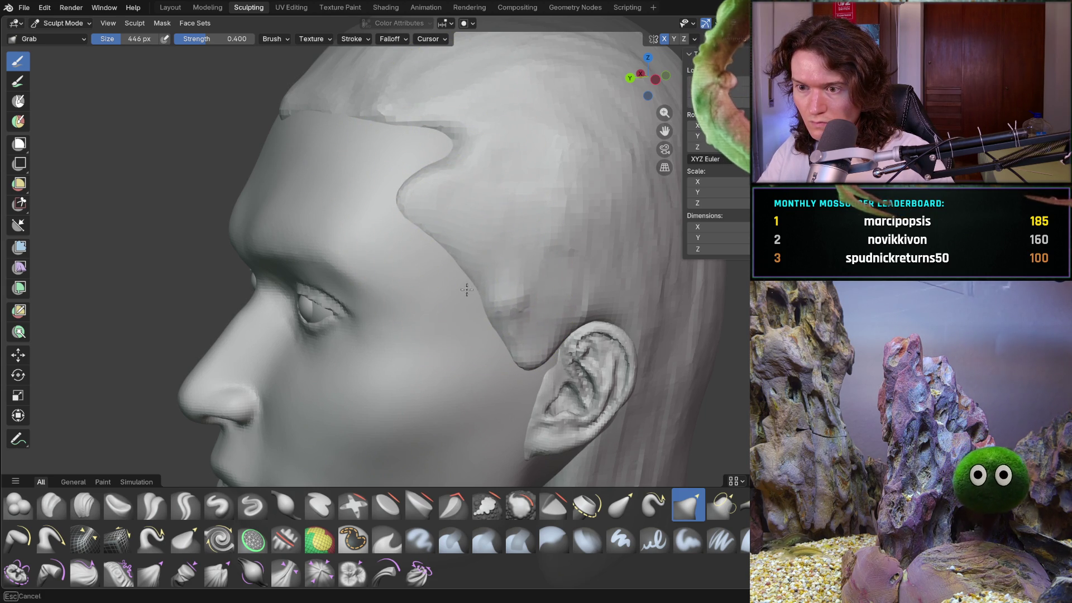
mouse_move(514, 335)
middle_down()
mouse_move(523, 366)
mouse_move(418, 329)
middle_up()
scroll(413, 390, down, 6)
mouse_move(413, 391)
middle_down()
mouse_move(557, 375)
mouse_move(551, 366)
middle_up()
scroll(480, 363, up, 4)
- Pull the front hairline edge above the forehead leftward with the Grab brush
mouse_move(486, 352)
middle_down()
mouse_move(455, 335)
mouse_move(508, 292)
mouse_move(461, 390)
middle_up()
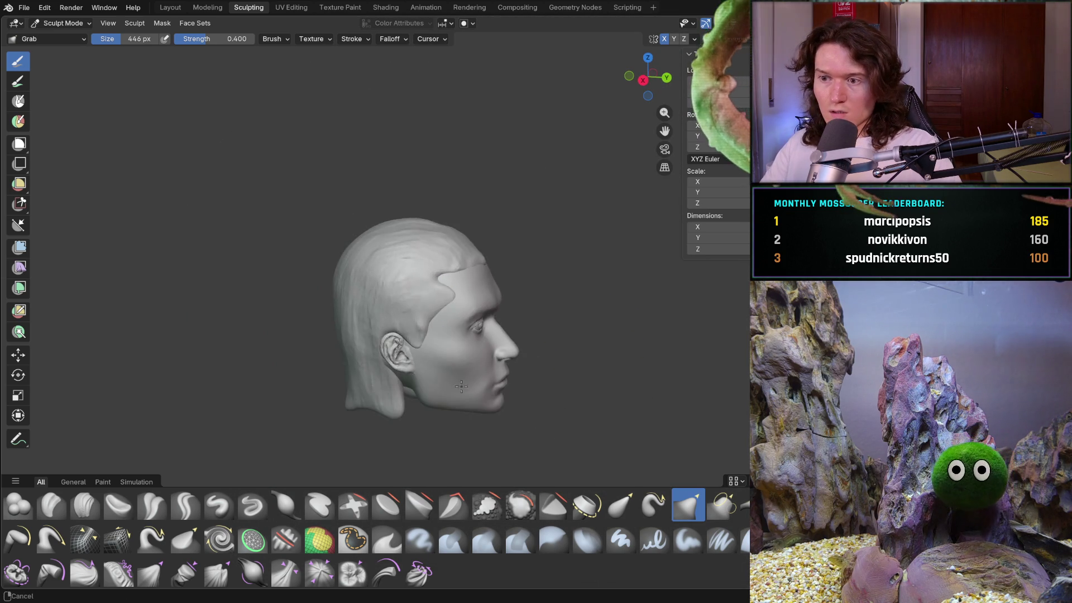
shift+middle_drag(530, 340, 474, 329)
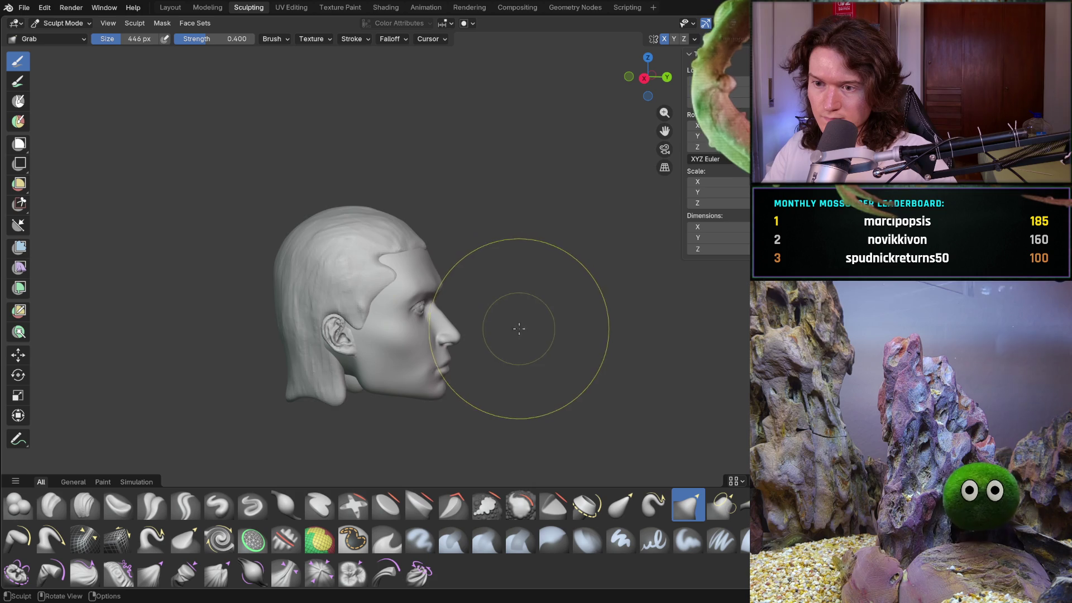
scroll(525, 315, up, 3)
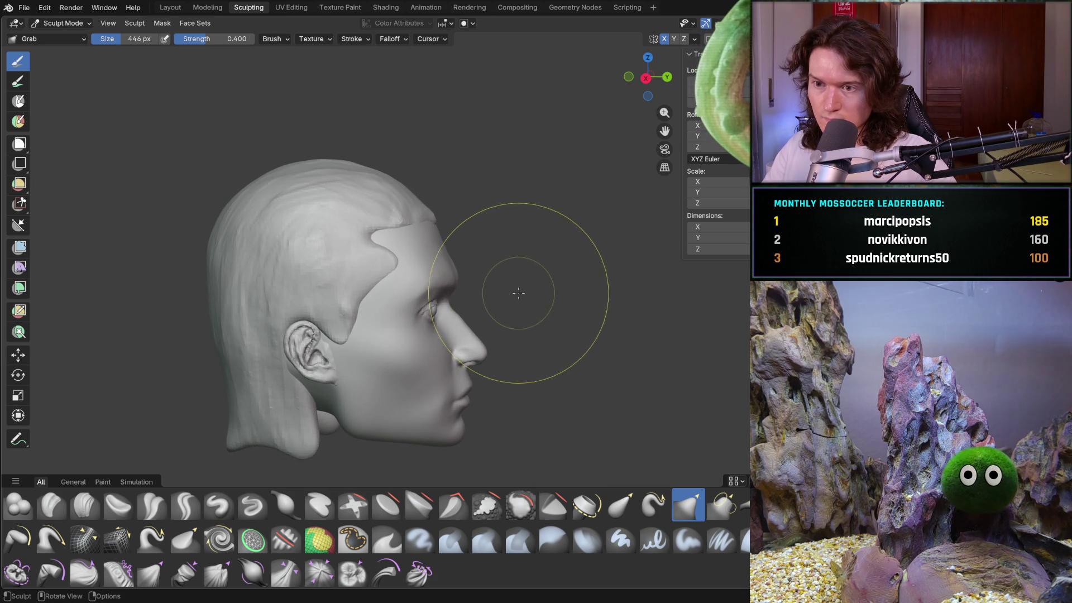
scroll(502, 354, up, 2)
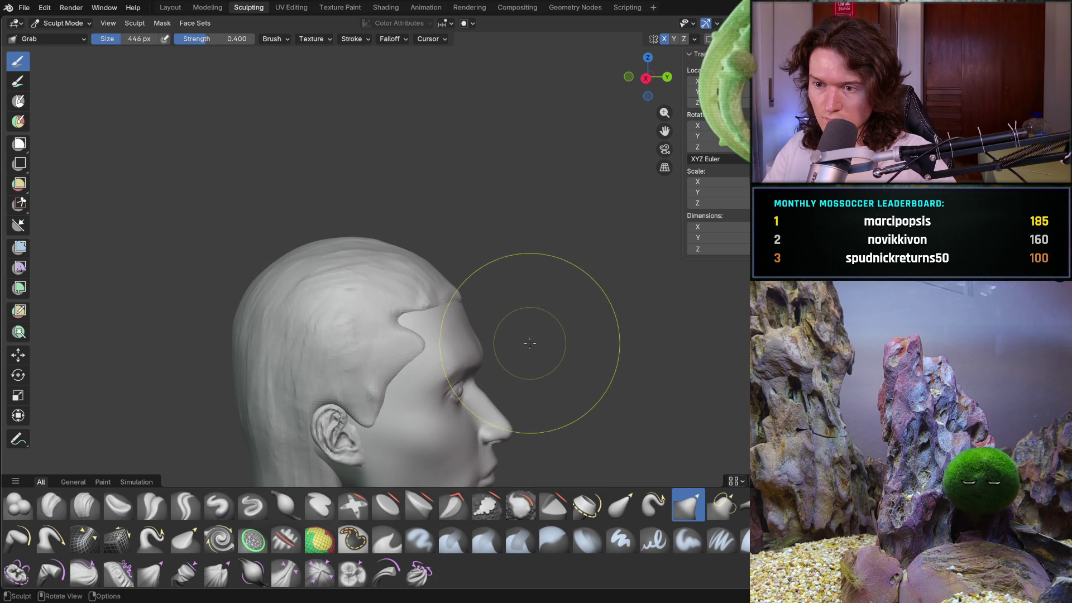
mouse_move(523, 348)
ctrl+middle_down()
mouse_move(527, 310)
mouse_move(478, 268)
mouse_move(371, 286)
mouse_move(335, 313)
mouse_move(369, 309)
ctrl+middle_up()
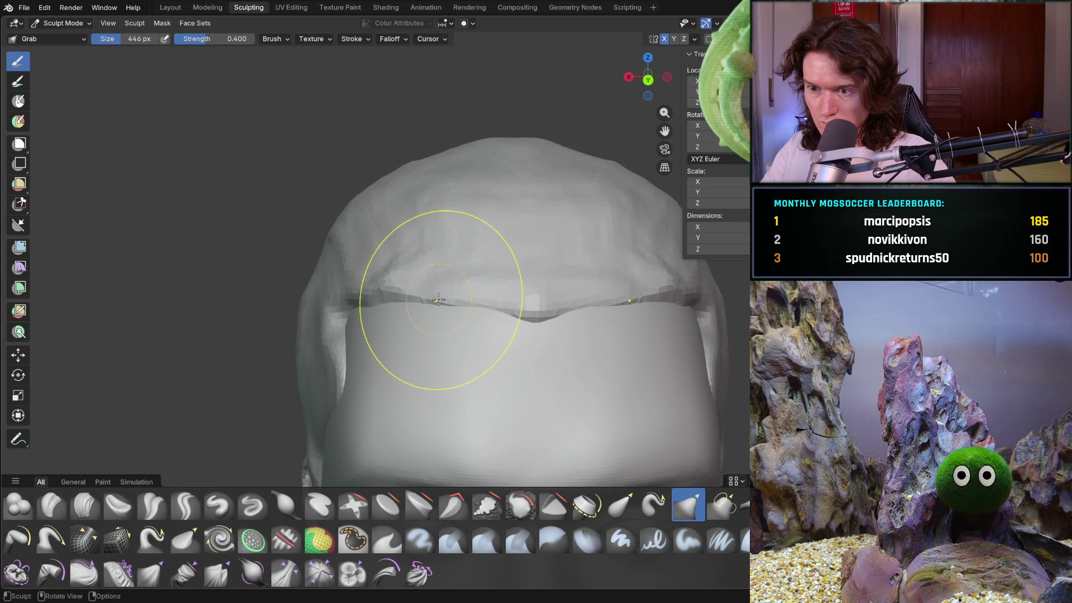
mouse_move(446, 312)
middle_down()
mouse_move(354, 330)
mouse_move(406, 324)
mouse_move(400, 338)
mouse_move(378, 311)
mouse_move(430, 347)
mouse_move(468, 340)
mouse_move(495, 354)
mouse_move(454, 334)
middle_up()
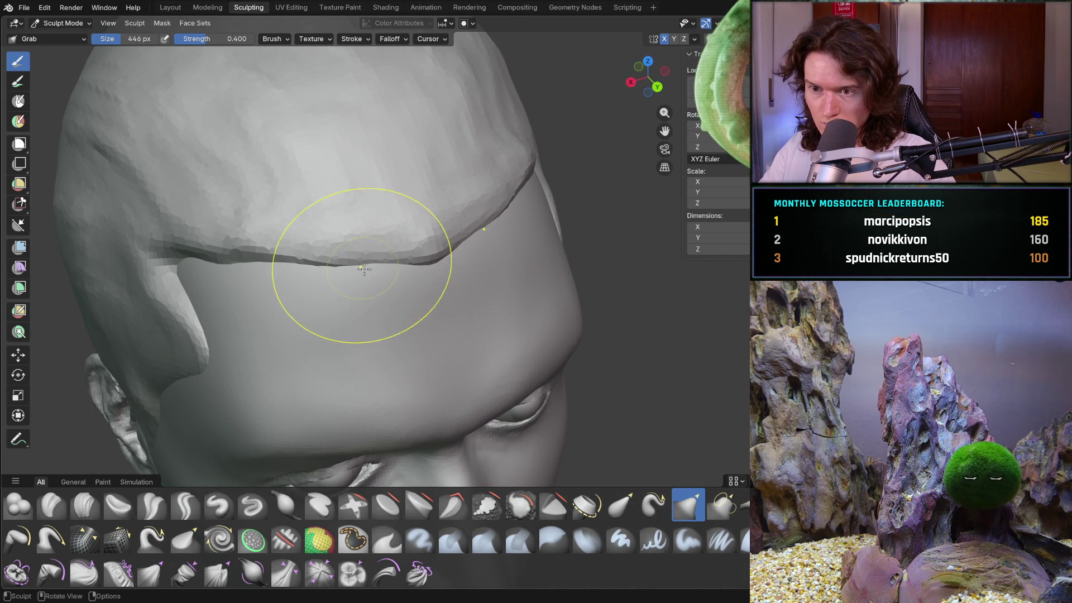
mouse_move(348, 270)
mouse_down()
mouse_move(277, 241)
mouse_move(209, 268)
mouse_up()
- Reduce the Grab brush radius to 280 px
click(219, 269)
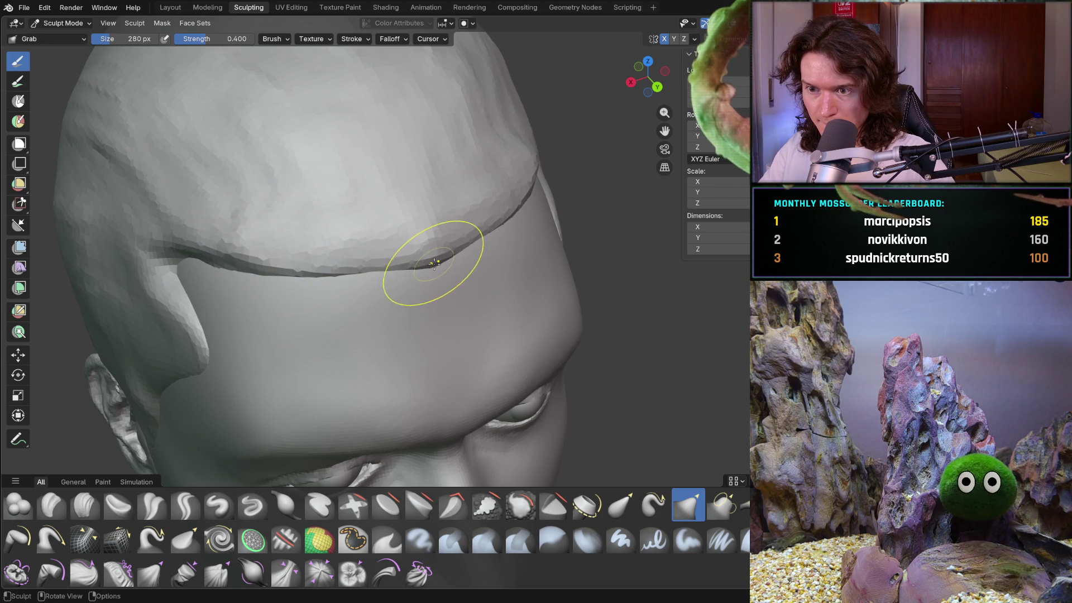
scroll(438, 264, down, 10)
middle_drag(438, 265, 421, 240)
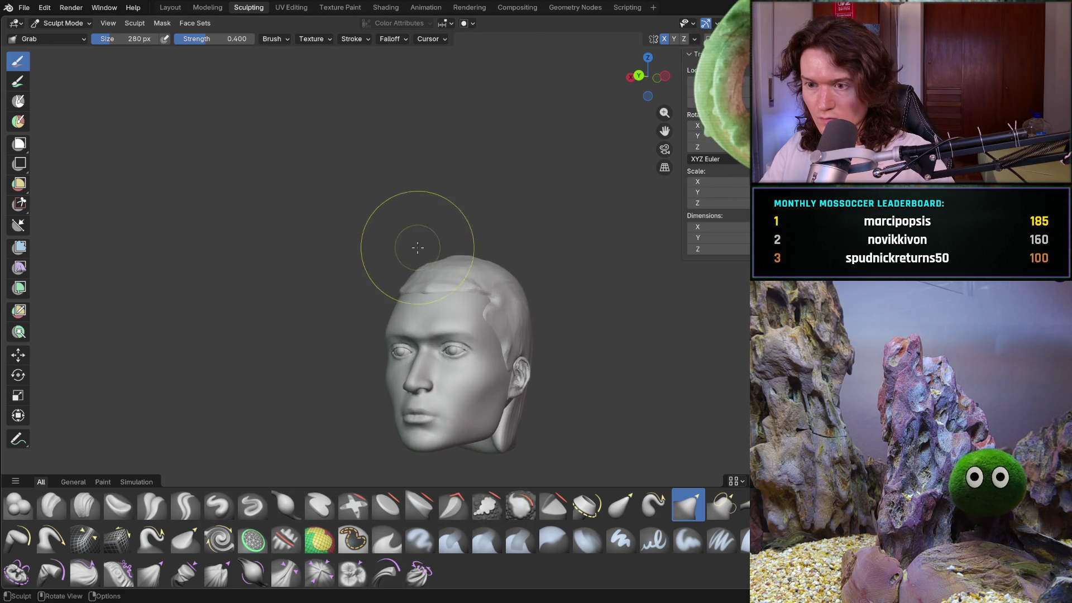
- Tighten the temple notch by pulling its edge and crease up and back
mouse_move(512, 283)
middle_down()
mouse_move(471, 303)
mouse_move(503, 286)
mouse_move(578, 297)
mouse_move(686, 282)
mouse_move(584, 296)
mouse_move(529, 287)
mouse_move(479, 310)
middle_up()
scroll(479, 310, up, 5)
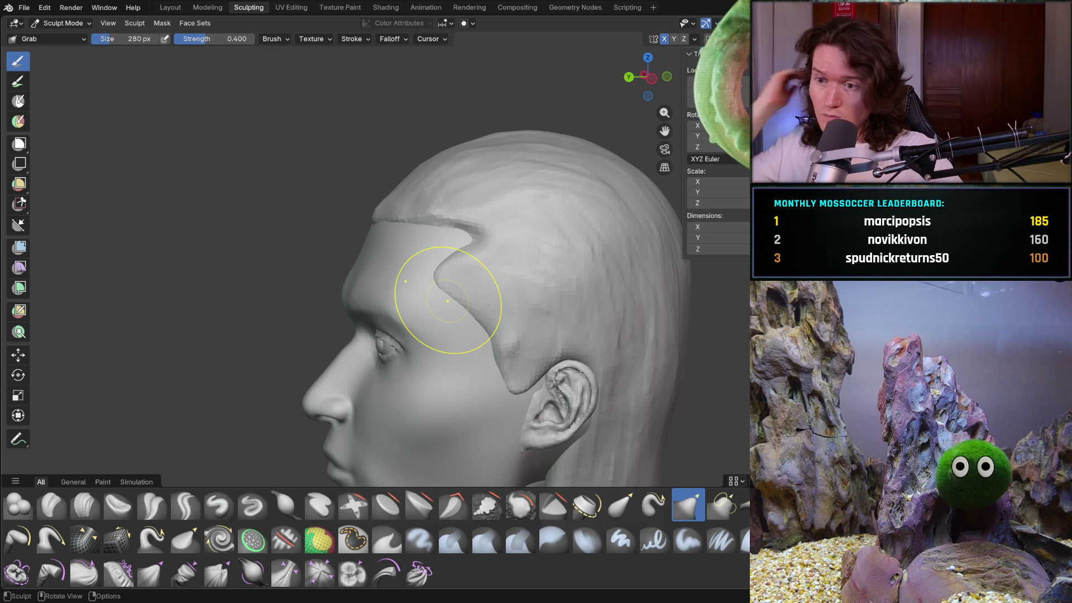
middle_drag(462, 263, 460, 278)
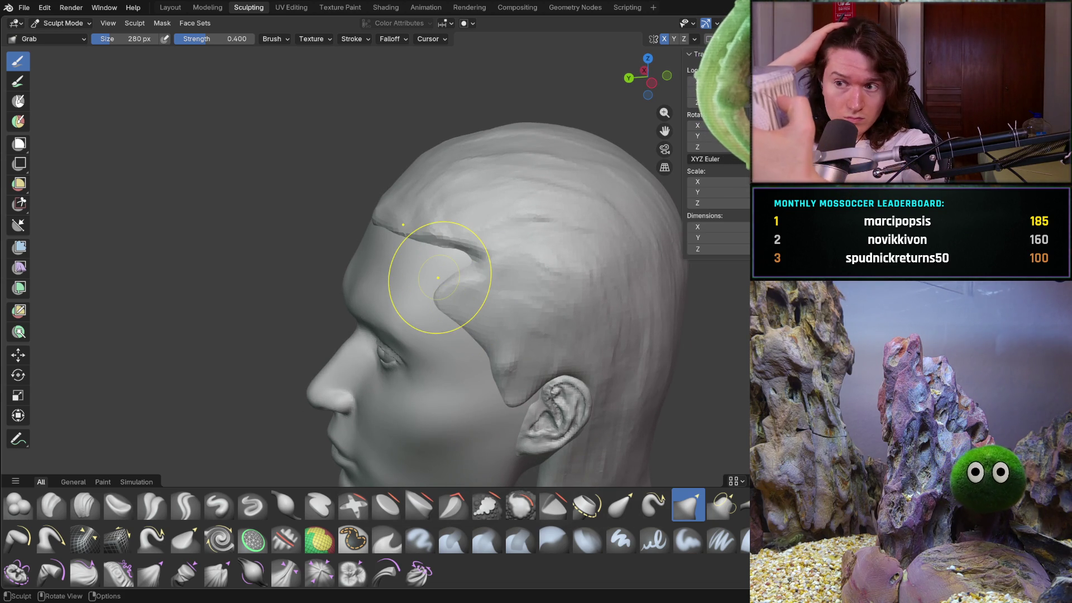
scroll(479, 327, up, 6)
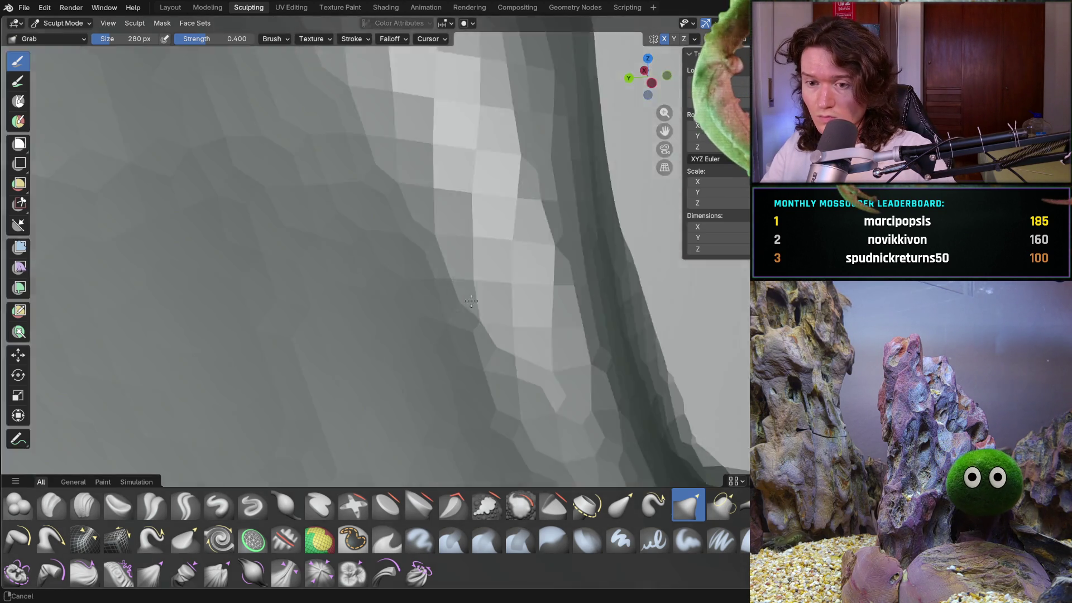
scroll(461, 330, down, 5)
scroll(440, 337, up, 4)
scroll(424, 279, down, 2)
drag(407, 203, 437, 166)
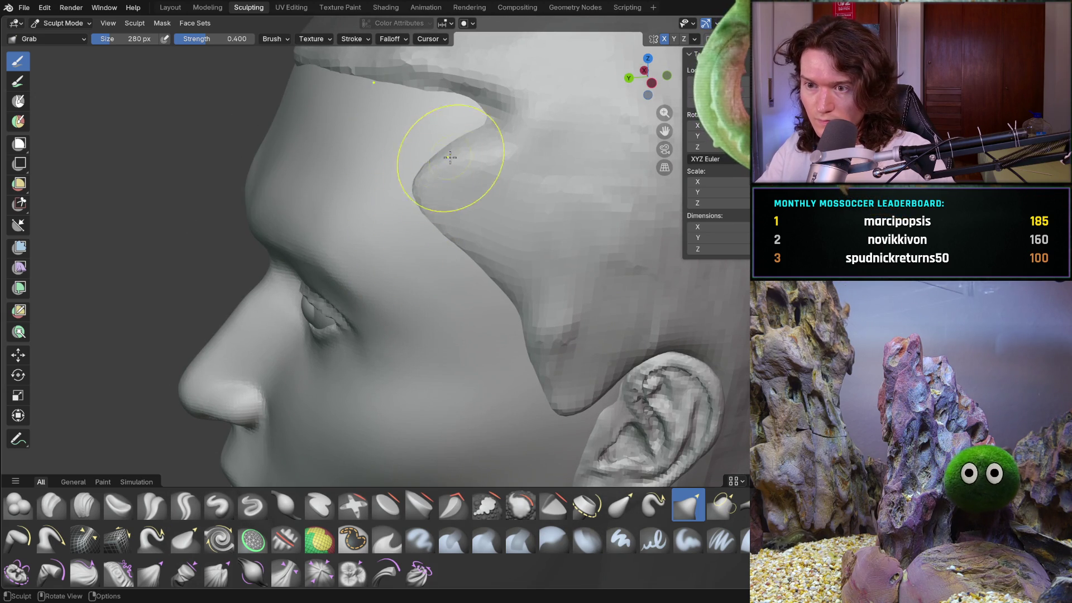
drag(500, 147, 496, 139)
mouse_move(424, 183)
mouse_down()
mouse_move(435, 164)
mouse_move(439, 220)
mouse_move(457, 209)
mouse_up()
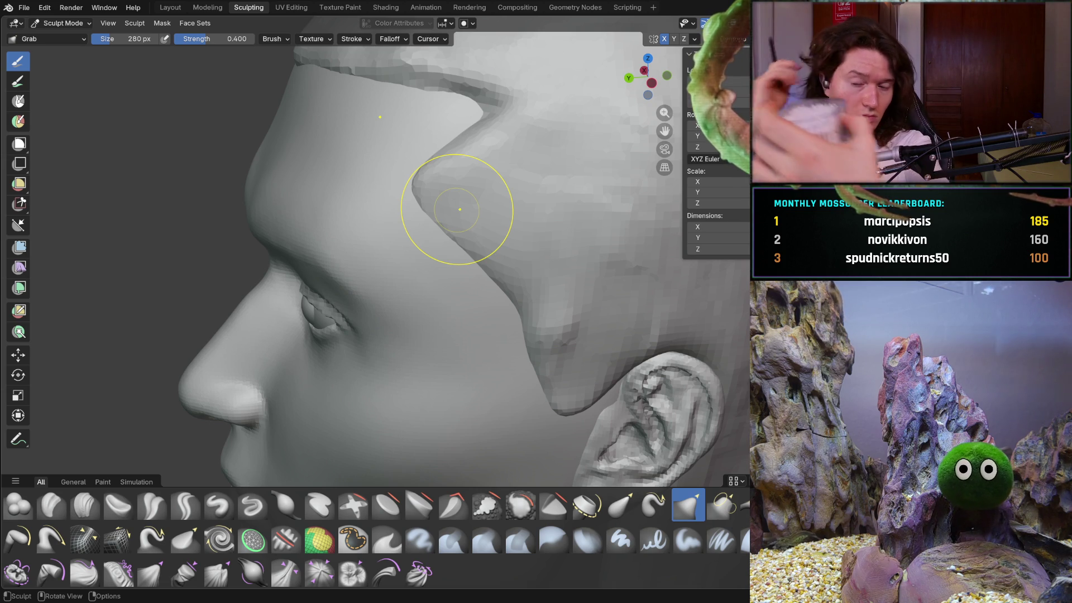
- Reshape the sideburn's front contour, lower tip and jaw-side edge in front of the ear
mouse_move(442, 292)
middle_down()
mouse_move(471, 303)
mouse_move(487, 280)
middle_up()
mouse_move(487, 280)
mouse_down()
mouse_move(445, 246)
mouse_move(521, 342)
mouse_move(544, 439)
mouse_move(567, 411)
mouse_move(581, 419)
mouse_move(497, 383)
mouse_up()
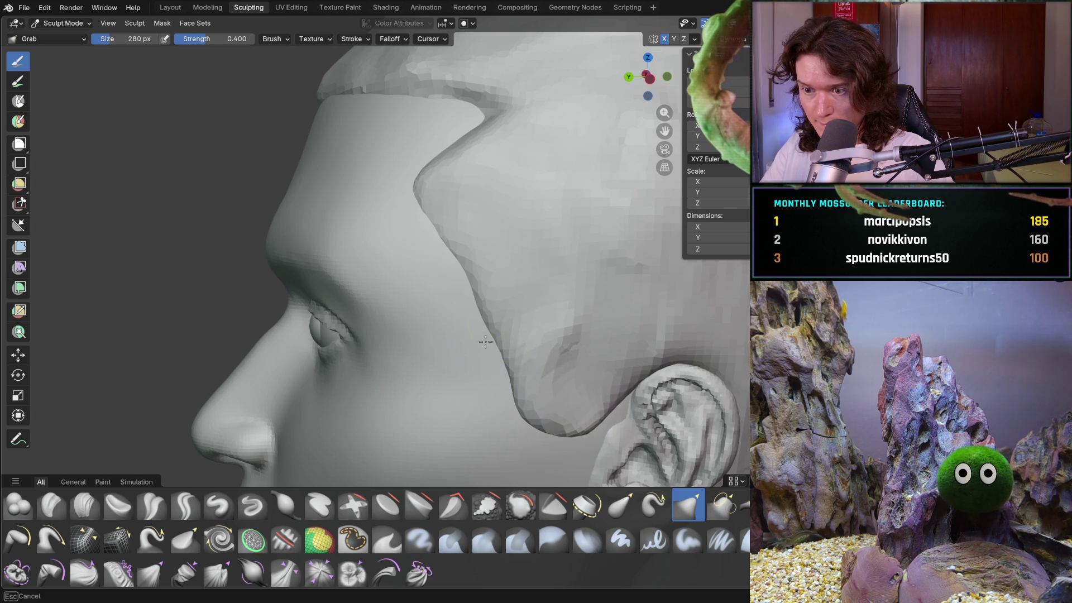
drag(491, 337, 502, 357)
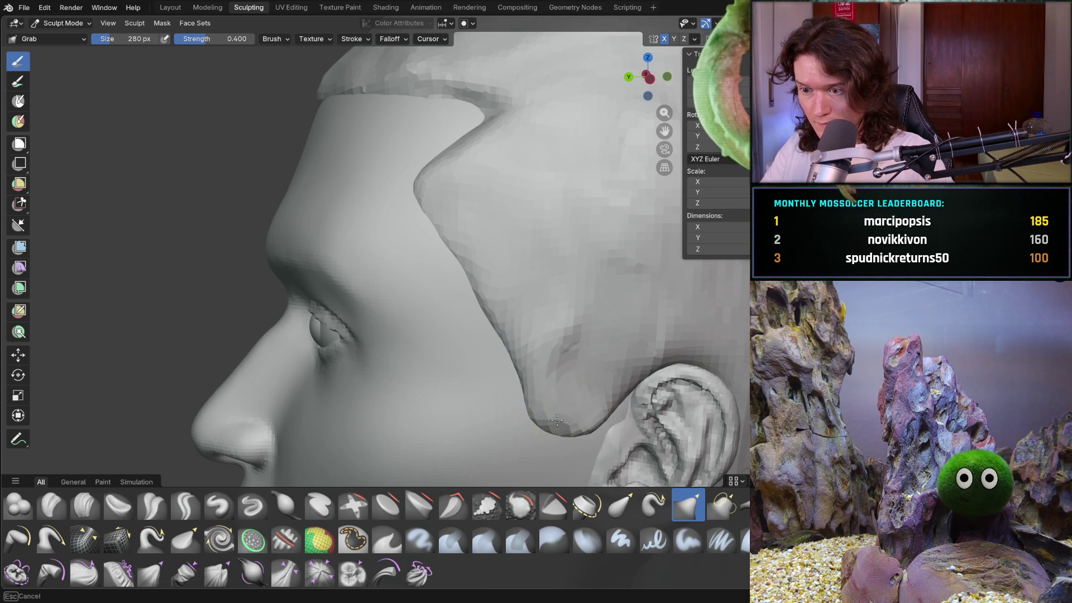
drag(538, 409, 514, 397)
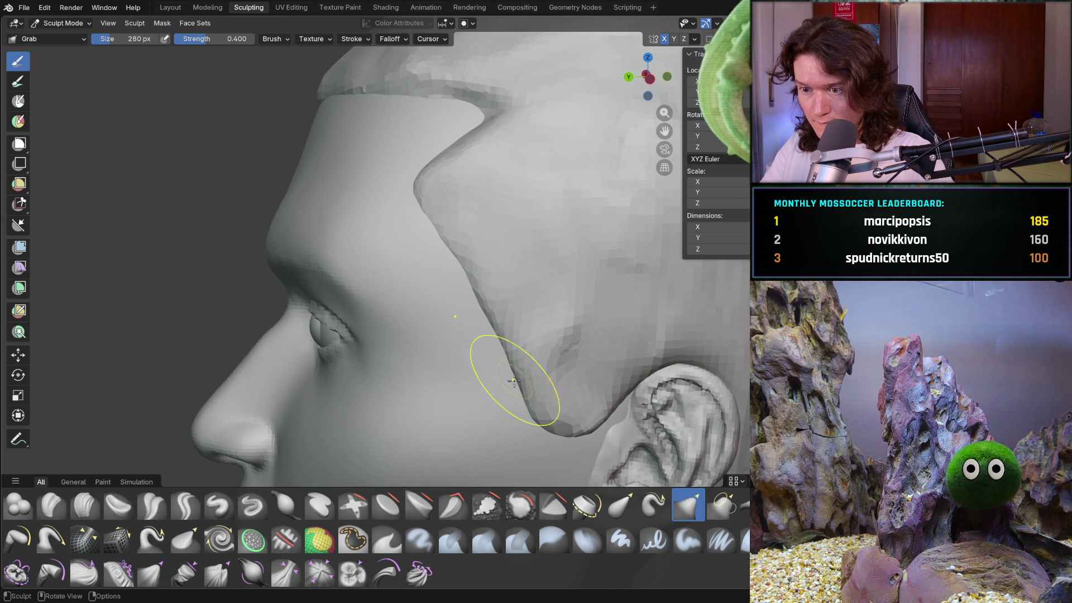
mouse_move(476, 260)
ctrl+middle_down()
mouse_move(478, 286)
mouse_move(538, 347)
mouse_move(694, 323)
ctrl+middle_up()
scroll(502, 358, up, 6)
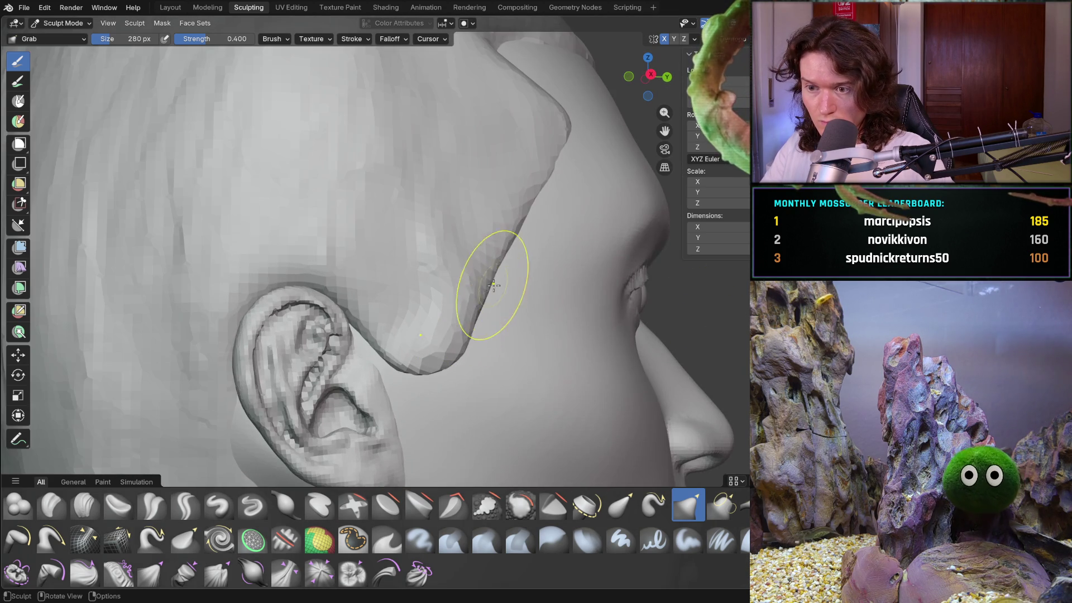
mouse_move(493, 285)
mouse_down()
mouse_move(486, 268)
mouse_move(505, 240)
mouse_up()
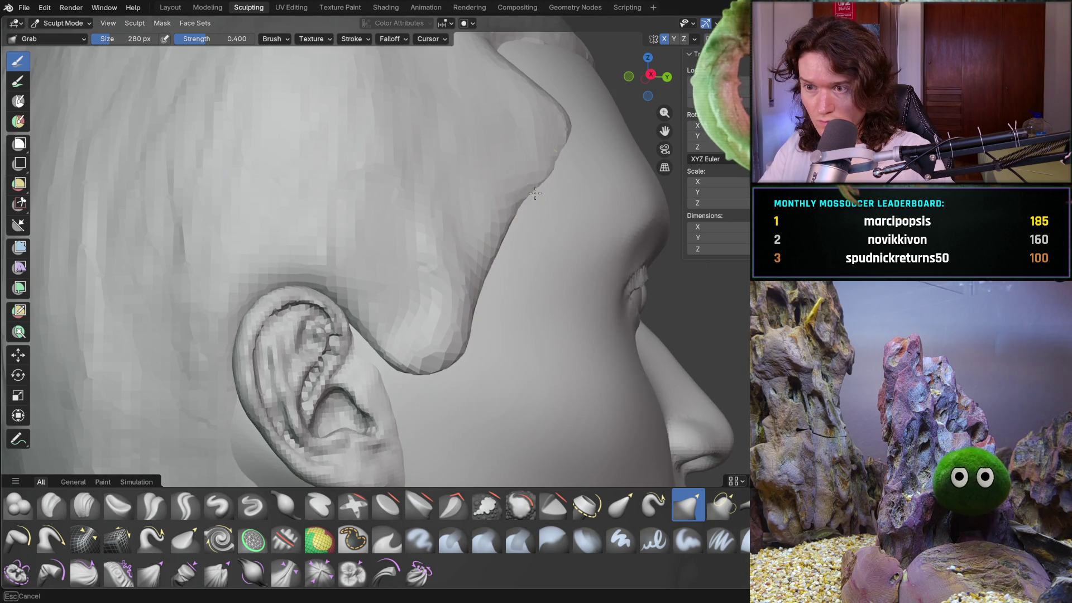
mouse_move(546, 167)
middle_down()
mouse_move(515, 259)
mouse_move(546, 156)
middle_up()
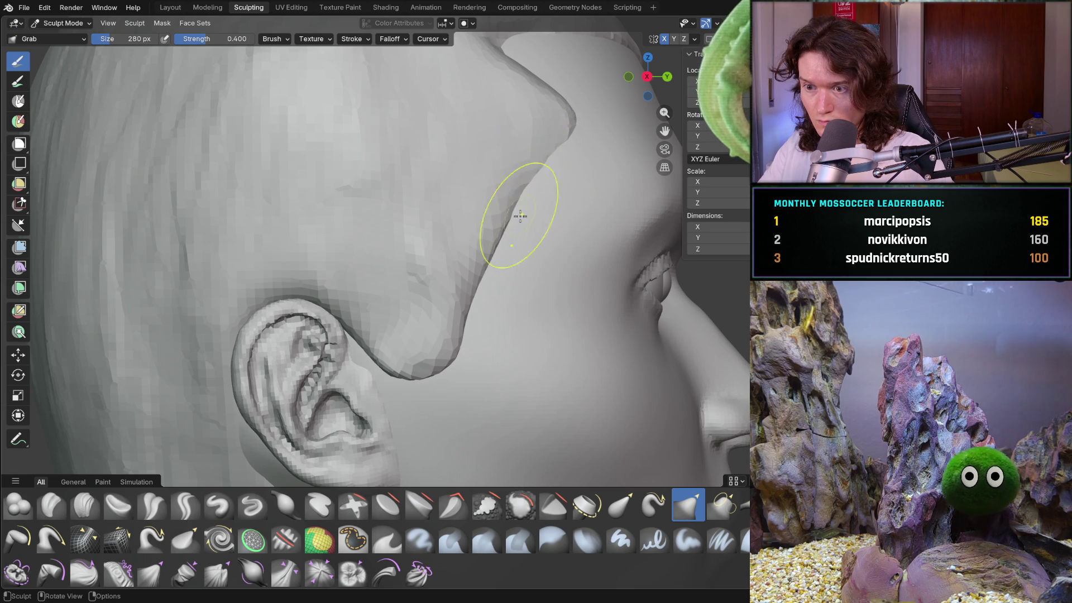
scroll(526, 239, down, 8)
mouse_move(526, 239)
middle_down()
mouse_move(313, 347)
mouse_move(357, 335)
middle_up()
scroll(452, 316, up, 10)
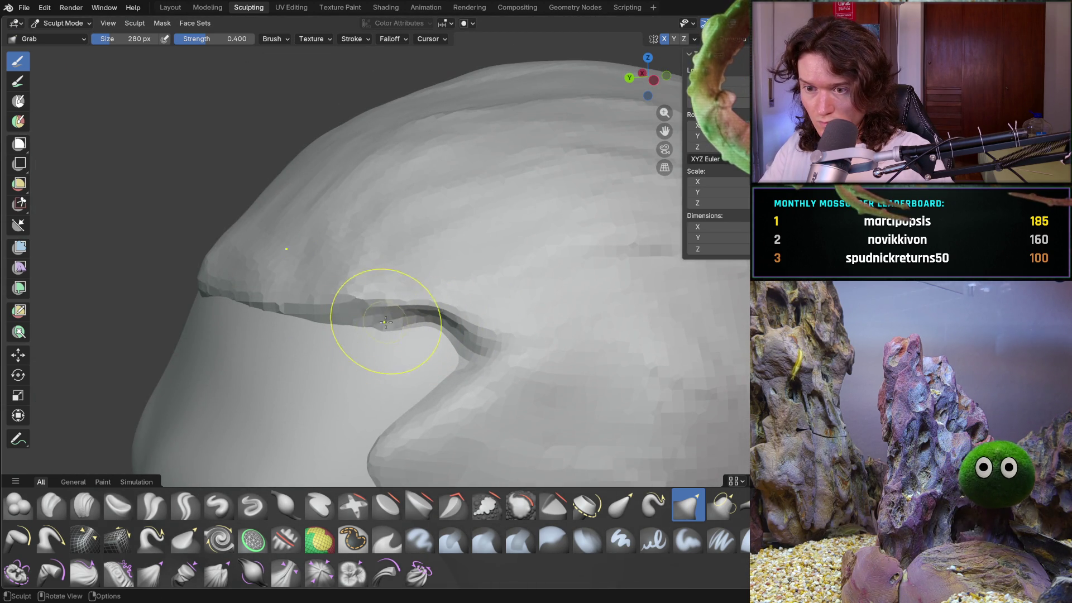
- Pull the hairline fold at the temple down, then up and back into a curve
mouse_move(370, 325)
mouse_down()
mouse_move(466, 347)
mouse_move(459, 361)
mouse_up()
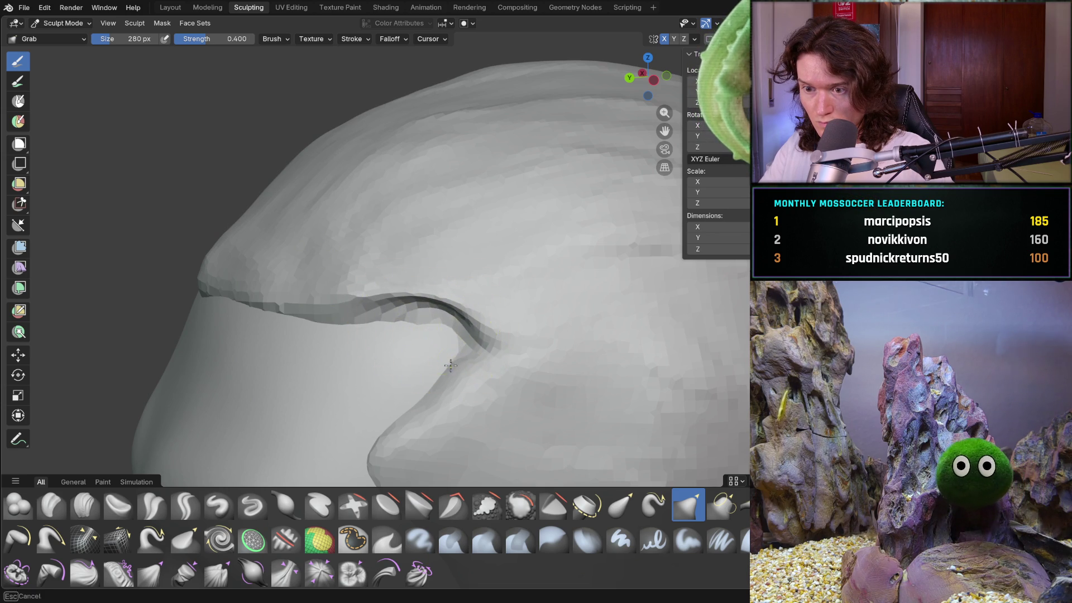
scroll(440, 368, down, 10)
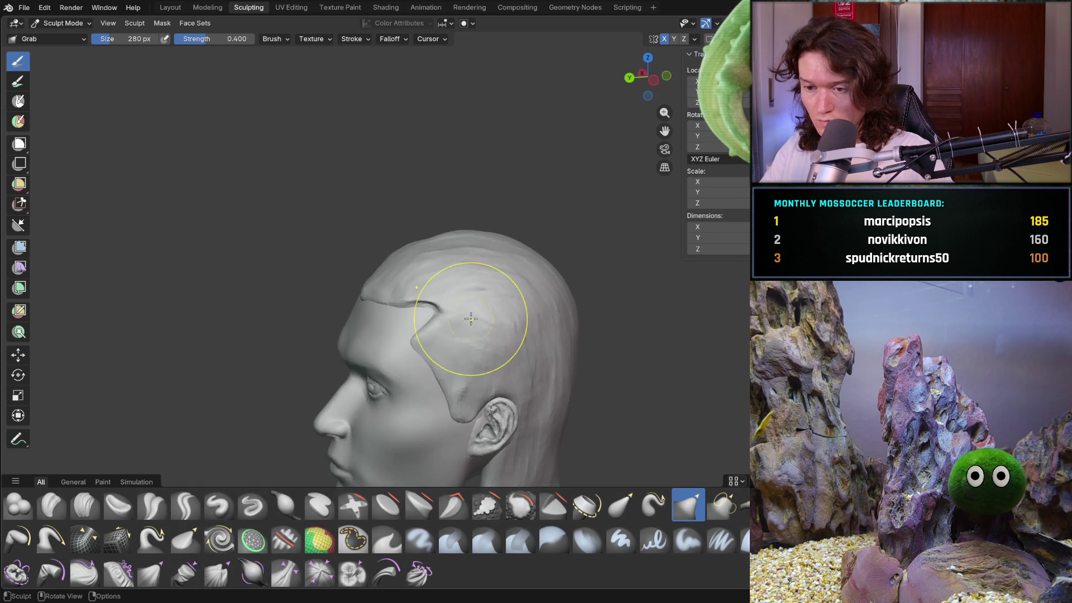
middle_drag(446, 334, 460, 326)
scroll(460, 327, up, 8)
mouse_move(455, 311)
mouse_down()
mouse_move(498, 313)
mouse_move(480, 324)
mouse_up()
mouse_move(521, 264)
mouse_down()
mouse_move(530, 233)
mouse_move(491, 203)
mouse_move(429, 208)
mouse_move(467, 215)
mouse_up()
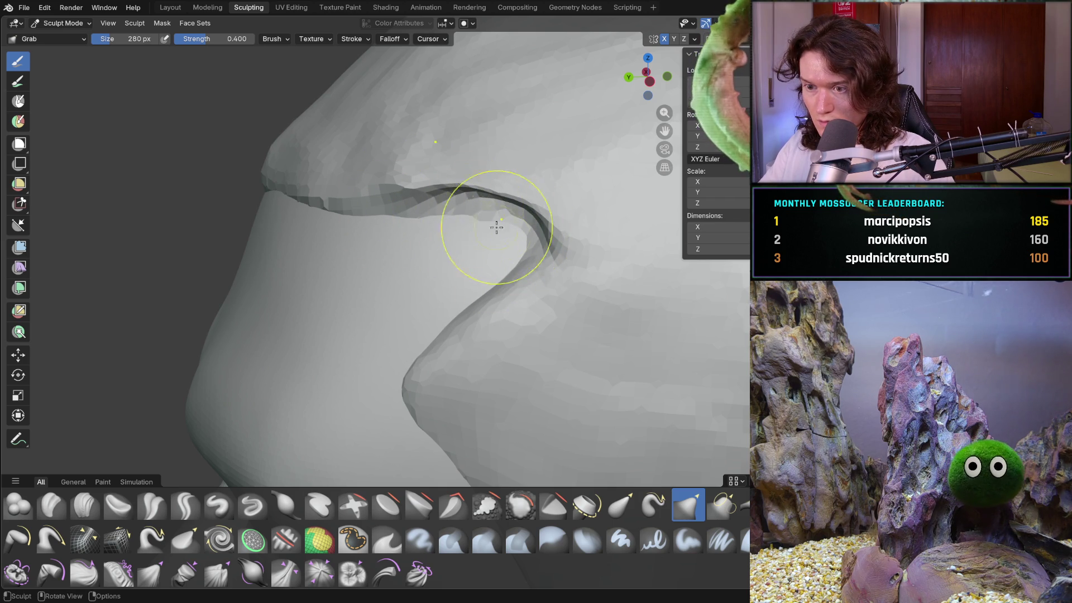
scroll(484, 266, up, 3)
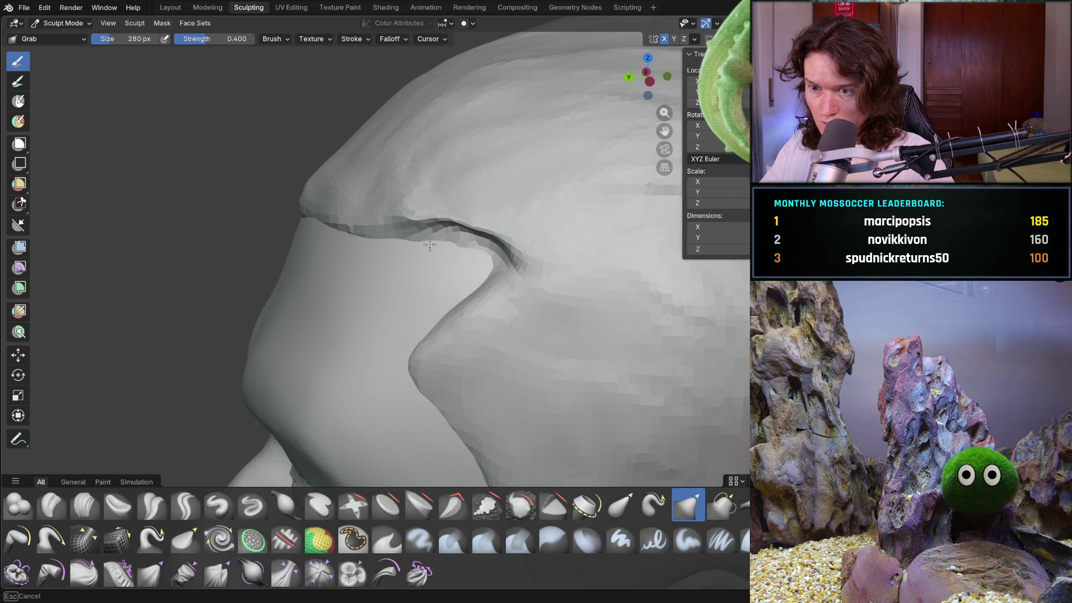
drag(454, 253, 457, 301)
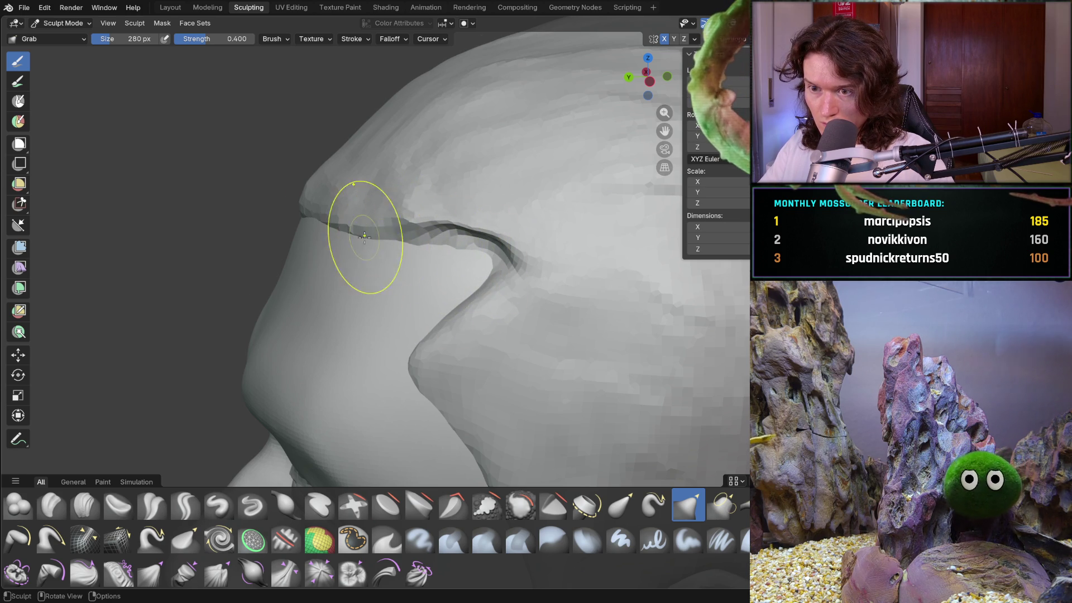
- Refine the hairline crease above the forehead and bend the temple notch into a clean curve
middle_drag(364, 251, 402, 239)
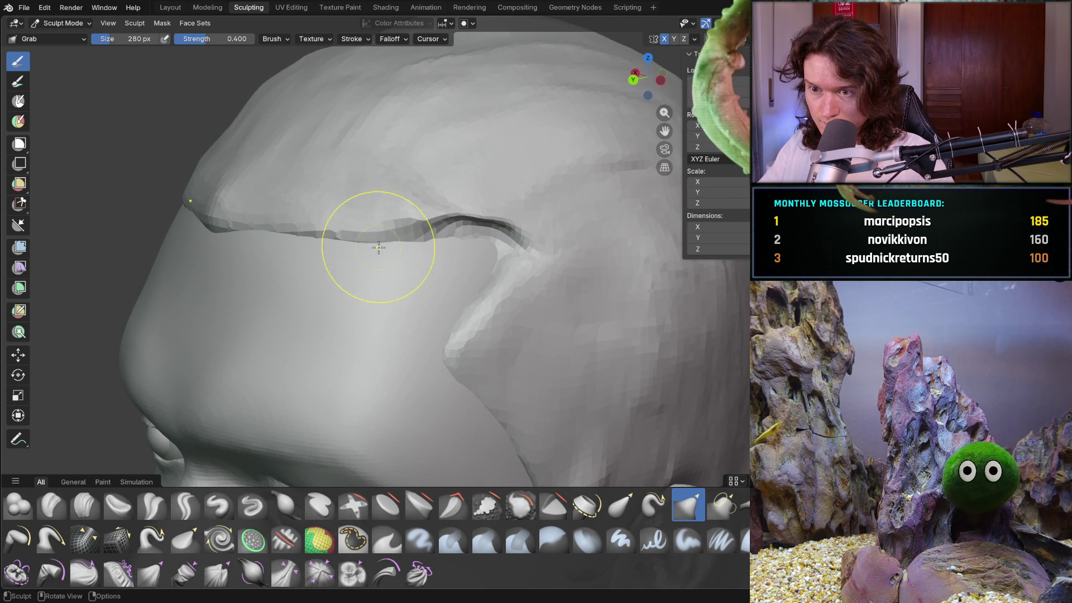
drag(311, 254, 258, 236)
middle_drag(248, 238, 390, 223)
scroll(363, 247, up, 3)
mouse_move(271, 237)
mouse_down()
mouse_move(246, 215)
mouse_move(251, 204)
mouse_move(335, 185)
mouse_up()
drag(411, 187, 447, 146)
scroll(447, 167, down, 10)
mouse_move(480, 228)
middle_down()
mouse_move(512, 234)
mouse_move(522, 220)
mouse_move(522, 246)
mouse_move(391, 272)
mouse_move(402, 268)
middle_up()
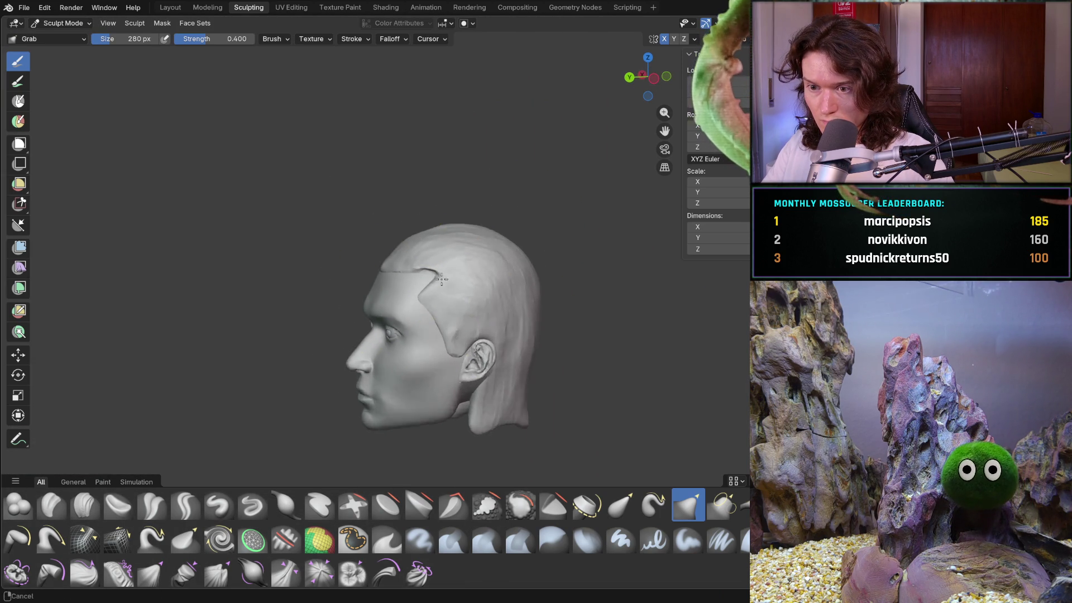
scroll(438, 249, up, 8)
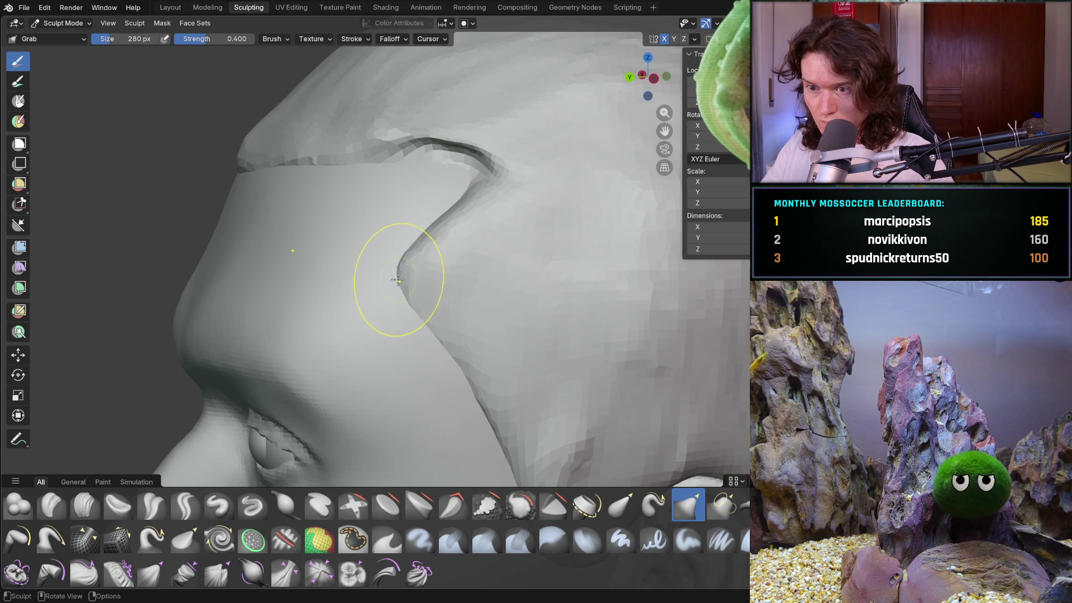
drag(410, 305, 455, 331)
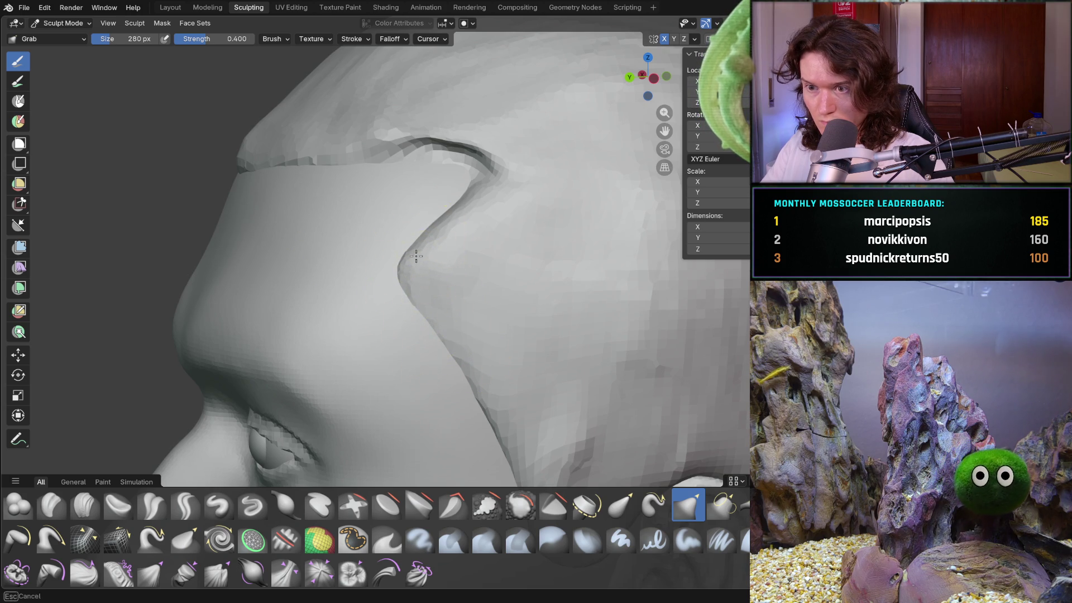
mouse_move(469, 134)
mouse_down()
mouse_move(471, 179)
mouse_move(402, 160)
mouse_move(461, 168)
mouse_move(421, 167)
mouse_up()
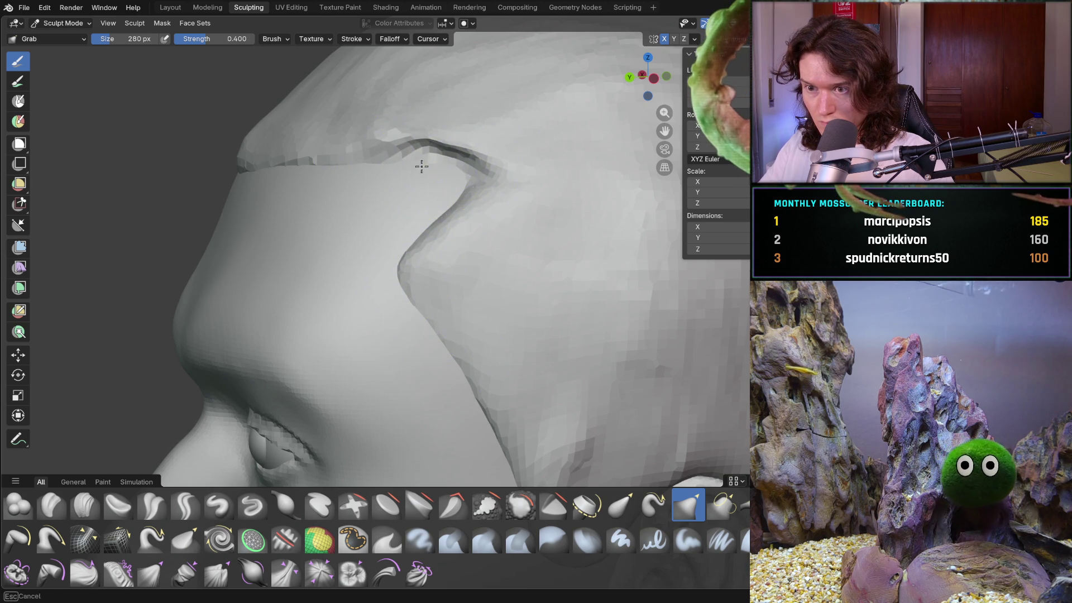
drag(399, 274, 406, 290)
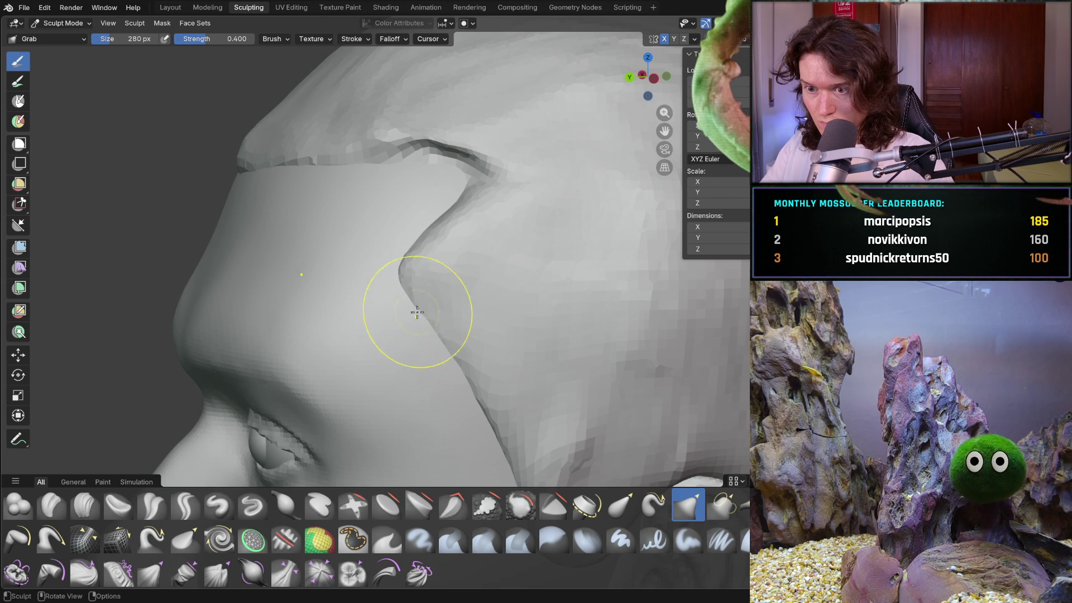
drag(420, 241, 430, 206)
mouse_move(430, 206)
middle_down()
mouse_move(449, 273)
mouse_move(532, 272)
middle_up()
scroll(454, 282, down, 5)
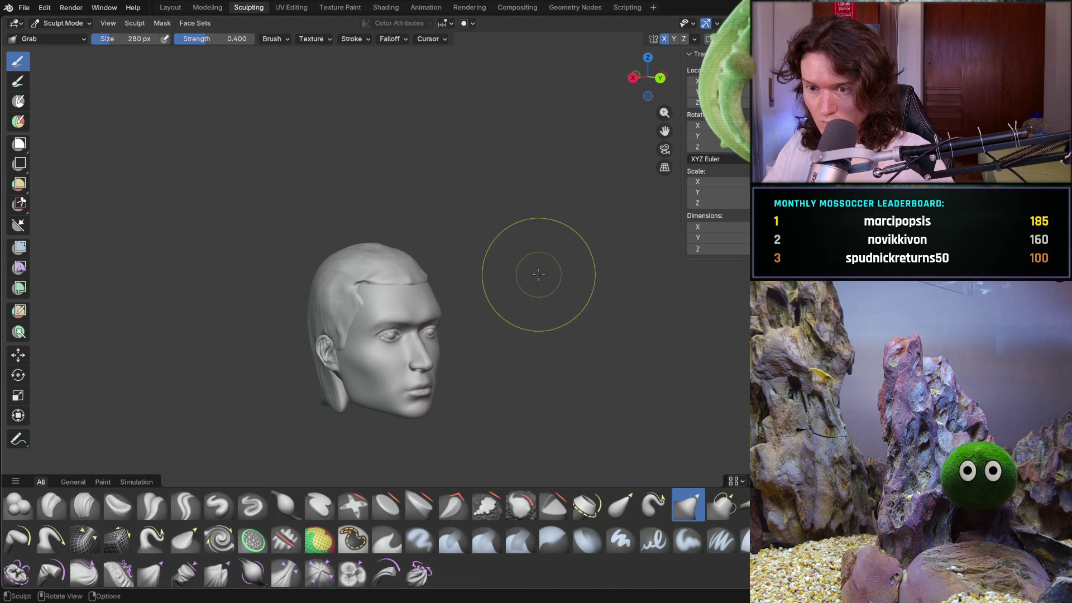
- Grab-sculpt the opposite hairline crease toward the temple, folding its end into a notch
mouse_move(466, 329)
ctrl+middle_down()
mouse_move(370, 294)
mouse_move(496, 296)
ctrl+middle_up()
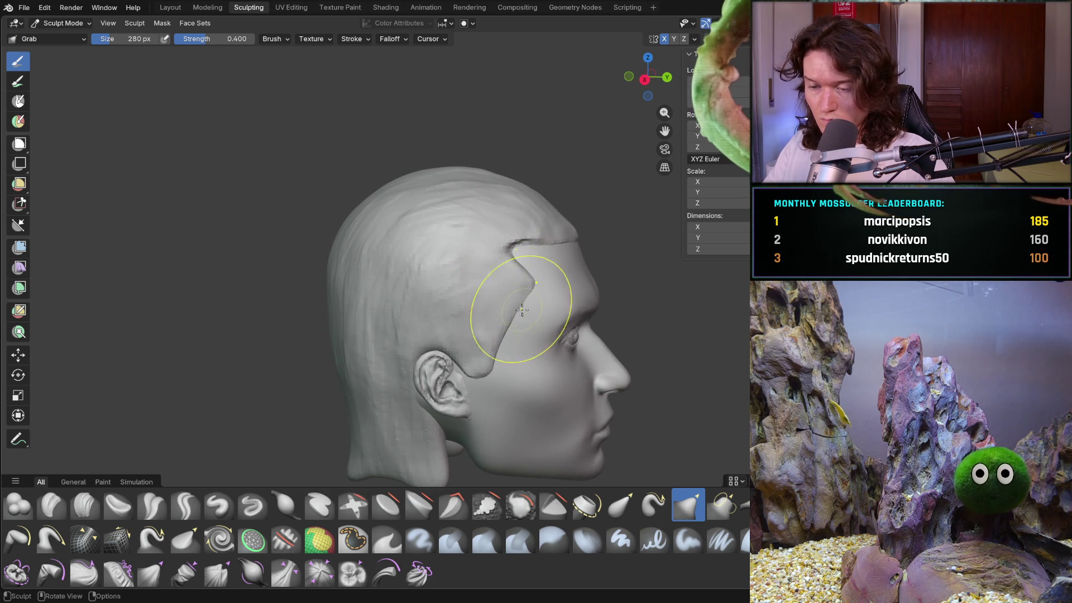
mouse_move(528, 347)
middle_down()
mouse_move(359, 352)
mouse_move(371, 335)
mouse_move(327, 321)
mouse_move(413, 332)
mouse_move(418, 292)
middle_up()
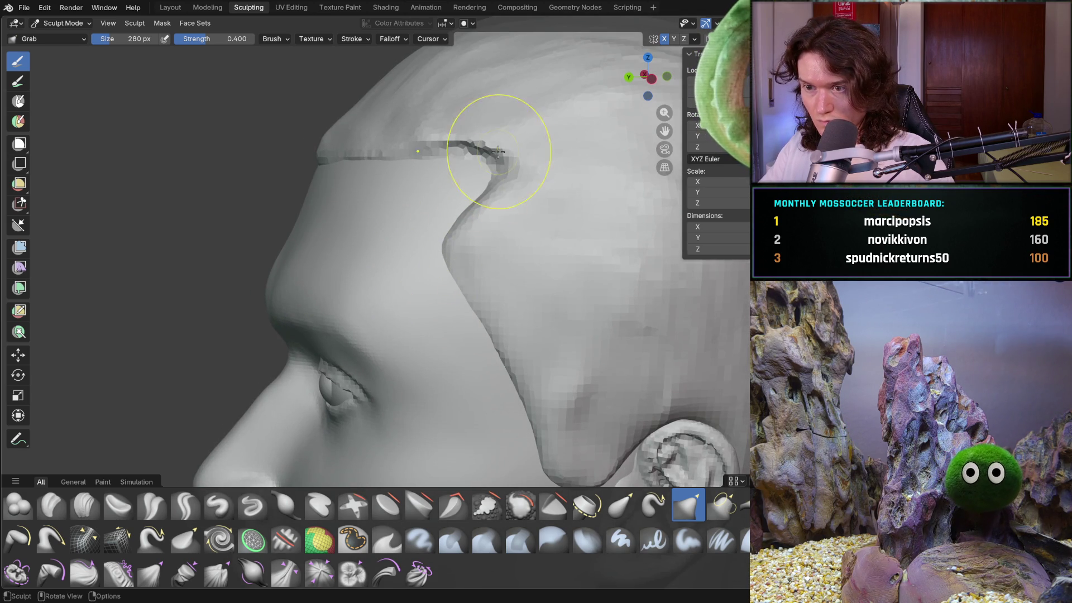
mouse_move(488, 150)
mouse_down()
mouse_move(455, 143)
mouse_move(497, 174)
mouse_up()
drag(444, 252, 492, 152)
mouse_move(456, 152)
middle_down()
mouse_move(459, 179)
mouse_move(577, 195)
mouse_move(444, 252)
middle_up()
scroll(527, 215, down, 4)
scroll(444, 252, up, 4)
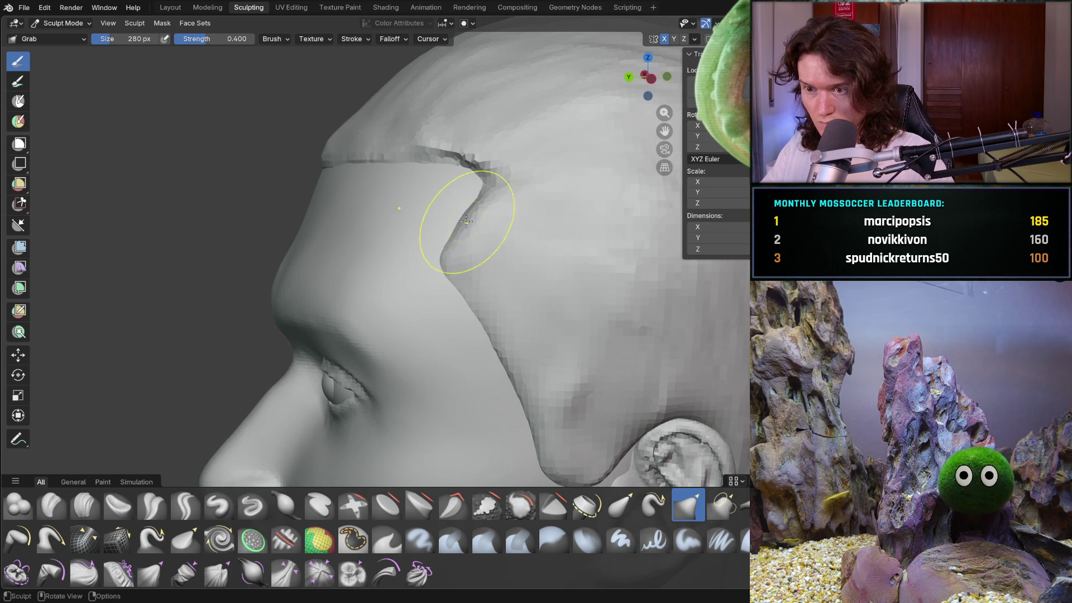
middle_drag(467, 244, 449, 247)
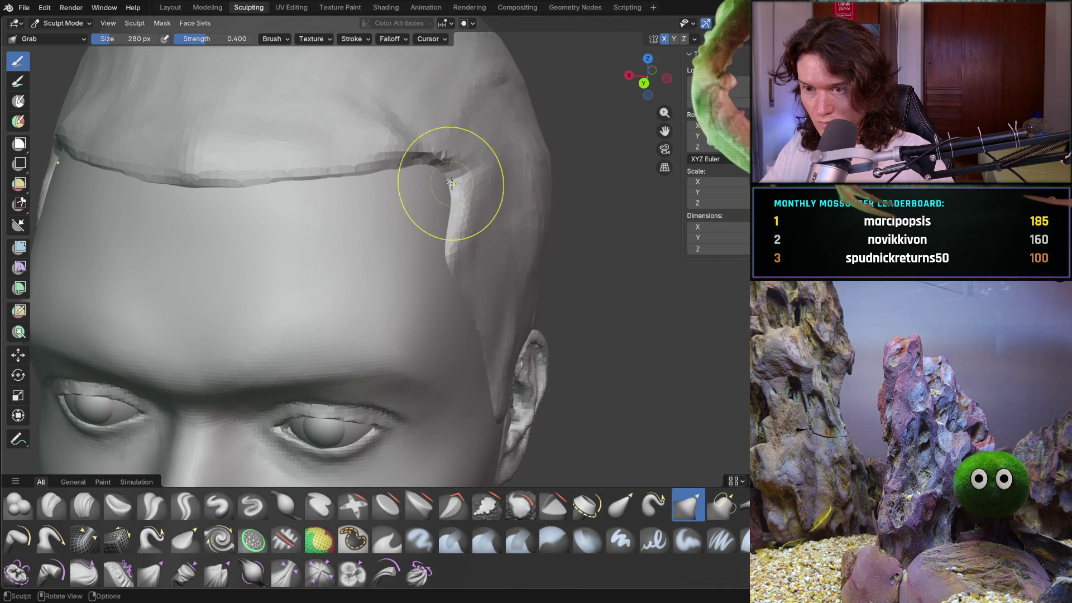
drag(418, 172, 455, 160)
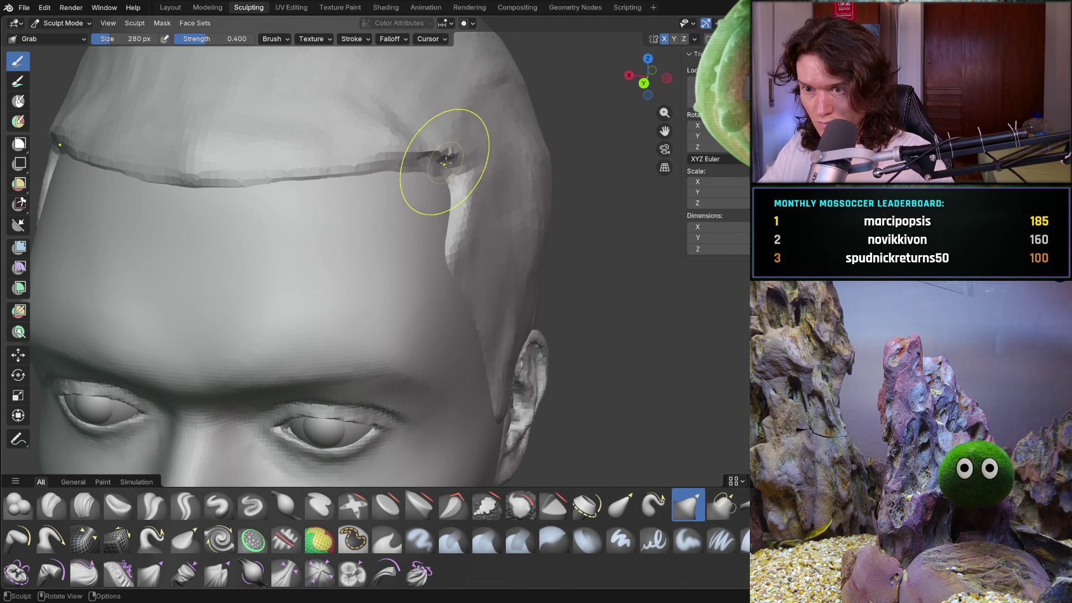
middle_drag(430, 179, 411, 167)
mouse_move(455, 170)
mouse_down()
mouse_move(467, 203)
mouse_move(454, 211)
mouse_up()
mouse_move(428, 267)
mouse_down()
mouse_move(454, 203)
mouse_move(481, 324)
mouse_up()
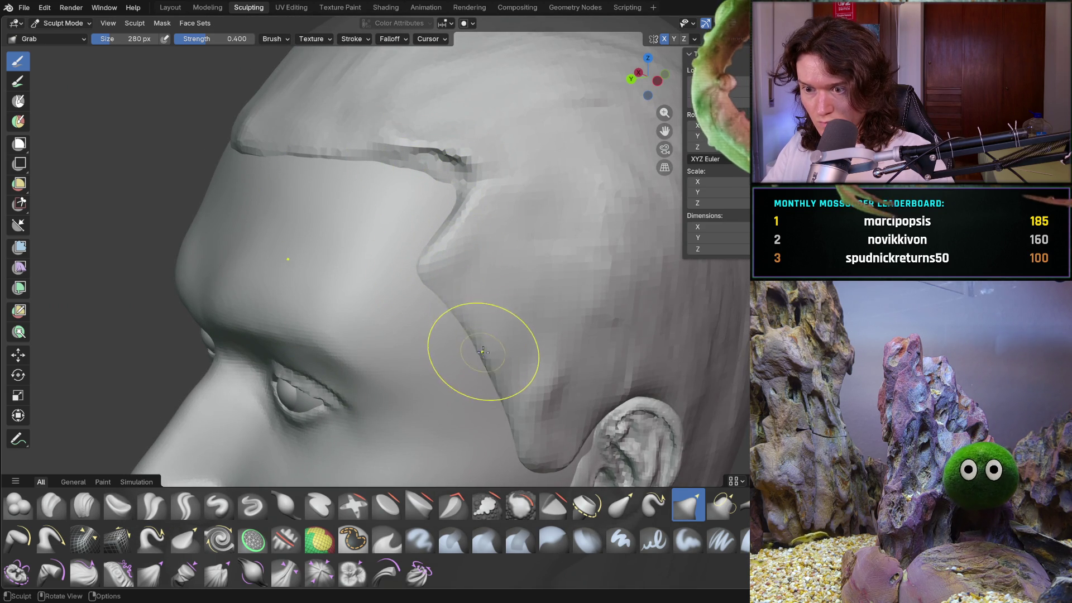
- Reshape the sideburn in front of the ear, pulling it down into a point
middle_drag(479, 346, 455, 306)
mouse_move(329, 274)
mouse_down()
mouse_move(347, 318)
mouse_move(370, 327)
mouse_up()
mouse_move(370, 328)
middle_down()
mouse_move(341, 326)
mouse_move(319, 246)
middle_up()
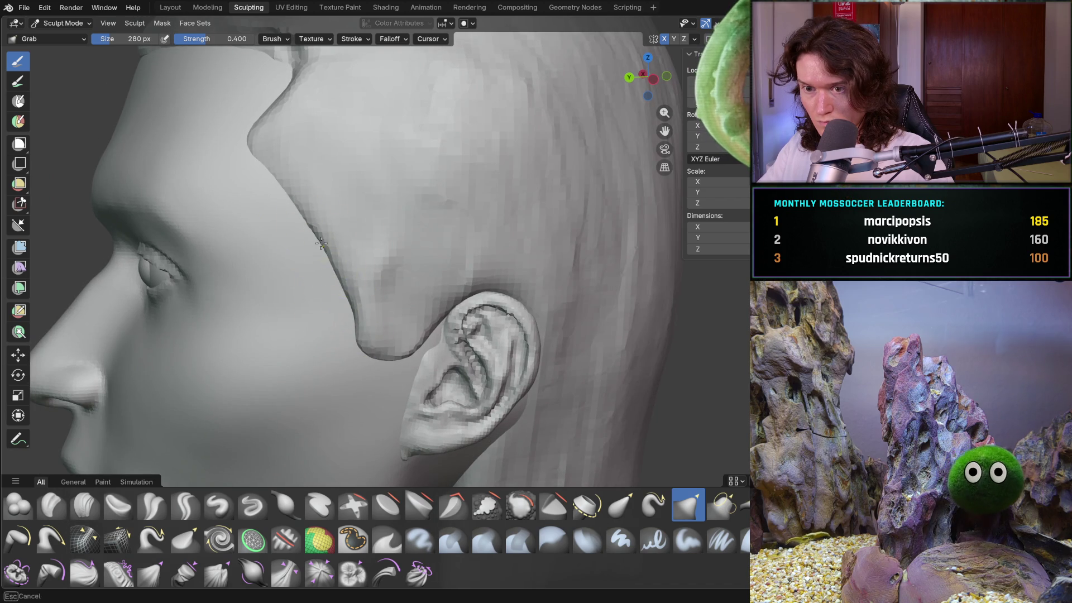
middle_drag(276, 182, 275, 179)
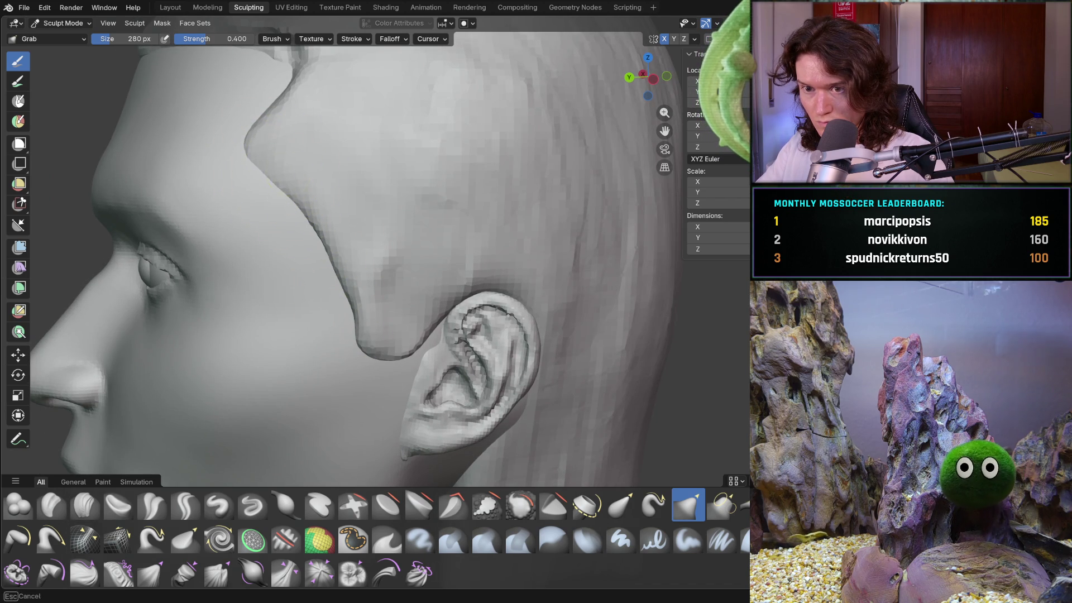
mouse_move(302, 202)
mouse_down()
mouse_move(347, 275)
mouse_move(370, 349)
mouse_move(363, 372)
mouse_move(423, 342)
mouse_up()
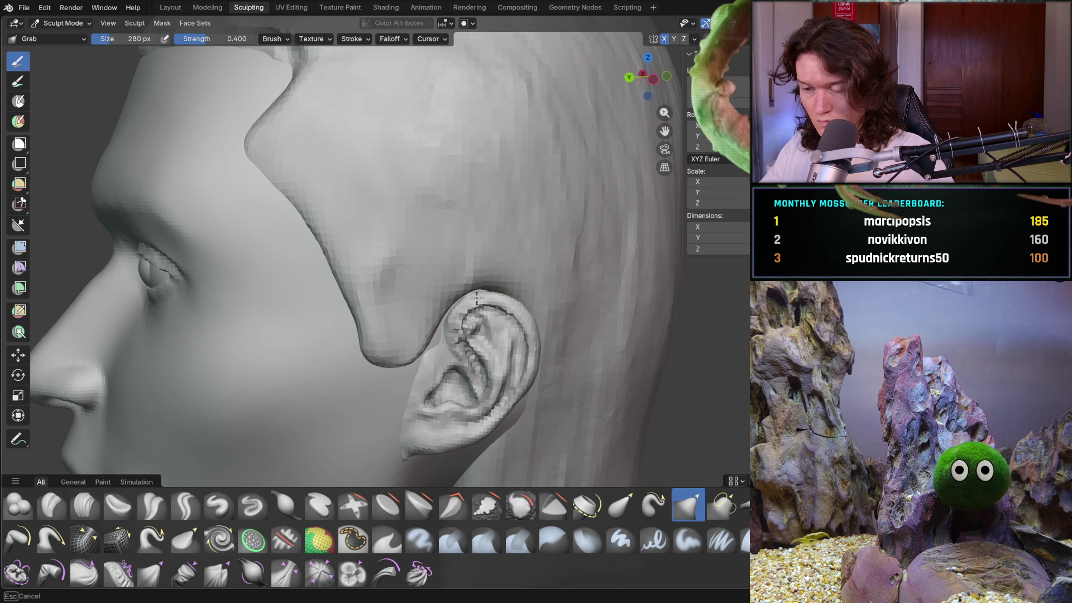
middle_drag(508, 298, 497, 311)
drag(519, 369, 523, 380)
middle_drag(523, 380, 531, 263)
drag(471, 306, 471, 306)
- Shape the nape edge behind the ear, then switch to the Clay Thumb brush
middle_drag(503, 235, 527, 251)
drag(527, 251, 555, 263)
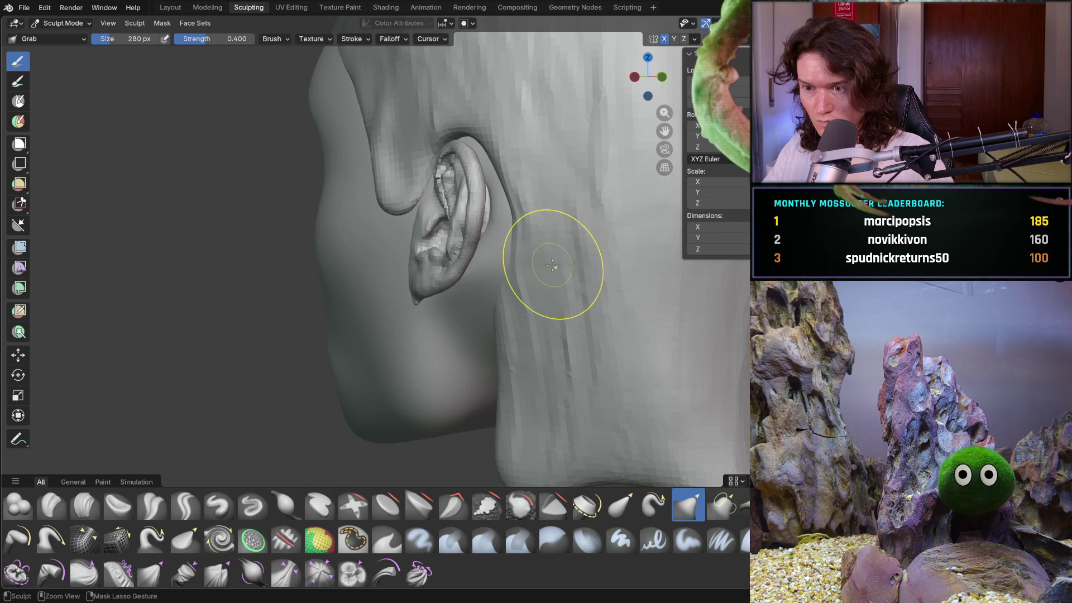
click(118, 505)
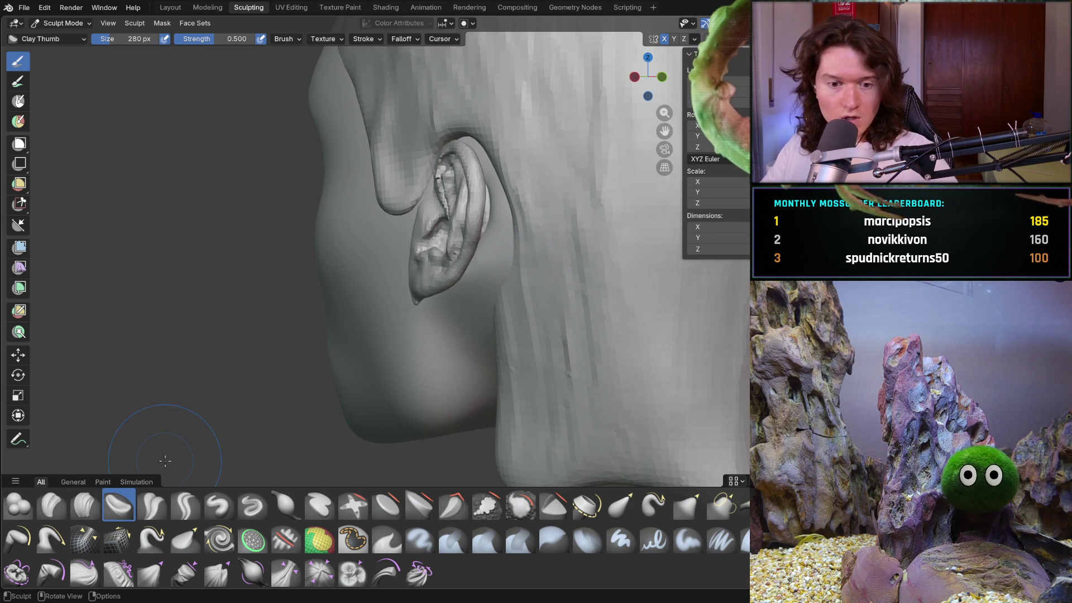